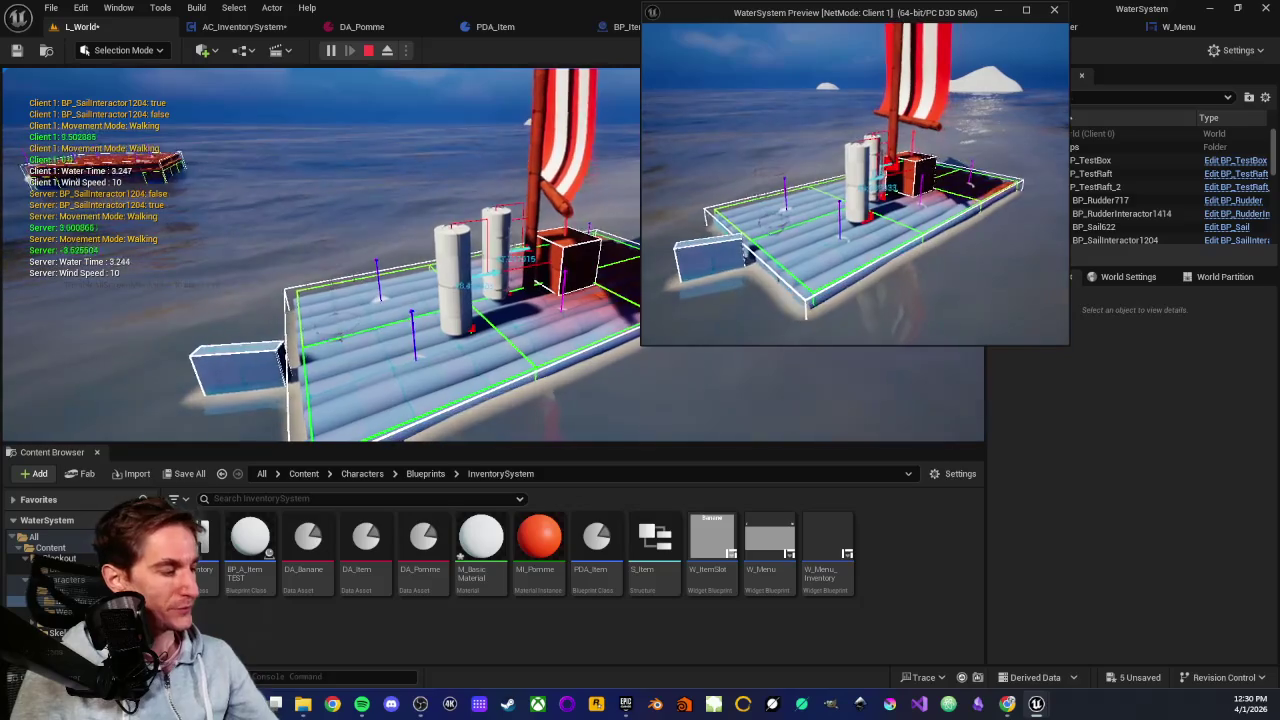
# Focus the main play-in-editor game view so the Client 1 preview window drops behind the editor
pyautogui.click(352, 178)
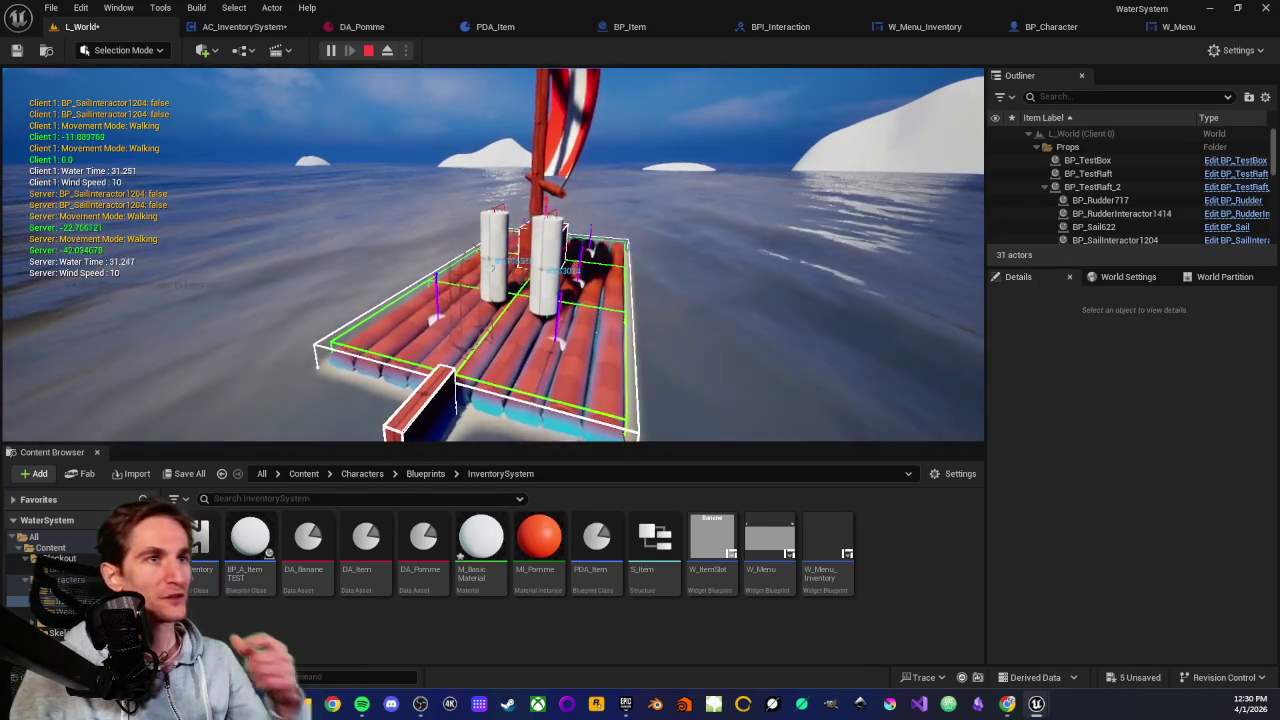
# Stop Play-In-Editor and fly across the white landscape to frame the blue item cube
pyautogui.press('Escape')
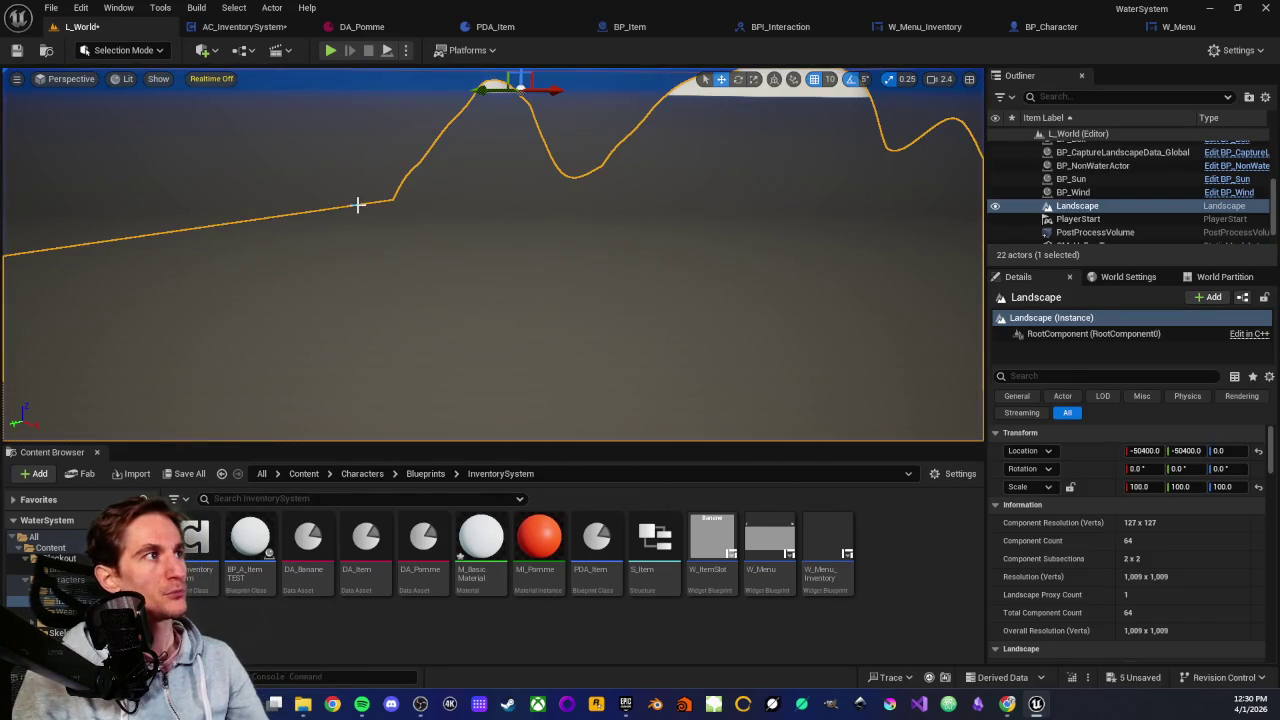
pyautogui.moveTo(358, 205); pyautogui.dragTo(320, 170)
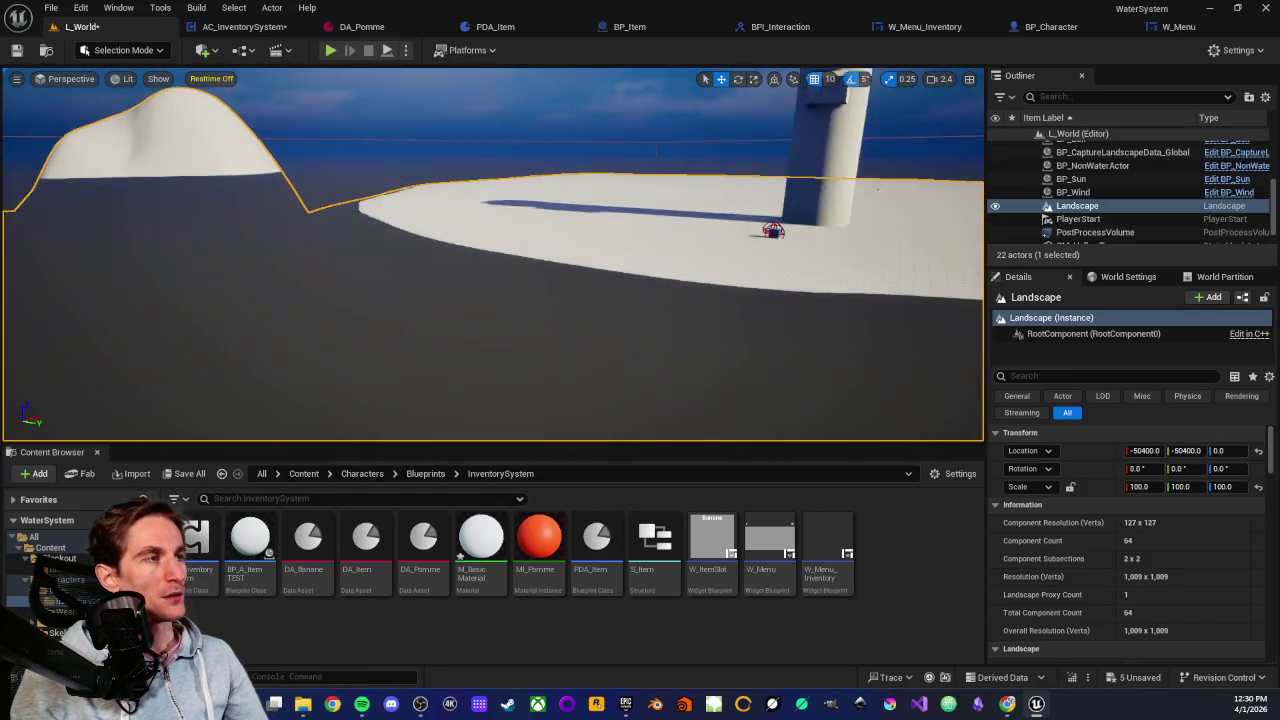
pyautogui.moveTo(386, 252)
pyautogui.mouseDown()
pyautogui.moveTo(386, 225)
pyautogui.moveTo(386, 252)
pyautogui.mouseUp()
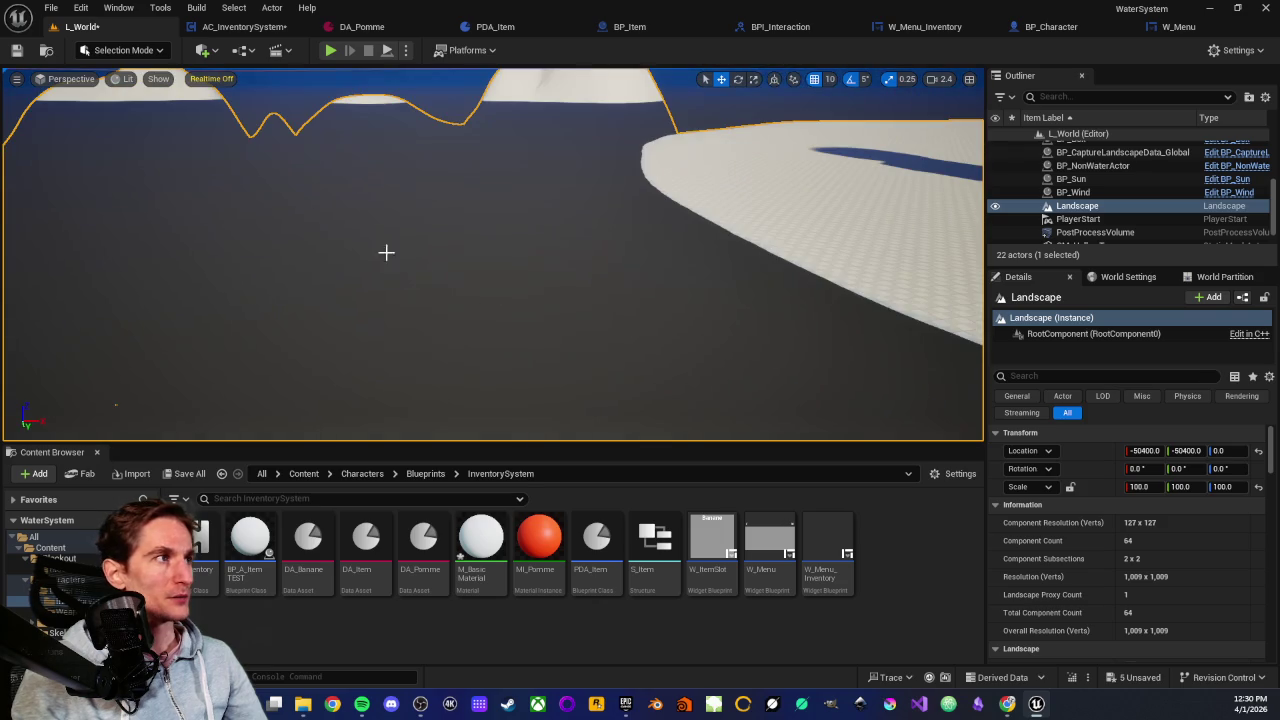
pyautogui.moveTo(460, 188)
pyautogui.mouseDown()
pyautogui.moveTo(503, 228)
pyautogui.moveTo(540, 200)
pyautogui.moveTo(500, 175)
pyautogui.mouseUp()
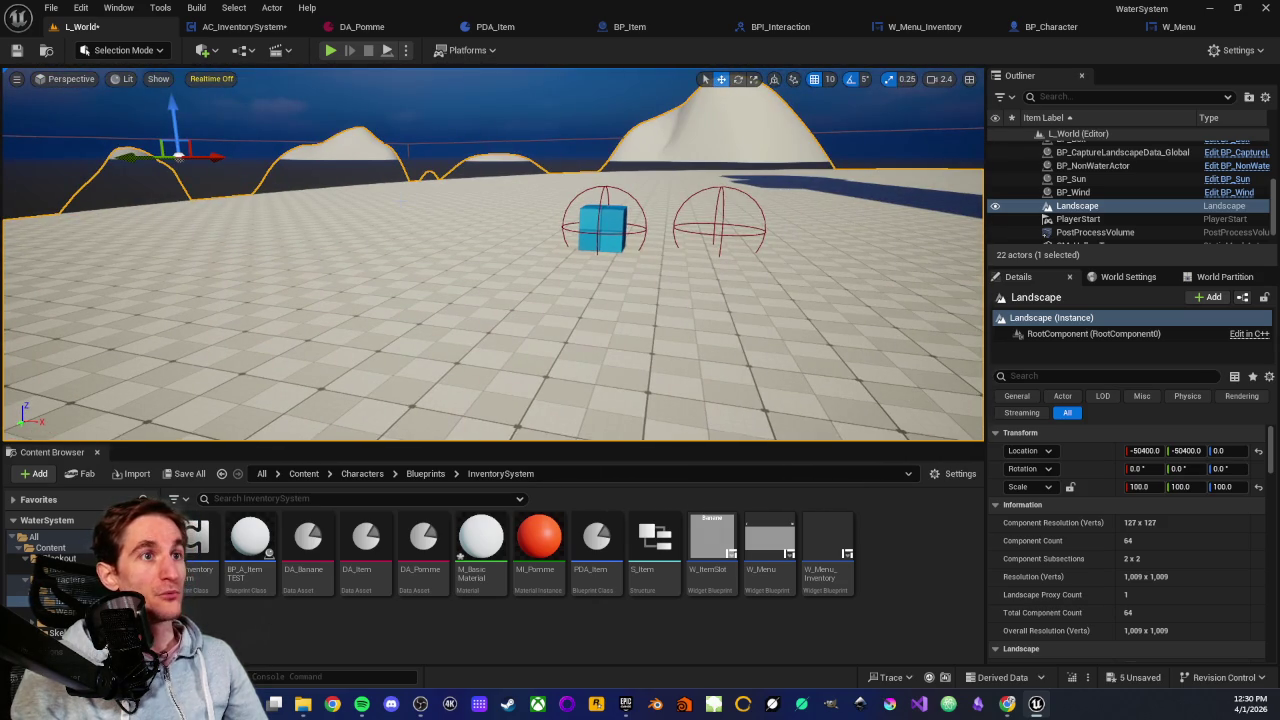
pyautogui.moveTo(500, 175); pyautogui.dragTo(540, 160)
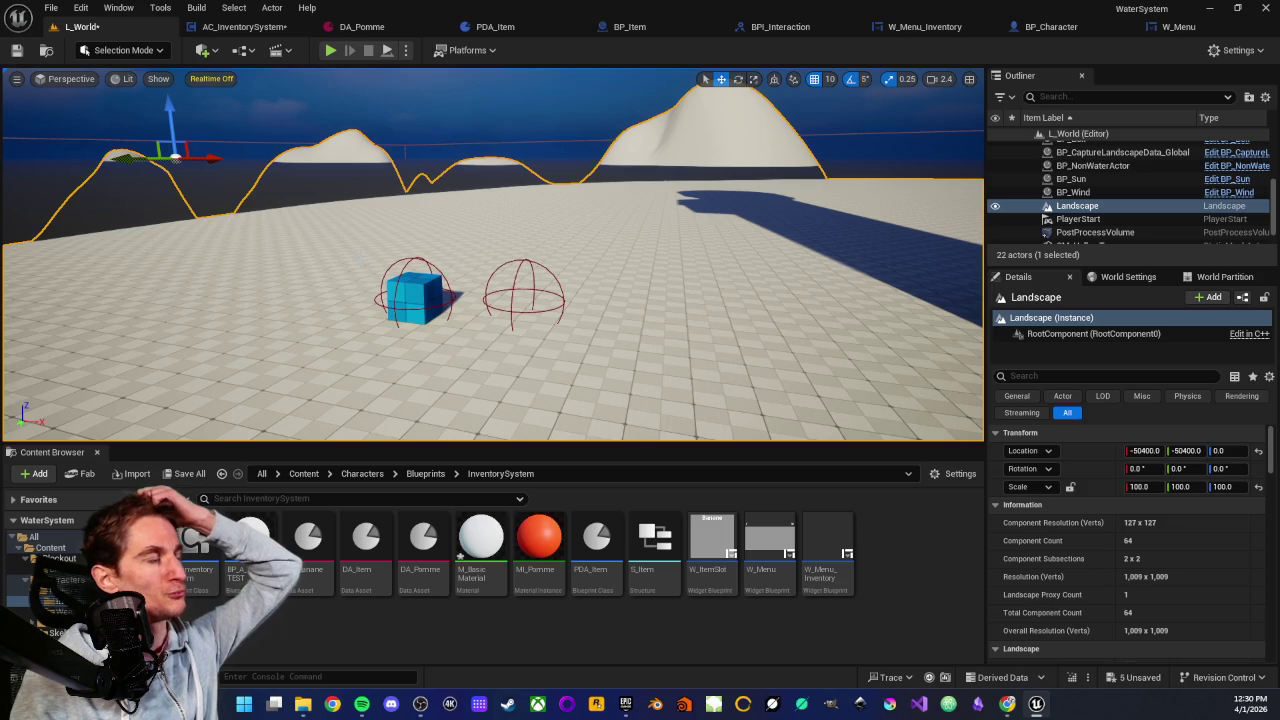
pyautogui.scroll(1, 379, 285)
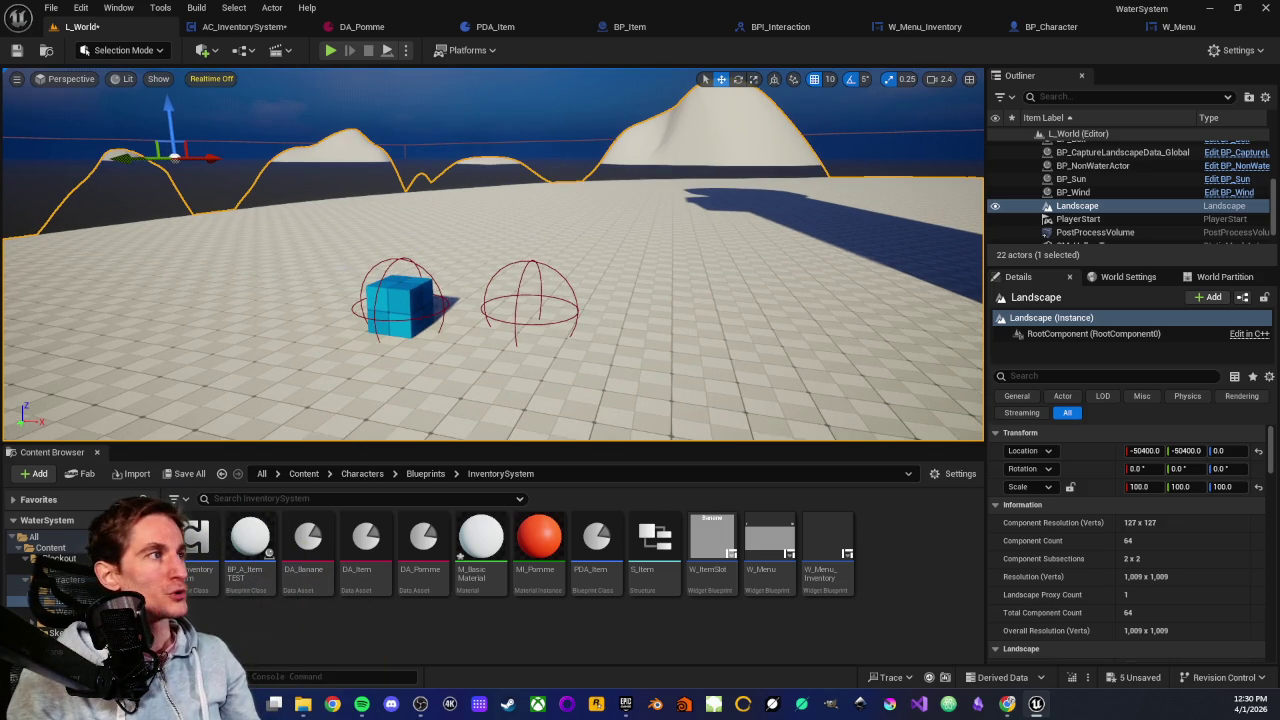
pyautogui.moveTo(500, 247)
pyautogui.mouseDown()
pyautogui.moveTo(460, 240)
pyautogui.moveTo(505, 226)
pyautogui.mouseUp()
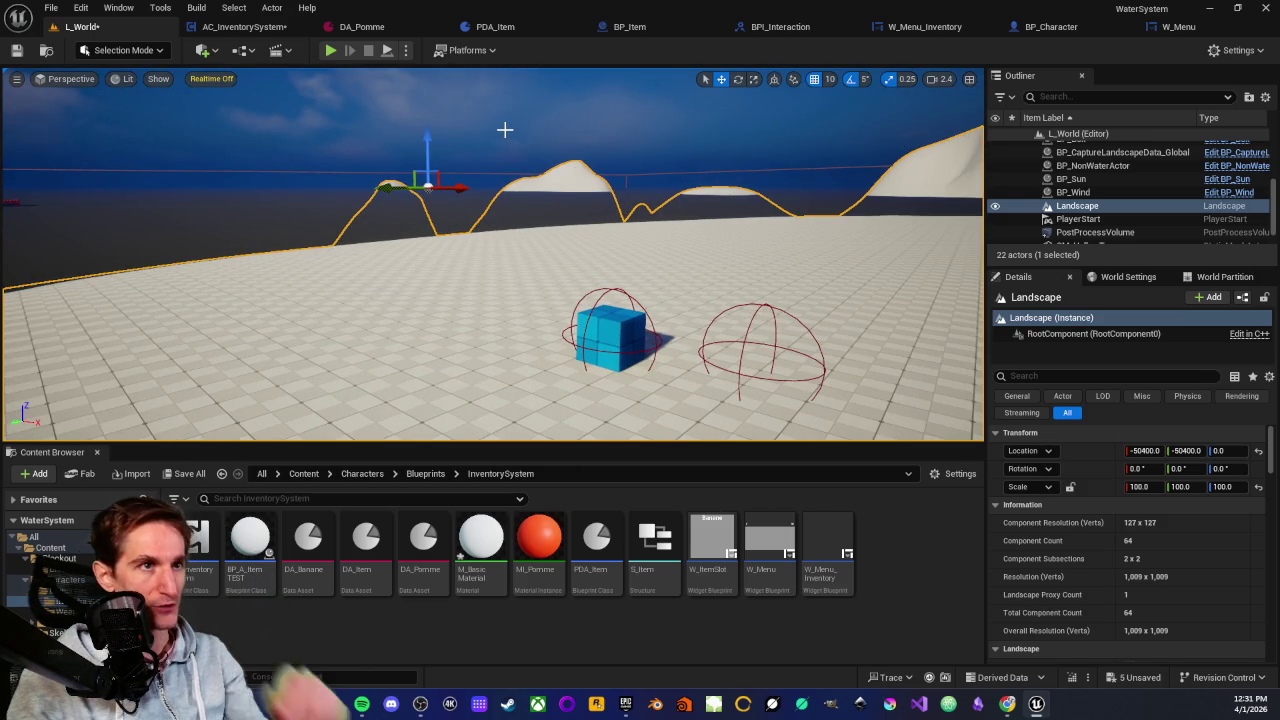
# Look around the cube and sun actor, then bring up the W_Menu_Inventory widget blueprint
pyautogui.click(503, 147)
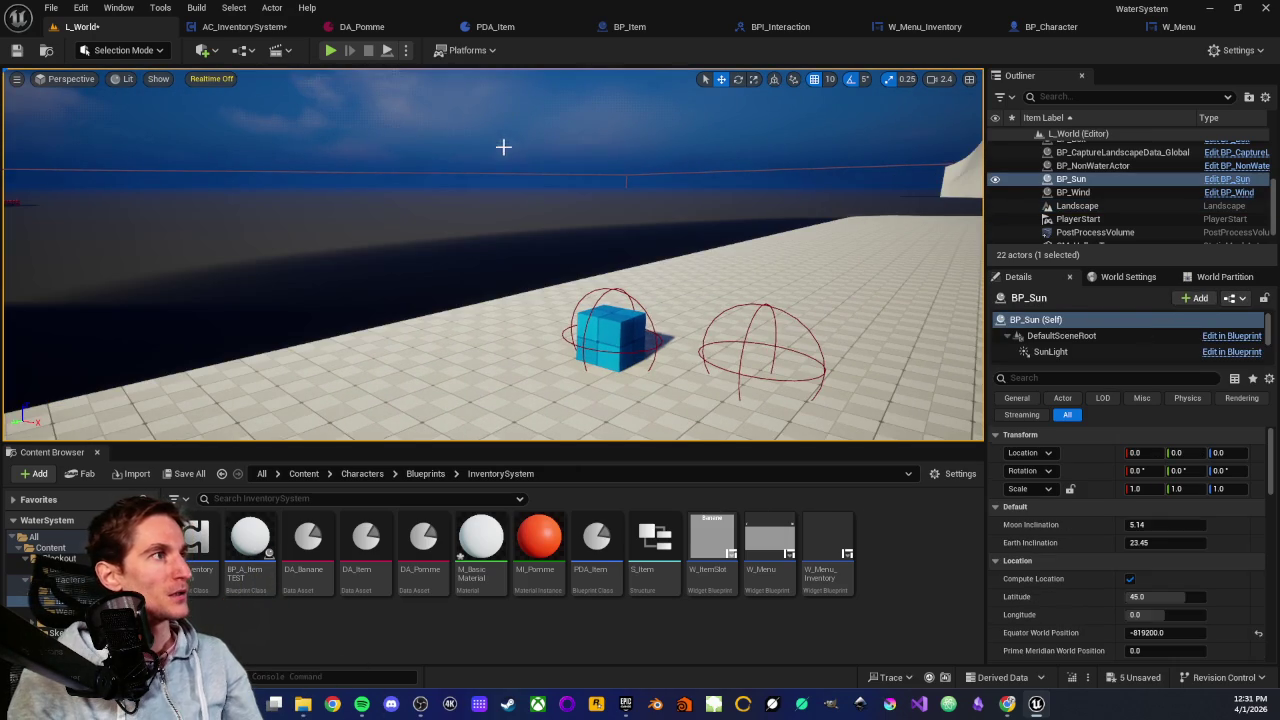
pyautogui.scroll(-5, 512, 137)
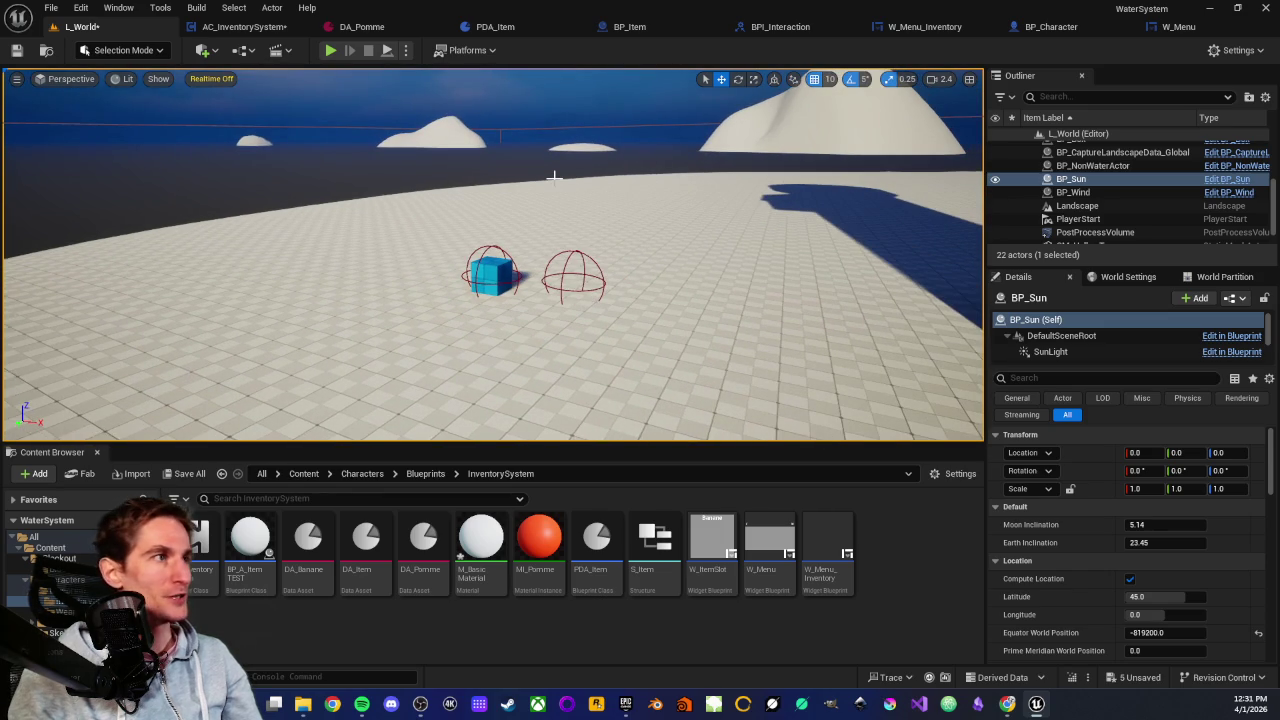
pyautogui.moveTo(539, 211); pyautogui.dragTo(552, 213)
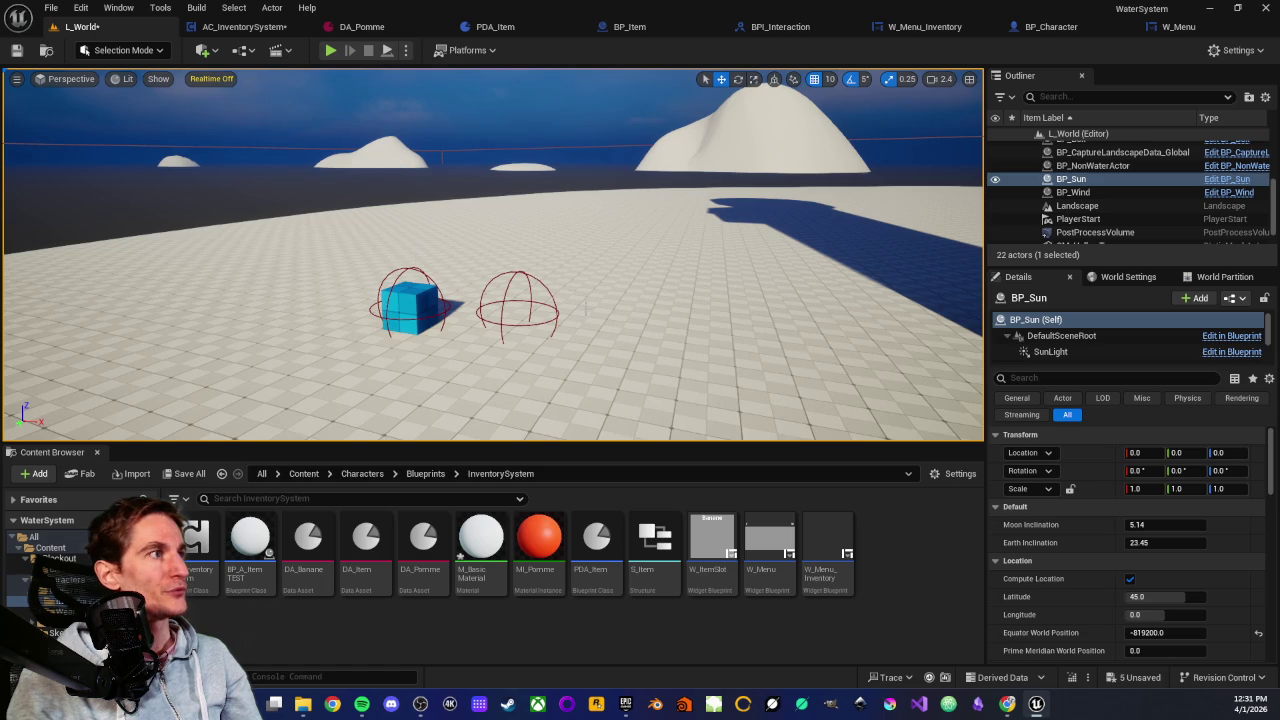
pyautogui.scroll(2, 533, 266)
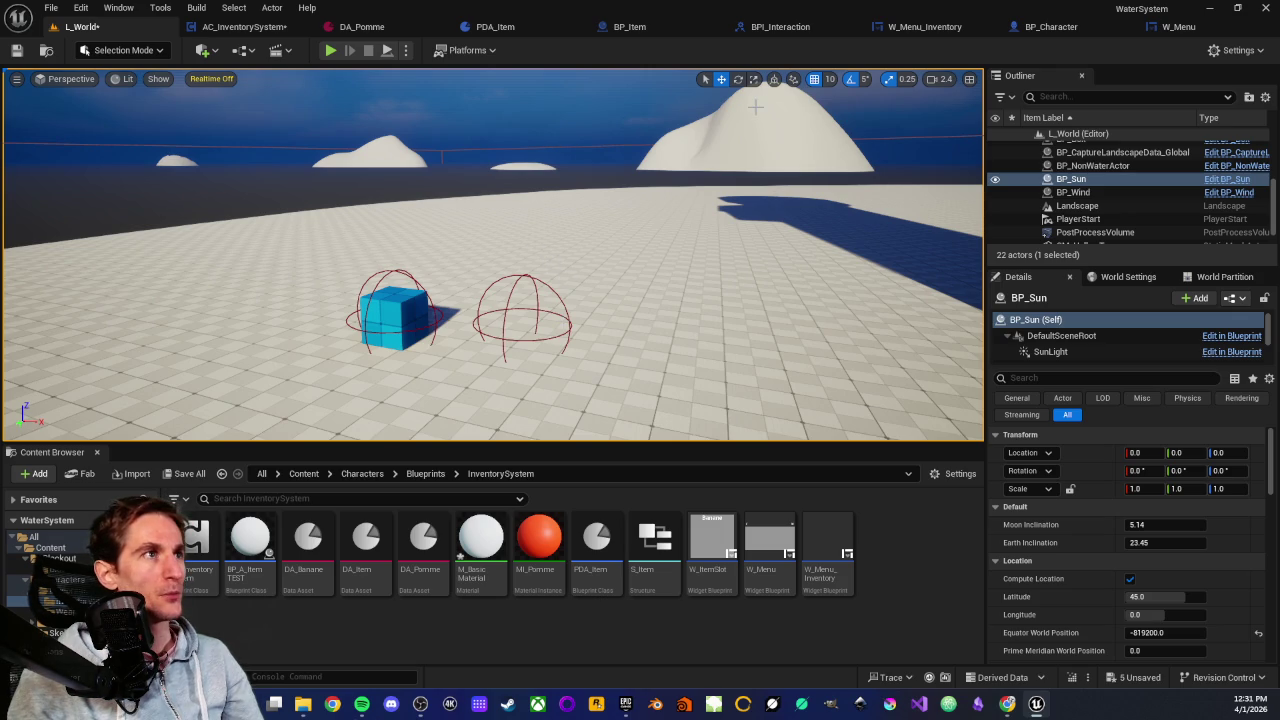
pyautogui.click(925, 27)
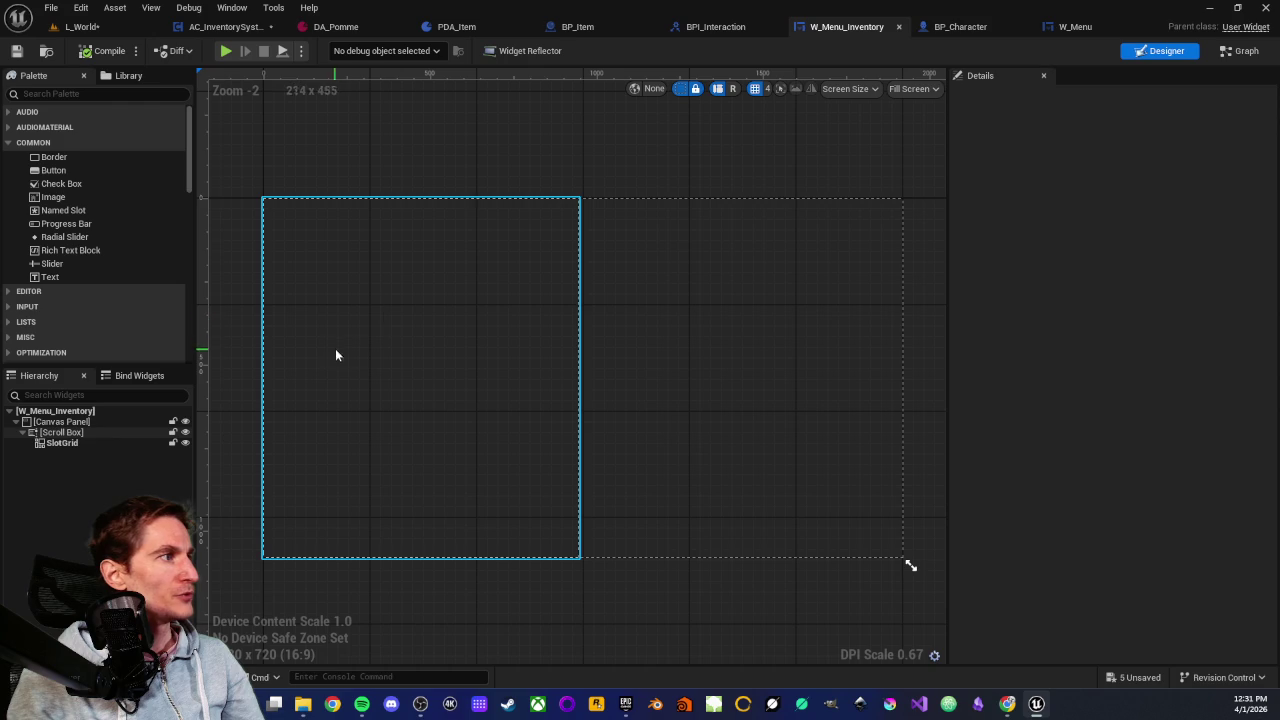
# Switch W_Menu_Inventory to its Graph and inspect the FillGrid event, KEYS and For Each Loop nodes
pyautogui.click(1240, 51)
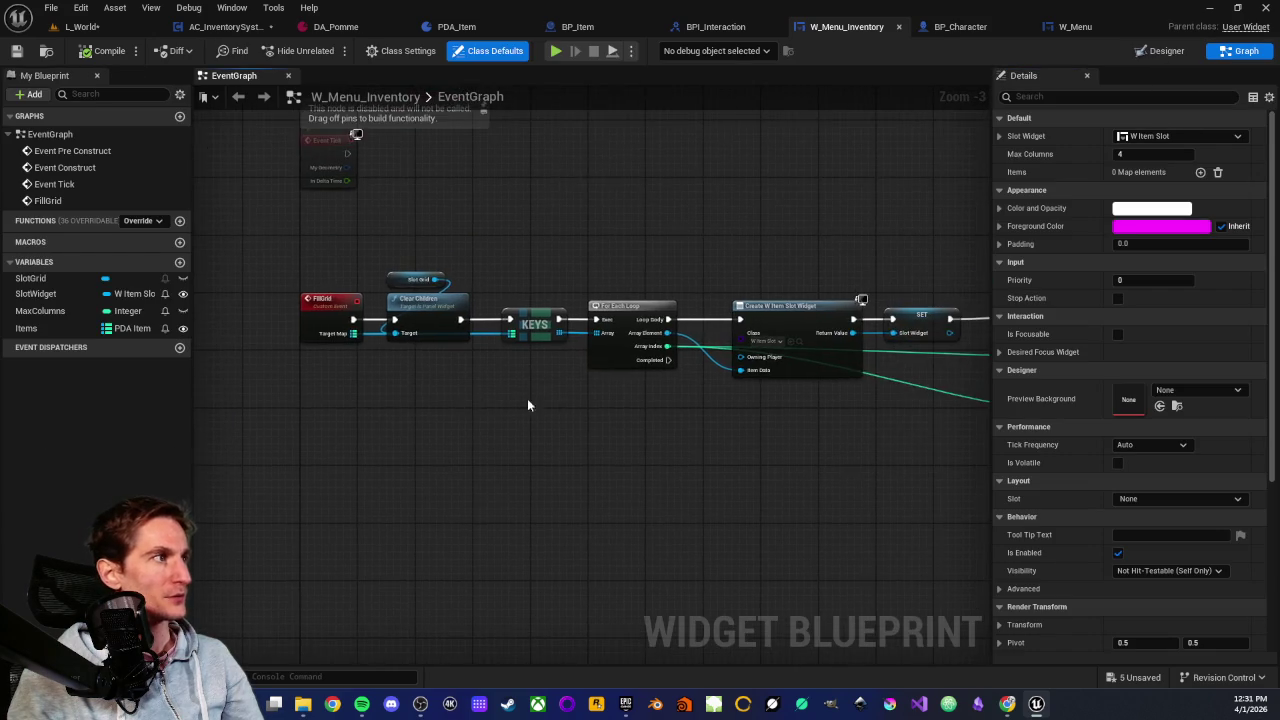
pyautogui.scroll(-2, 527, 400)
pyautogui.scroll(1, 728, 424)
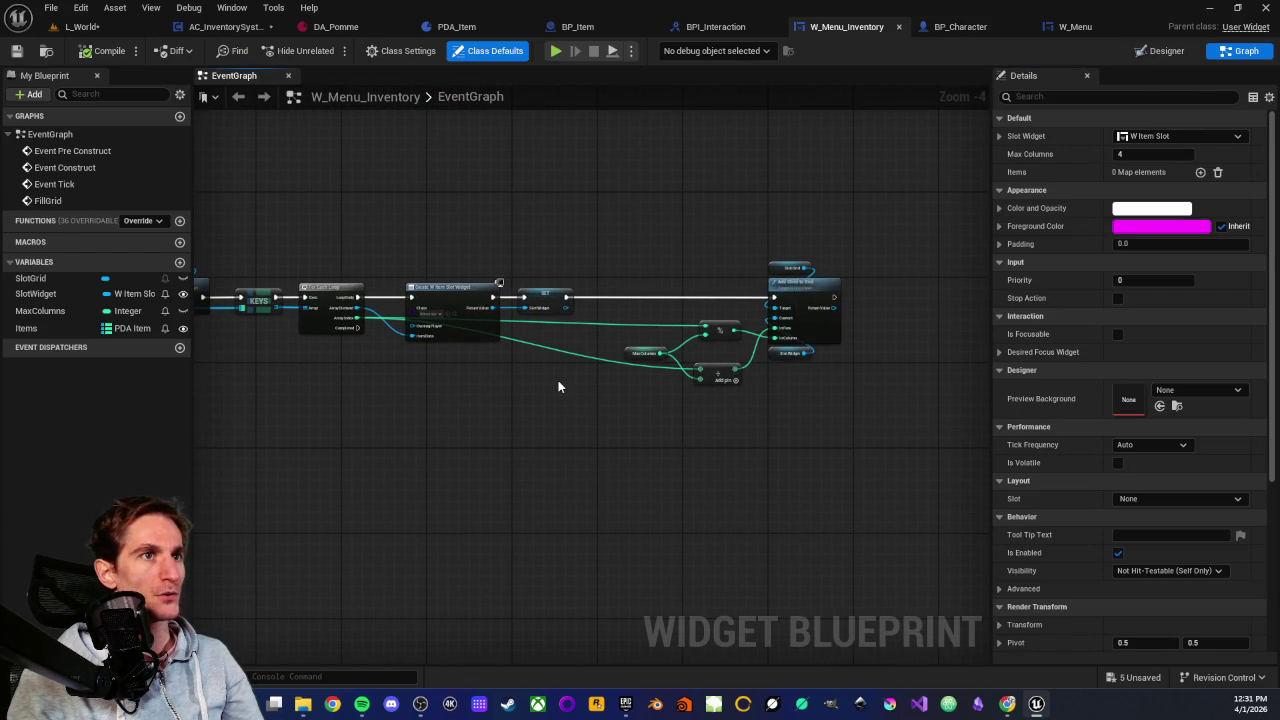
pyautogui.moveTo(480, 394)
pyautogui.mouseDown()
pyautogui.moveTo(796, 449)
pyautogui.moveTo(778, 377)
pyautogui.mouseUp()
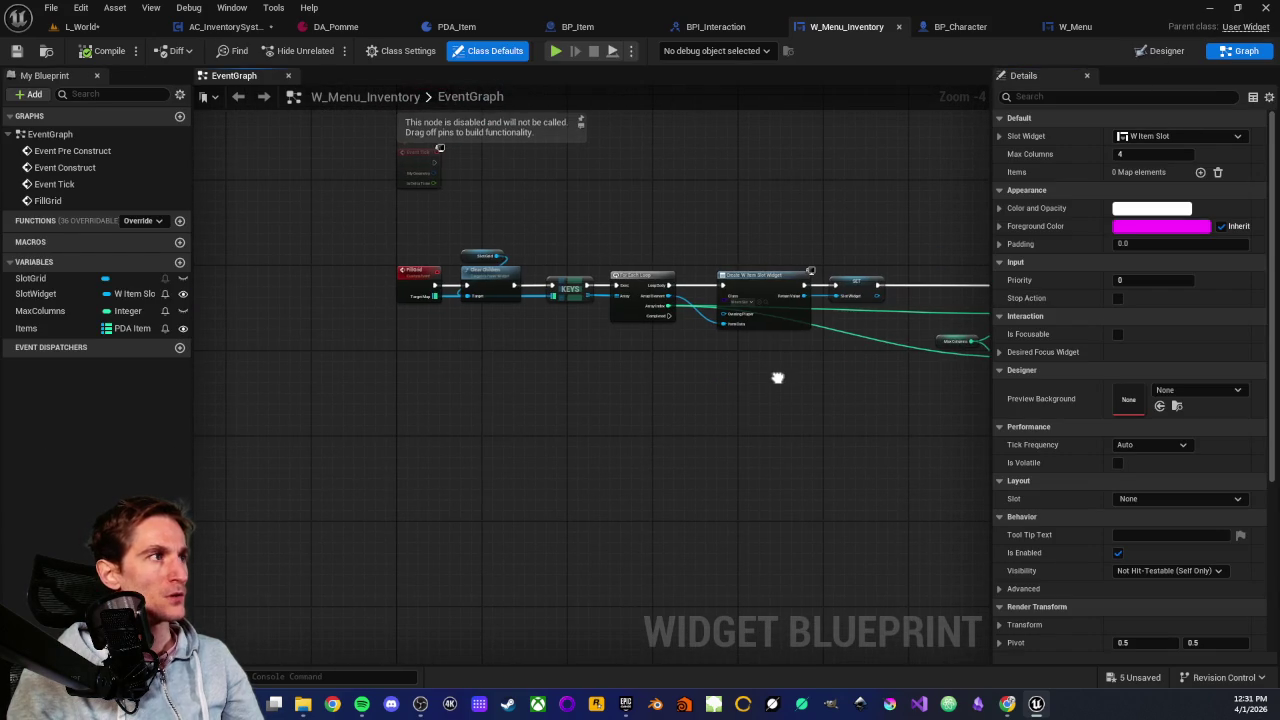
pyautogui.scroll(4, 490, 462)
pyautogui.moveTo(445, 322); pyautogui.dragTo(590, 458)
pyautogui.scroll(-3, 743, 540)
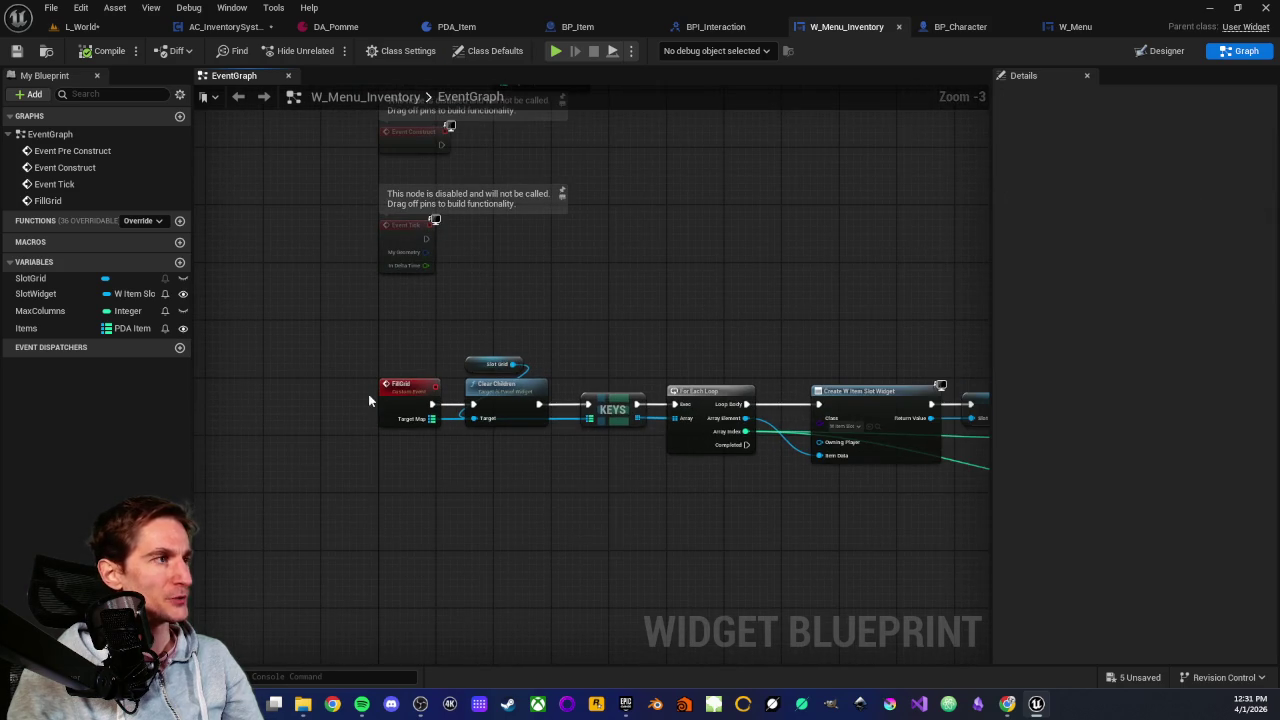
pyautogui.scroll(1, 368, 400)
pyautogui.moveTo(354, 354)
pyautogui.mouseDown()
pyautogui.moveTo(446, 456)
pyautogui.moveTo(316, 443)
pyautogui.moveTo(435, 442)
pyautogui.mouseUp()
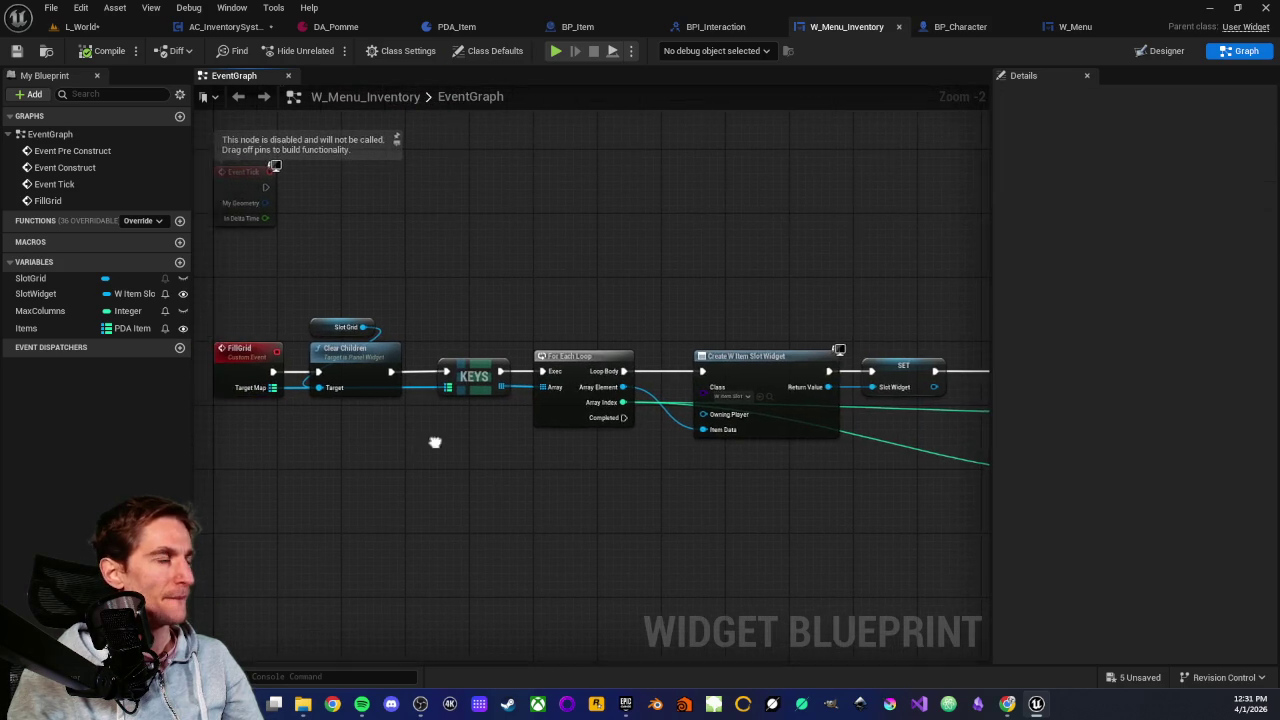
pyautogui.scroll(2, 515, 437)
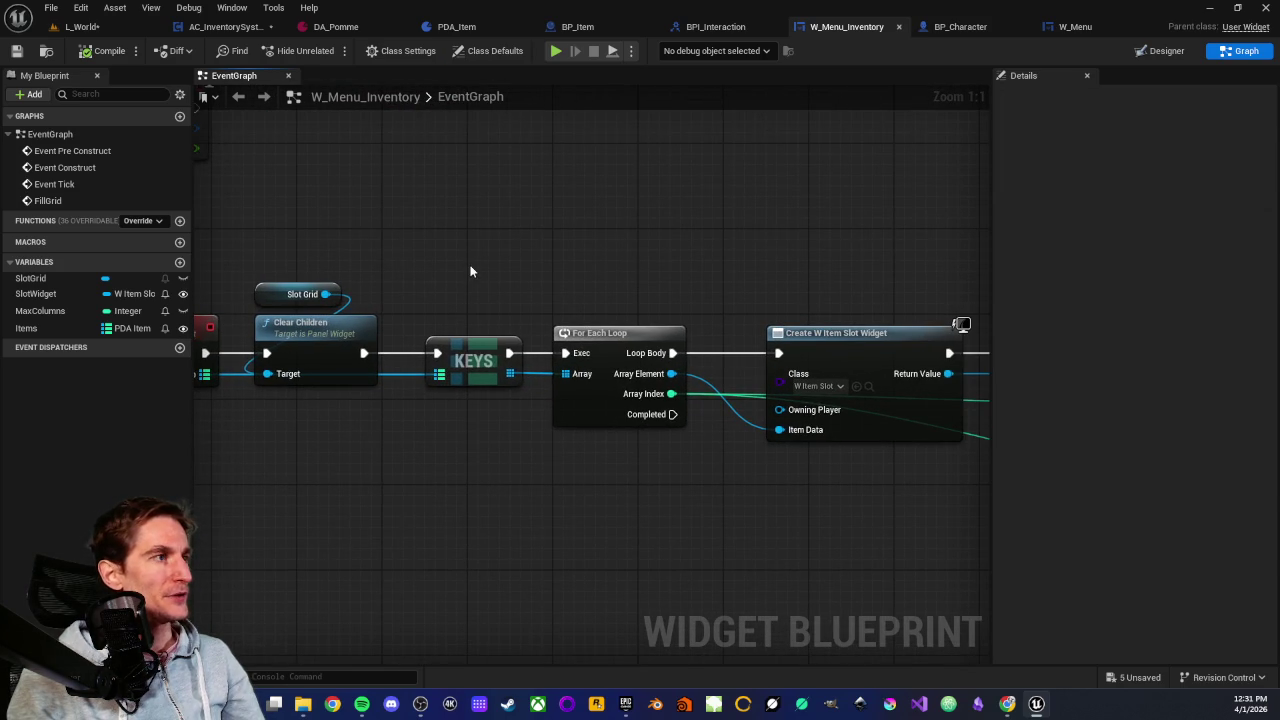
pyautogui.moveTo(470, 270)
pyautogui.mouseDown()
pyautogui.moveTo(643, 456)
pyautogui.moveTo(427, 455)
pyautogui.mouseUp()
# Review the Add Child to Grid, SET and Create W Item Slot Widget nodes, then open W_Menu's designer
pyautogui.click(636, 483)
pyautogui.scroll(-3, 668, 505)
pyautogui.moveTo(668, 505); pyautogui.dragTo(468, 439)
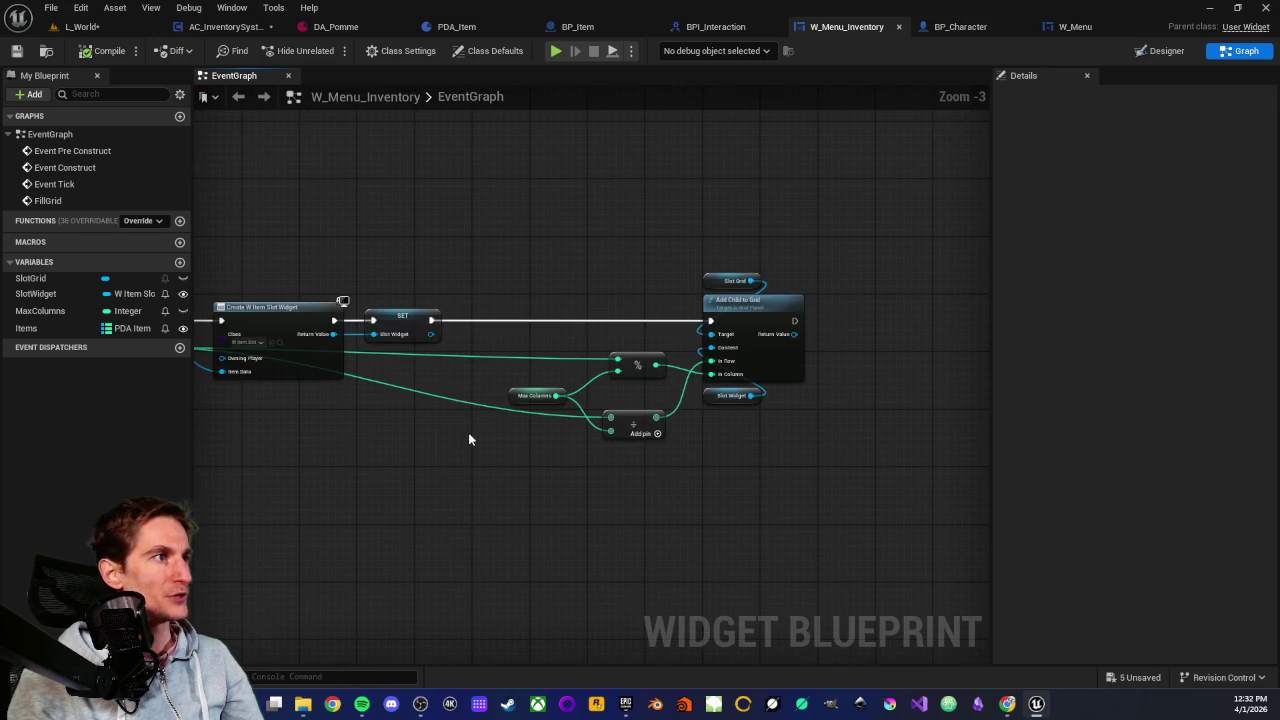
pyautogui.scroll(2, 468, 438)
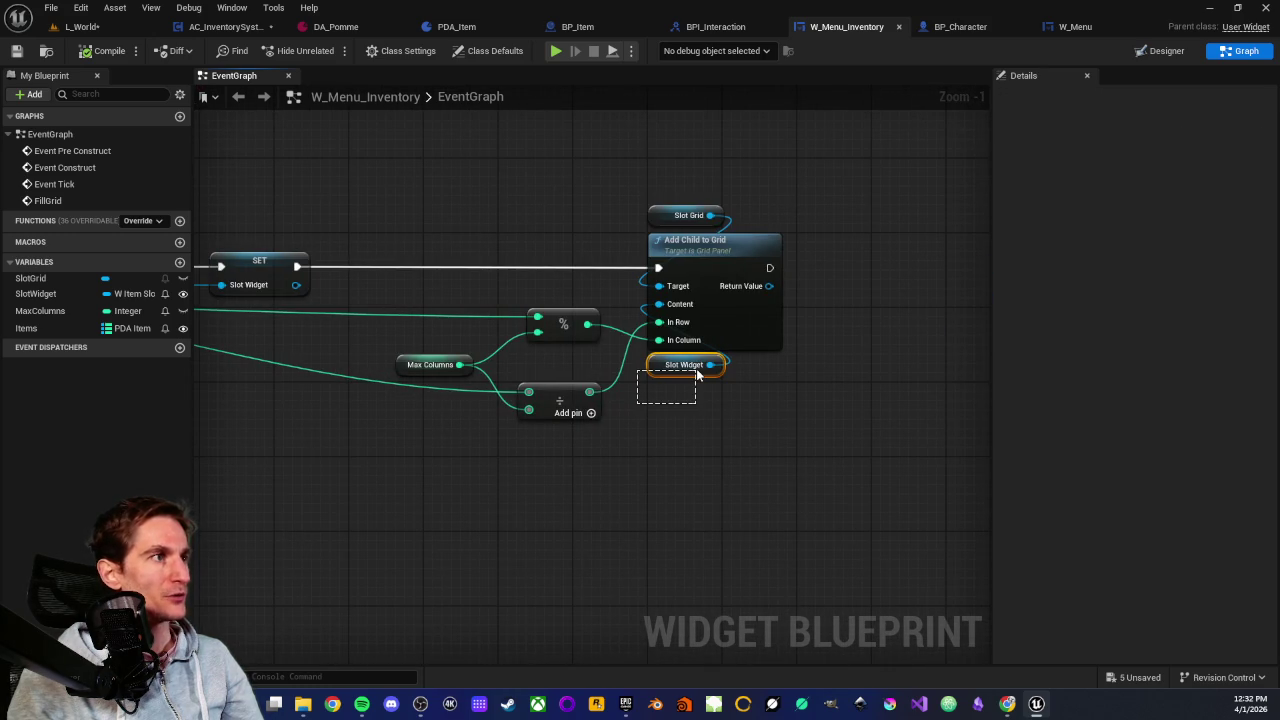
pyautogui.click(426, 472)
pyautogui.moveTo(251, 300); pyautogui.dragTo(551, 323)
pyautogui.moveTo(545, 226); pyautogui.dragTo(571, 323)
pyautogui.moveTo(336, 181)
pyautogui.mouseDown()
pyautogui.moveTo(520, 404)
pyautogui.moveTo(469, 391)
pyautogui.moveTo(404, 453)
pyautogui.moveTo(759, 482)
pyautogui.moveTo(651, 444)
pyautogui.mouseUp()
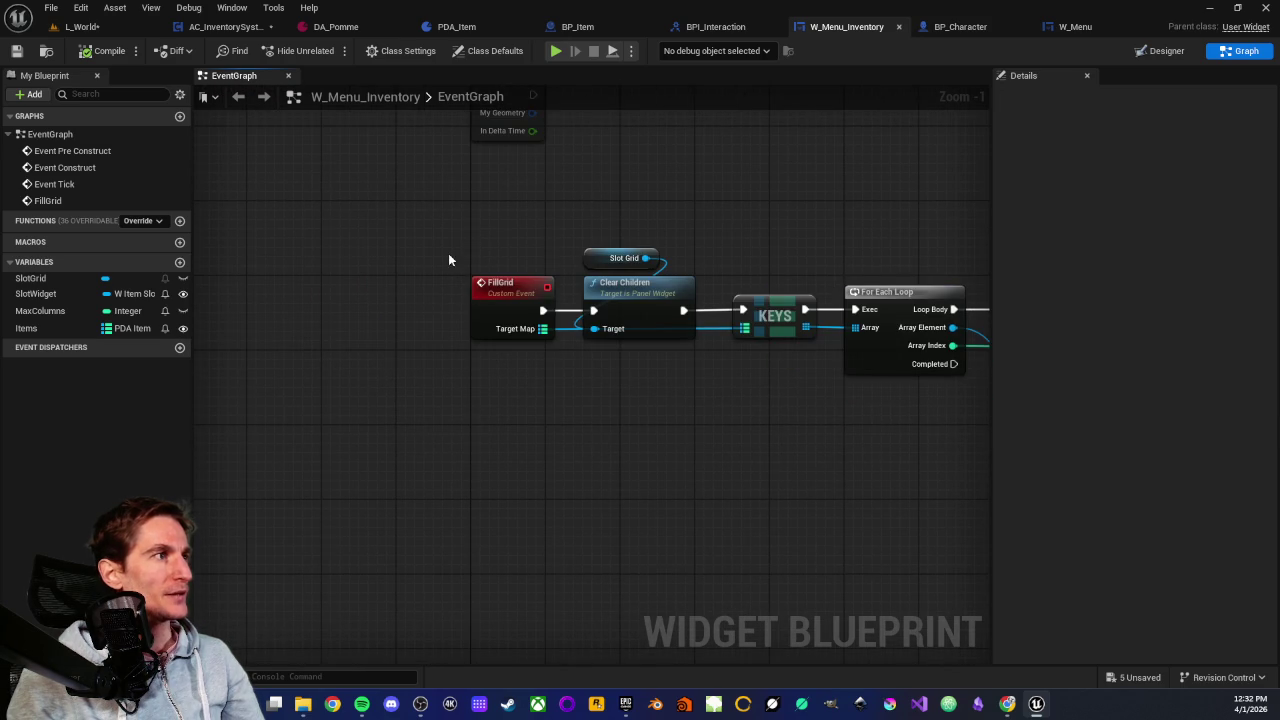
pyautogui.moveTo(448, 260); pyautogui.dragTo(514, 410)
pyautogui.click(514, 410)
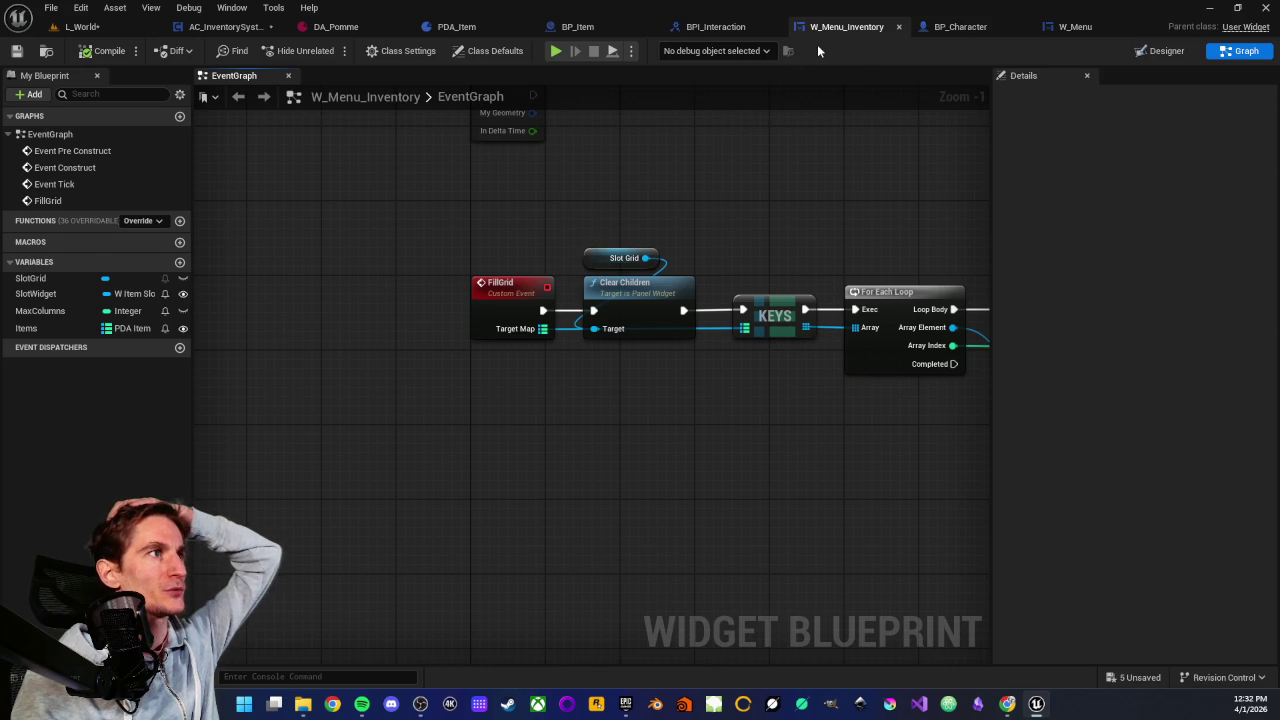
pyautogui.click(1075, 27)
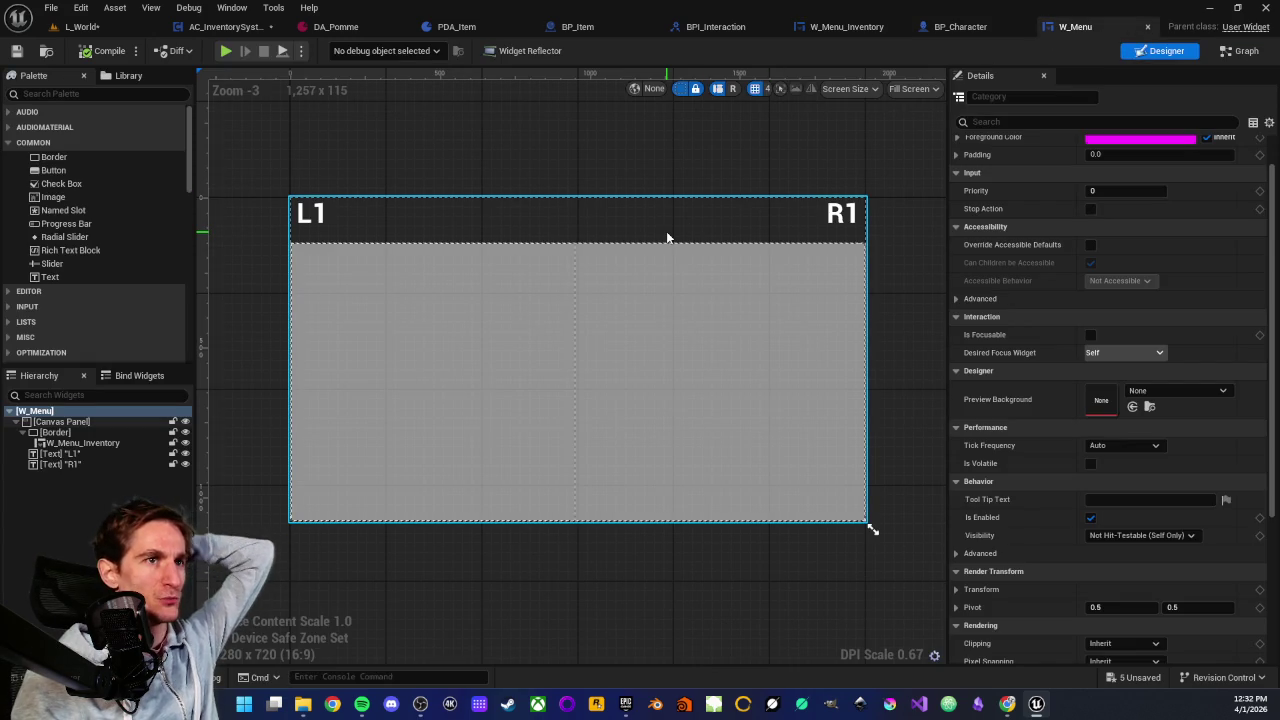
pyautogui.click(583, 306)
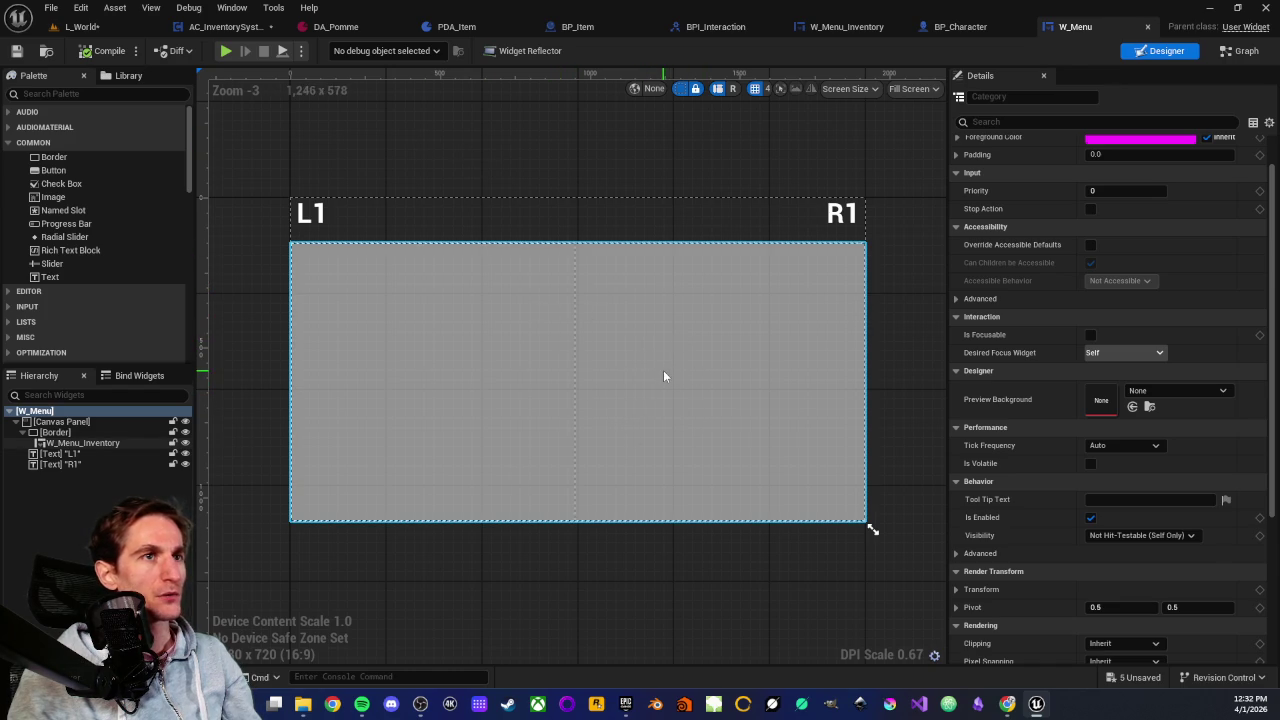
pyautogui.scroll(-4, 1122, 394)
pyautogui.scroll(-1, 1078, 406)
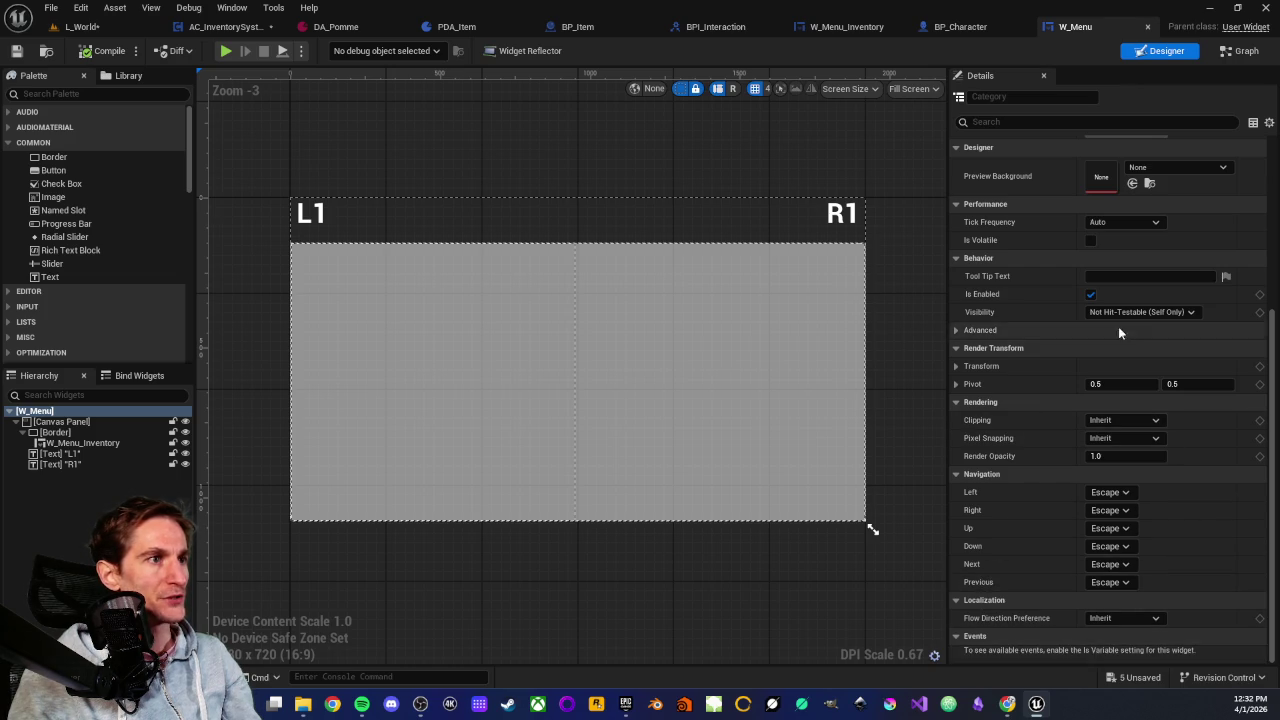
pyautogui.scroll(5, 1115, 320)
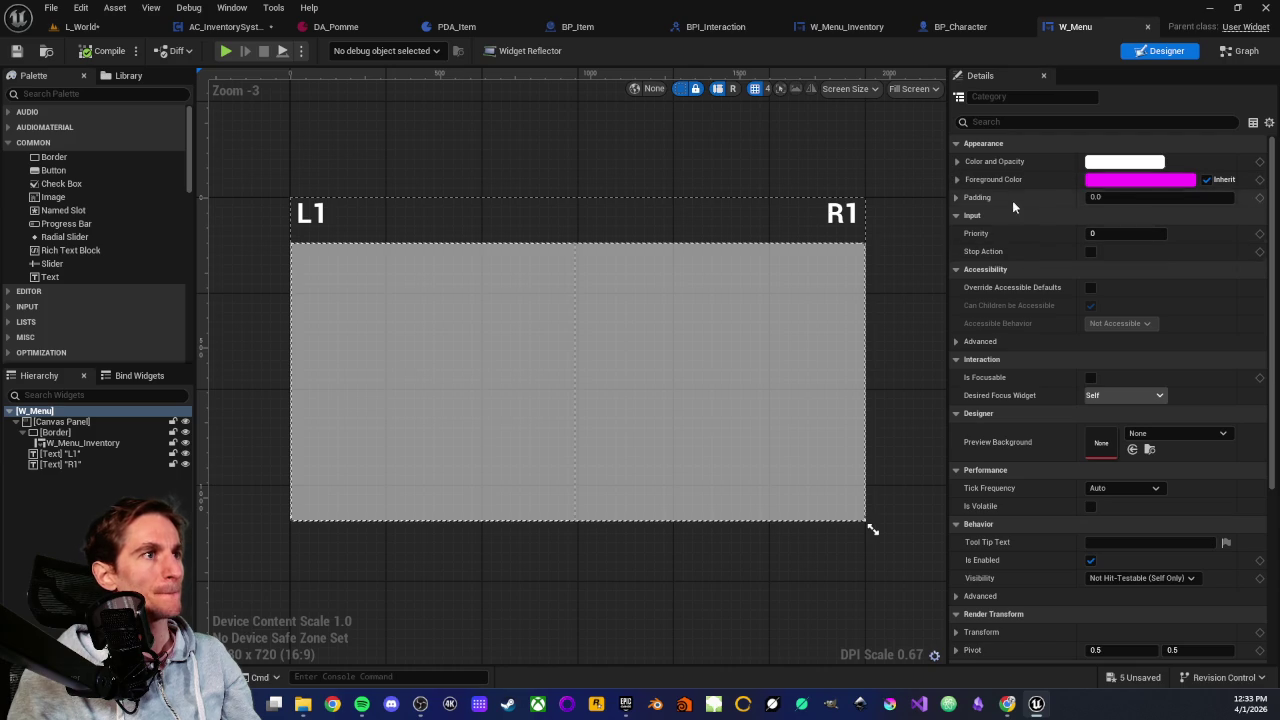
pyautogui.scroll(-1, 1014, 250)
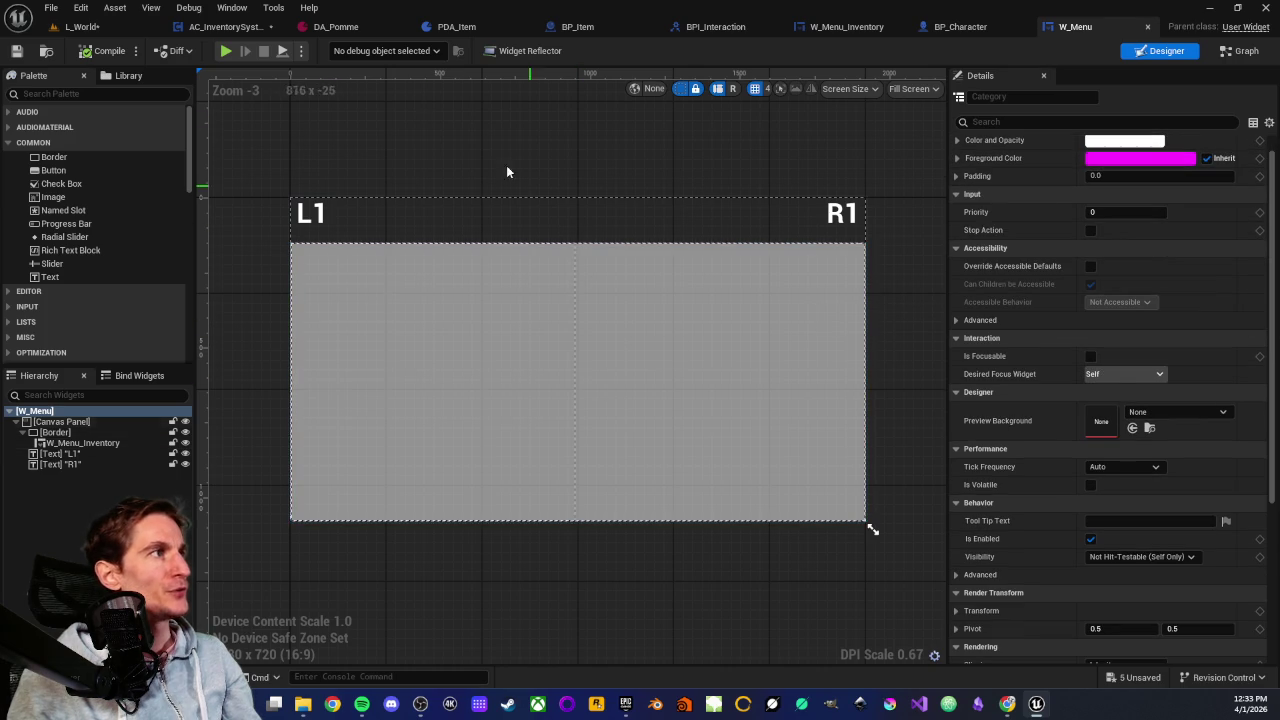
# In BP_Character's EventGraph, inspect the IA_Menu event with the Main HUD, W Menu and Is Visible nodes
pyautogui.click(988, 30)
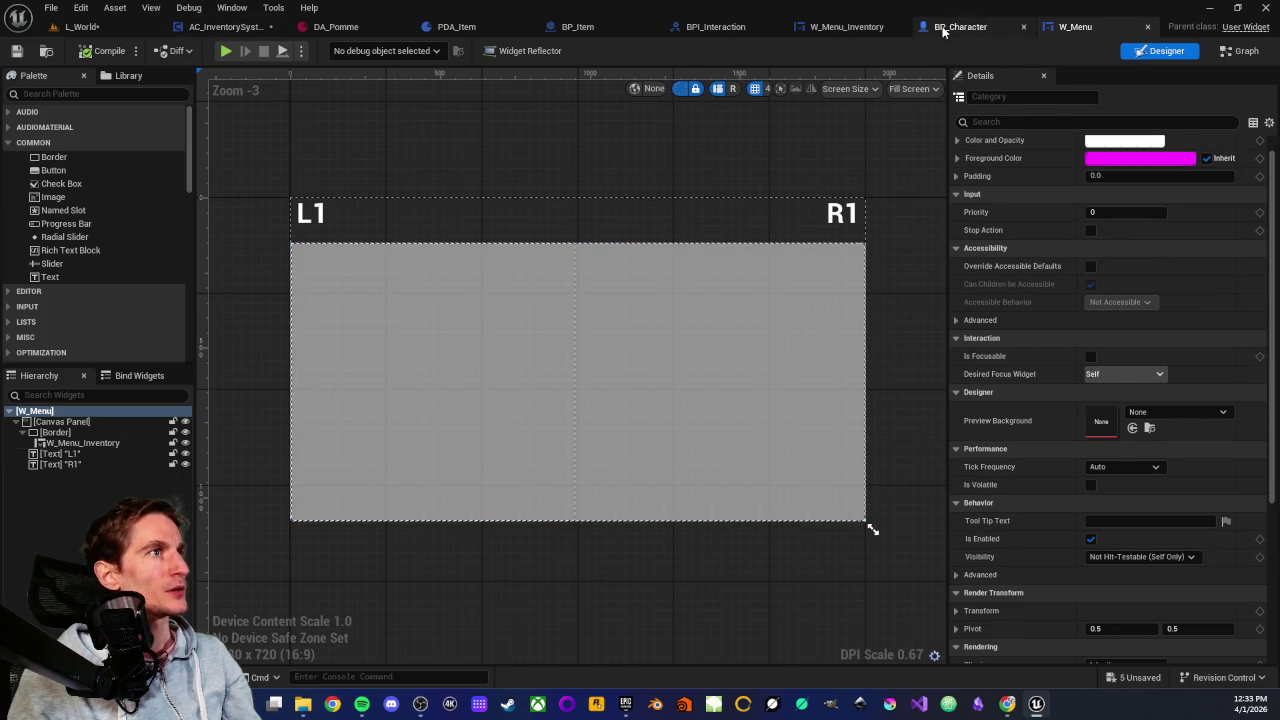
pyautogui.scroll(2, 582, 203)
pyautogui.scroll(-3, 571, 274)
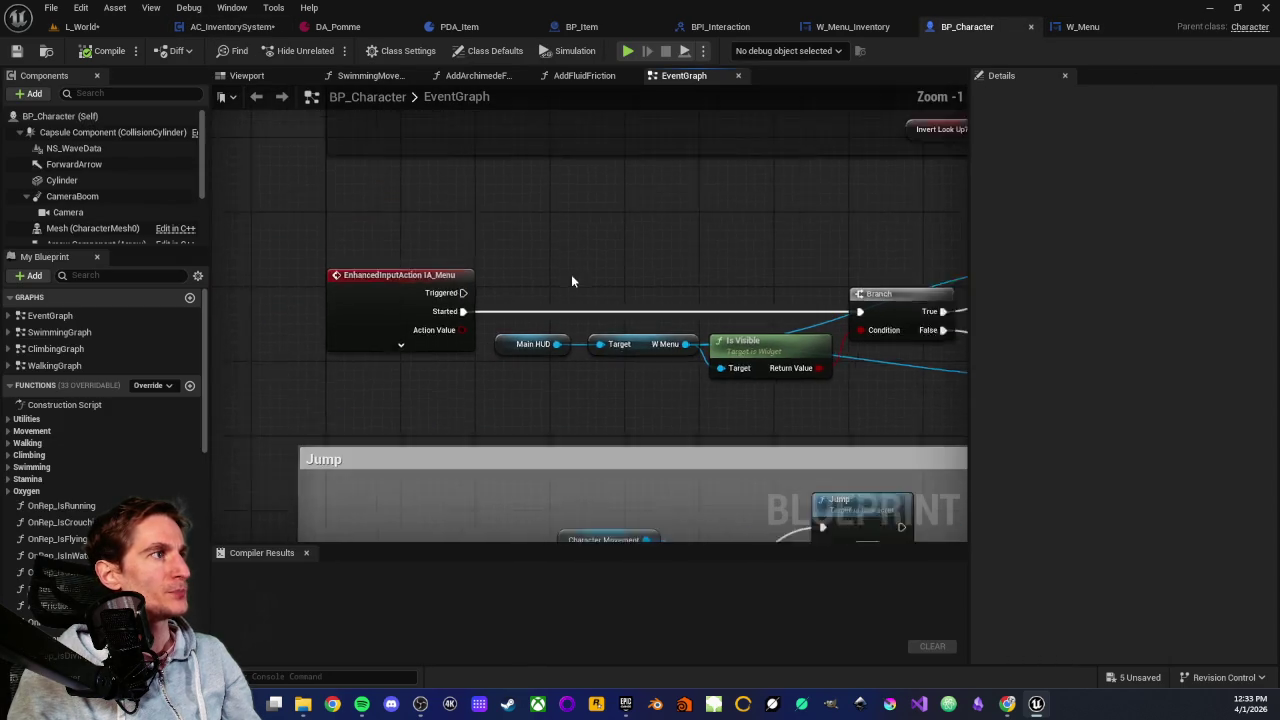
pyautogui.scroll(1, 349, 258)
pyautogui.click(418, 266)
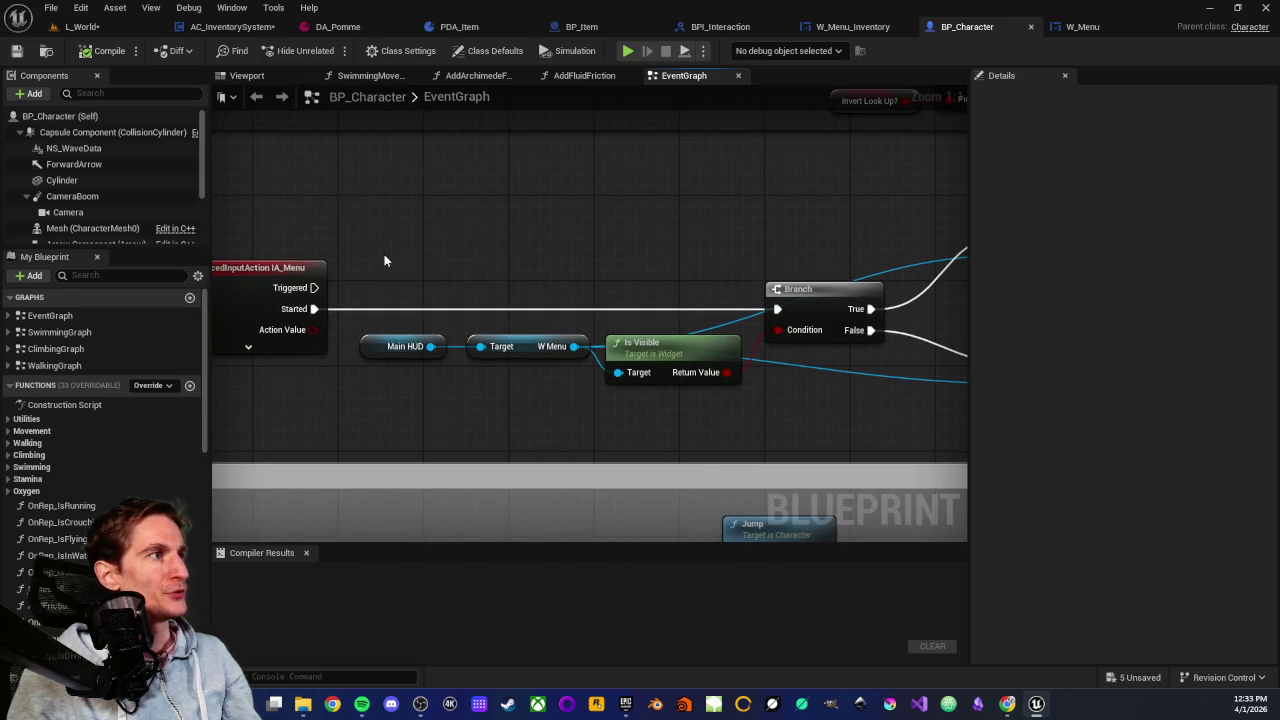
pyautogui.moveTo(384, 256); pyautogui.dragTo(688, 394)
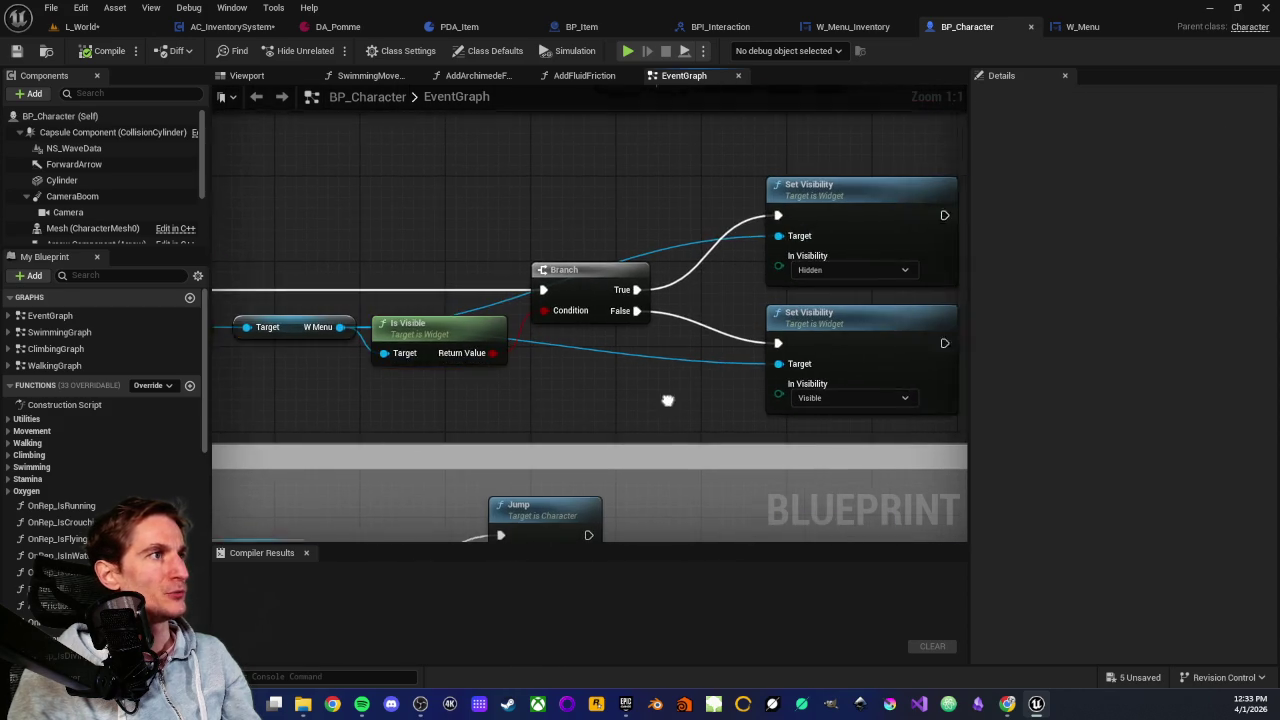
pyautogui.scroll(-1, 555, 404)
pyautogui.scroll(1, 538, 273)
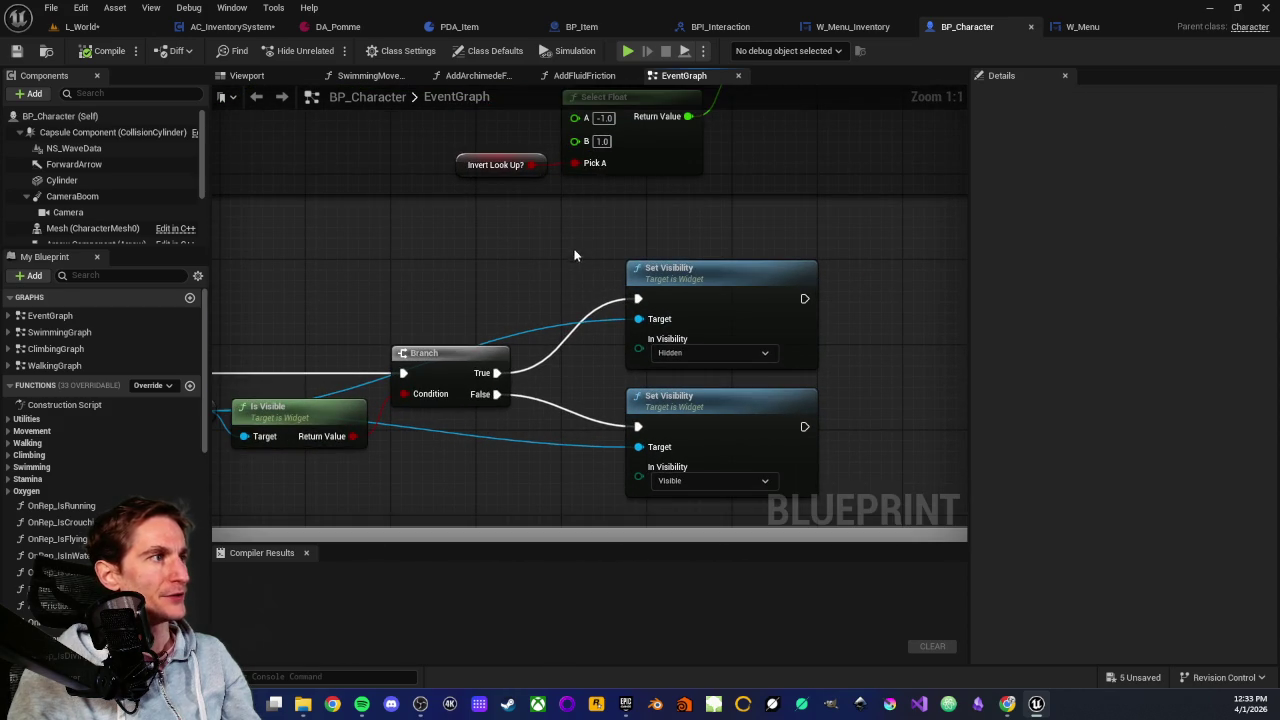
# Inspect the Hidden and Visible Set Visibility nodes driven by the Branch, and the Main HUD target
pyautogui.moveTo(597, 251)
pyautogui.mouseDown()
pyautogui.moveTo(714, 296)
pyautogui.moveTo(794, 278)
pyautogui.mouseUp()
pyautogui.click(591, 394)
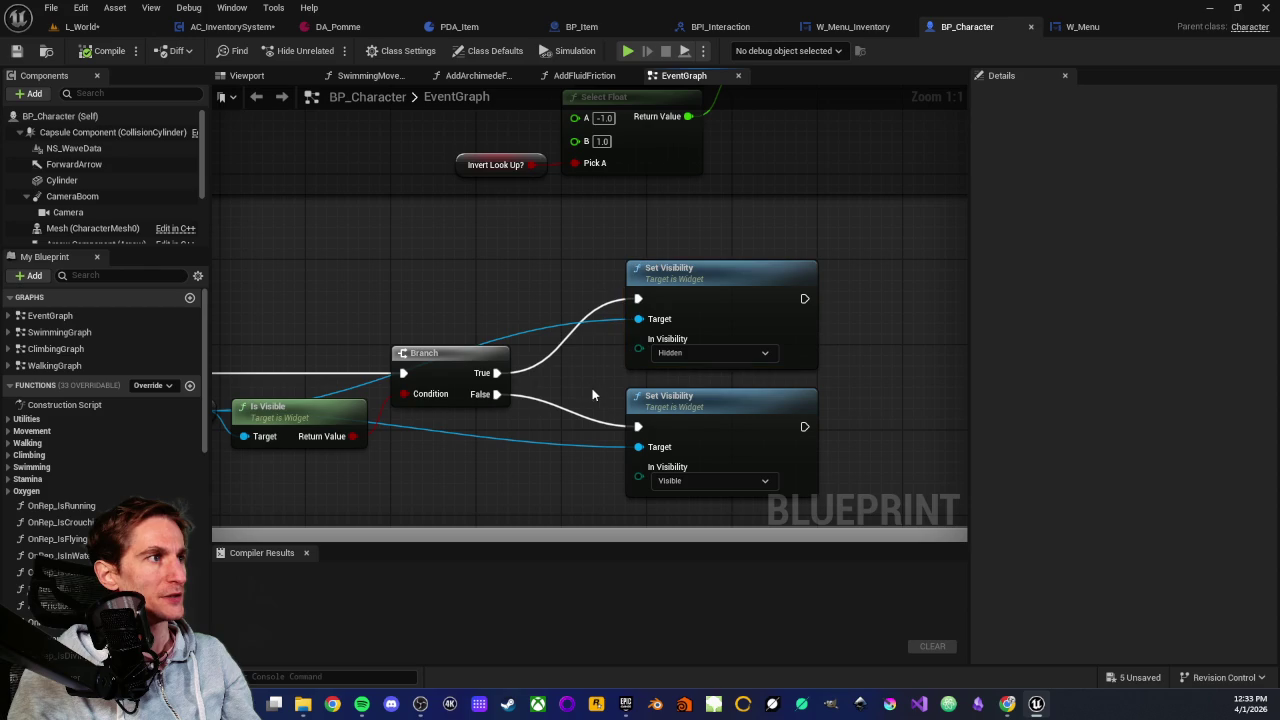
pyautogui.moveTo(601, 398)
pyautogui.mouseDown()
pyautogui.moveTo(875, 486)
pyautogui.moveTo(869, 352)
pyautogui.mouseUp()
pyautogui.click(869, 459)
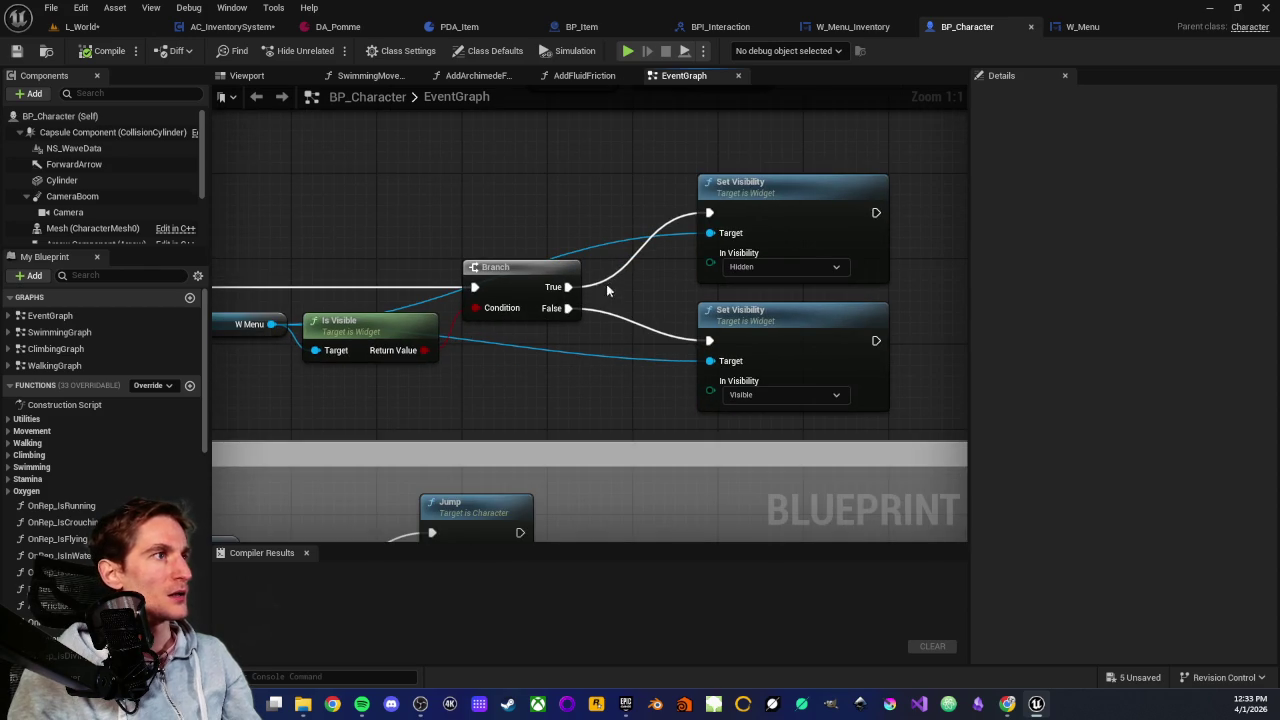
pyautogui.moveTo(606, 288); pyautogui.dragTo(593, 226)
pyautogui.moveTo(618, 272); pyautogui.dragTo(920, 367)
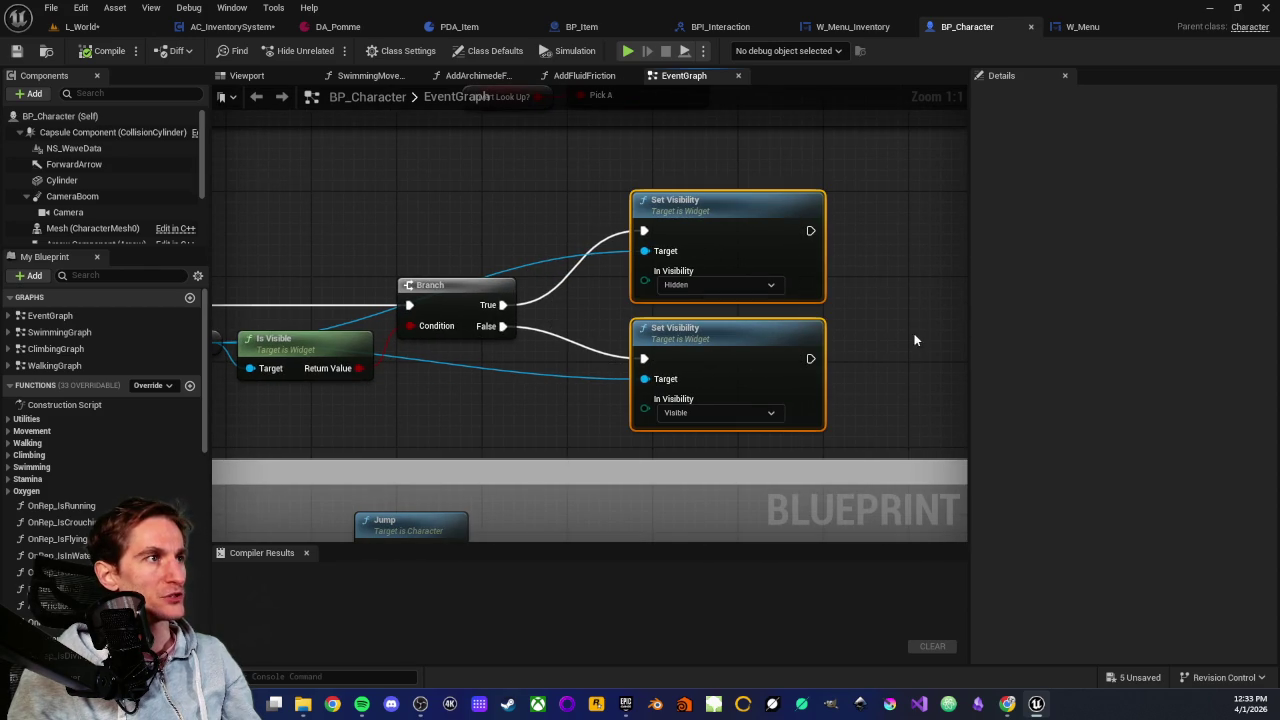
pyautogui.click(912, 340)
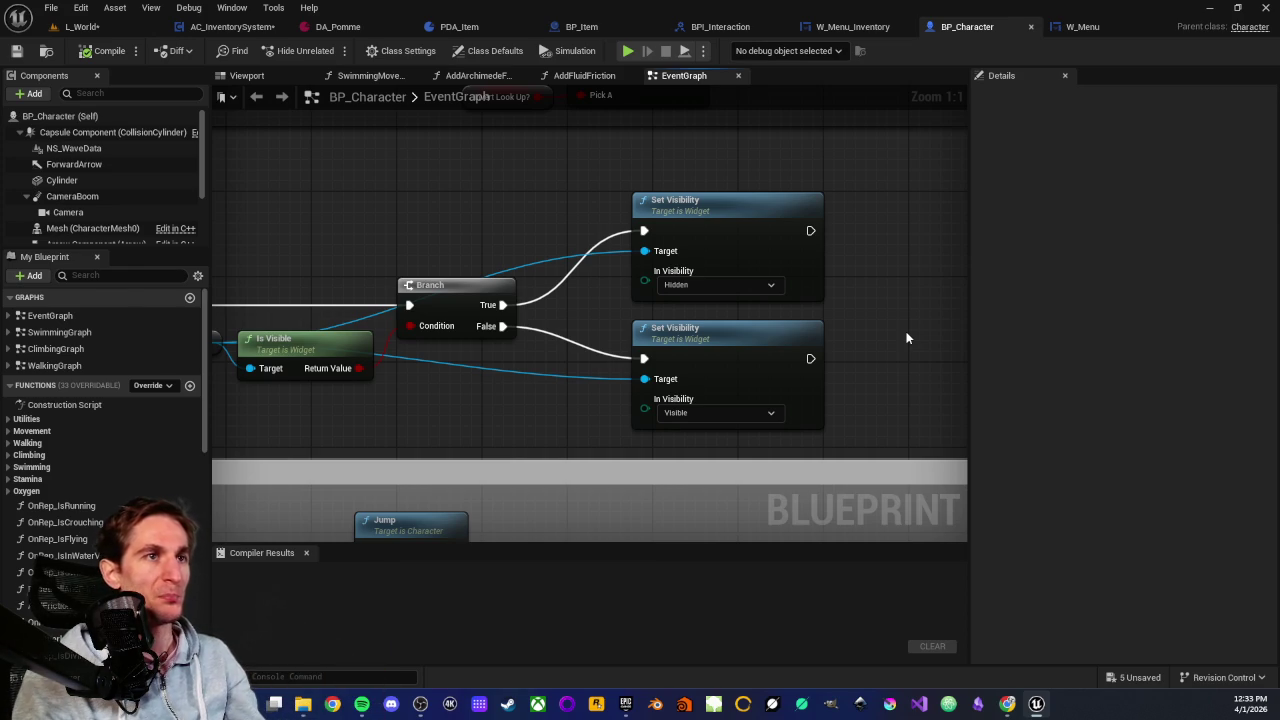
pyautogui.moveTo(541, 217); pyautogui.dragTo(786, 357)
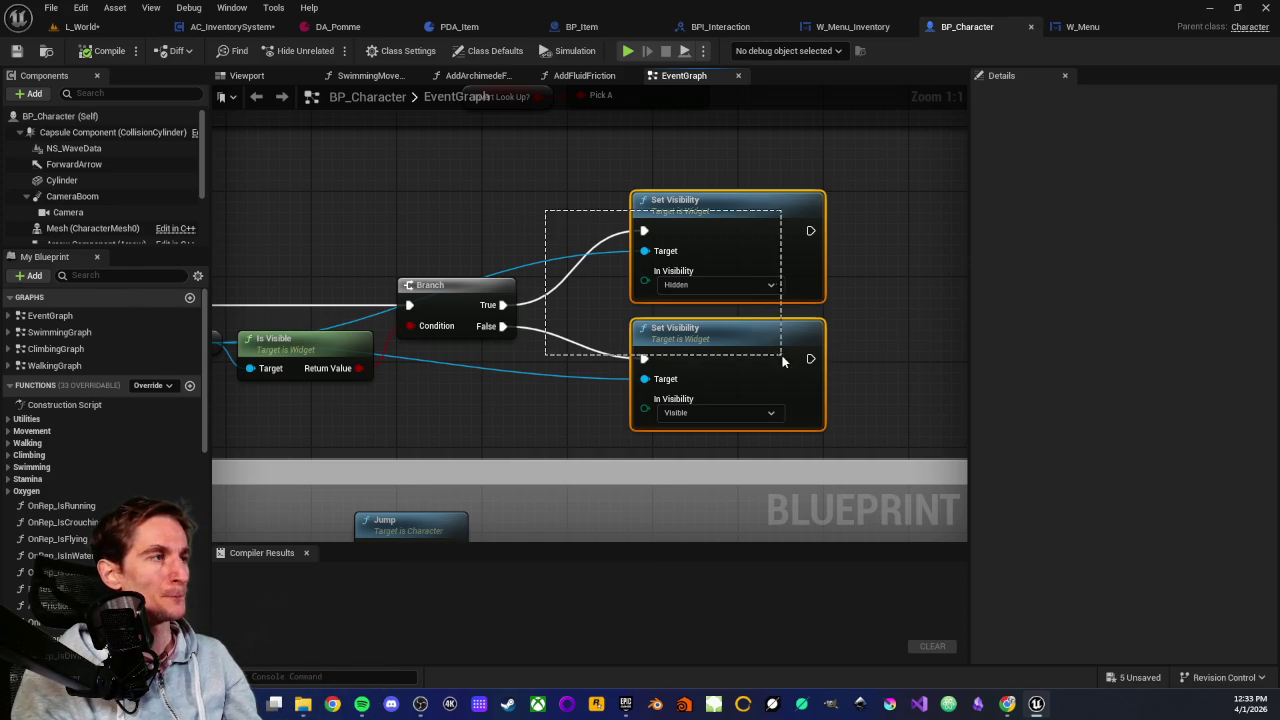
pyautogui.click(862, 342)
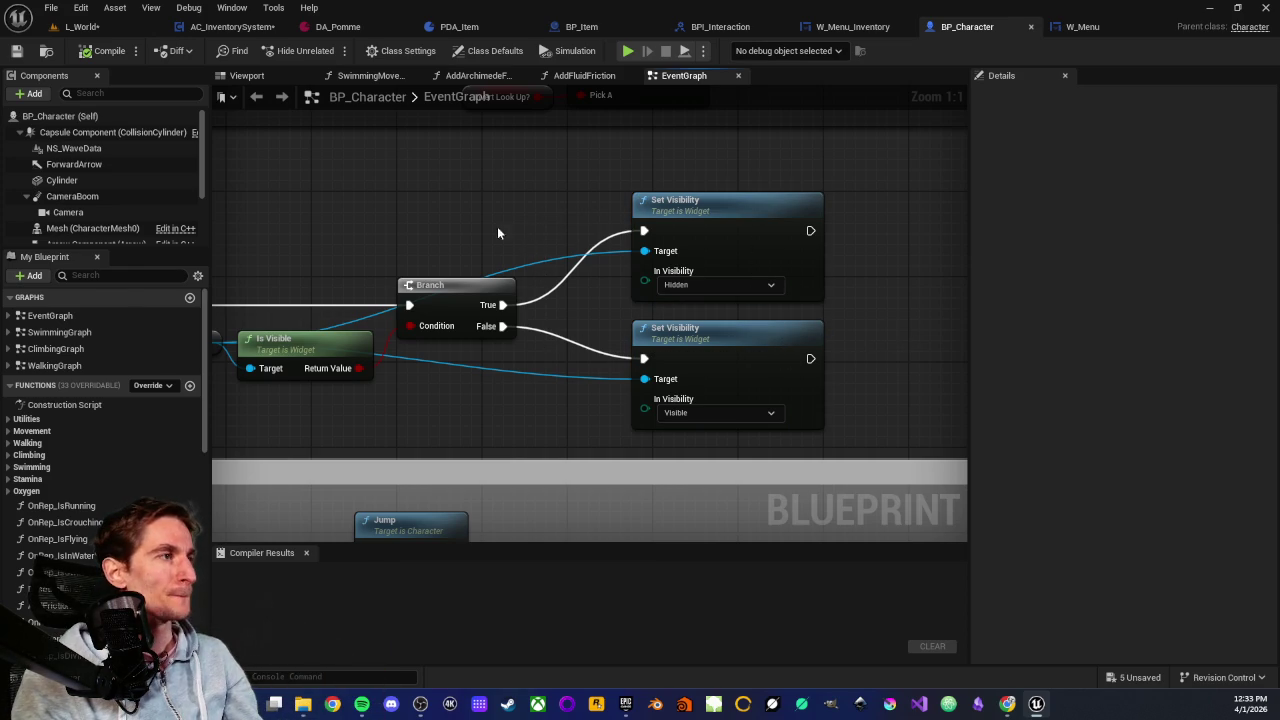
pyautogui.scroll(-3, 560, 255)
pyautogui.scroll(3, 600, 250)
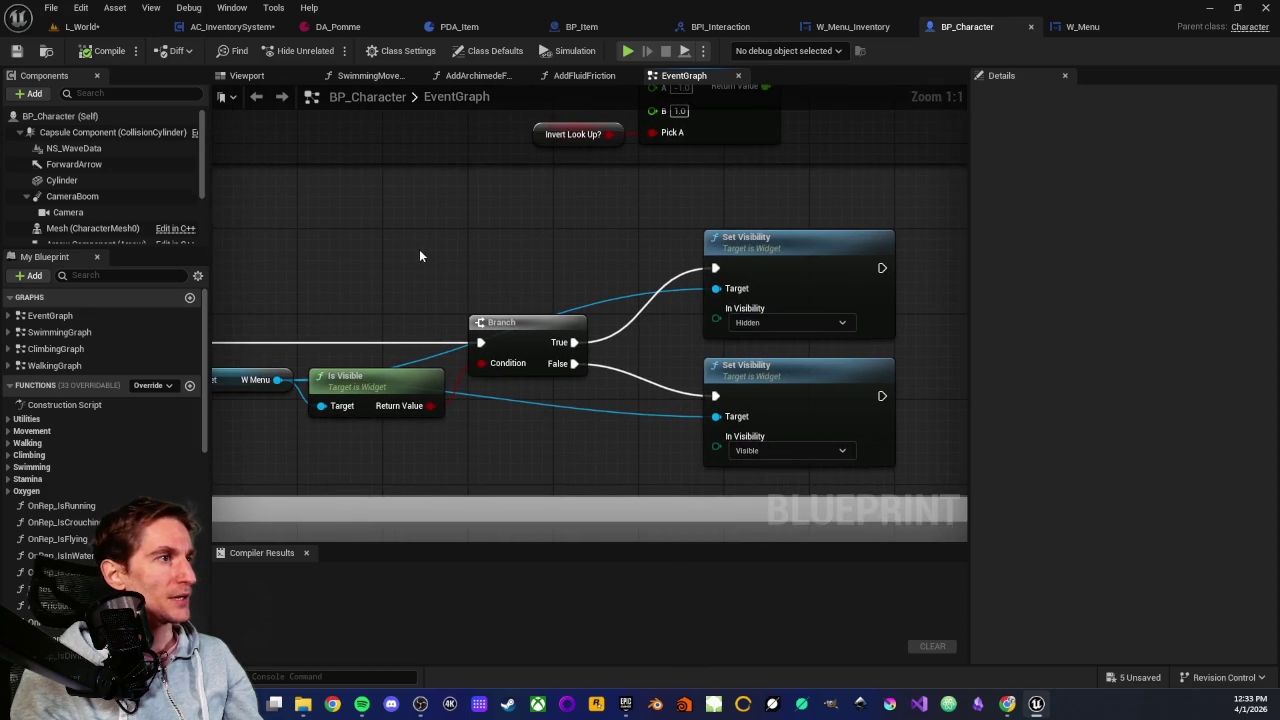
pyautogui.moveTo(489, 262); pyautogui.dragTo(659, 257)
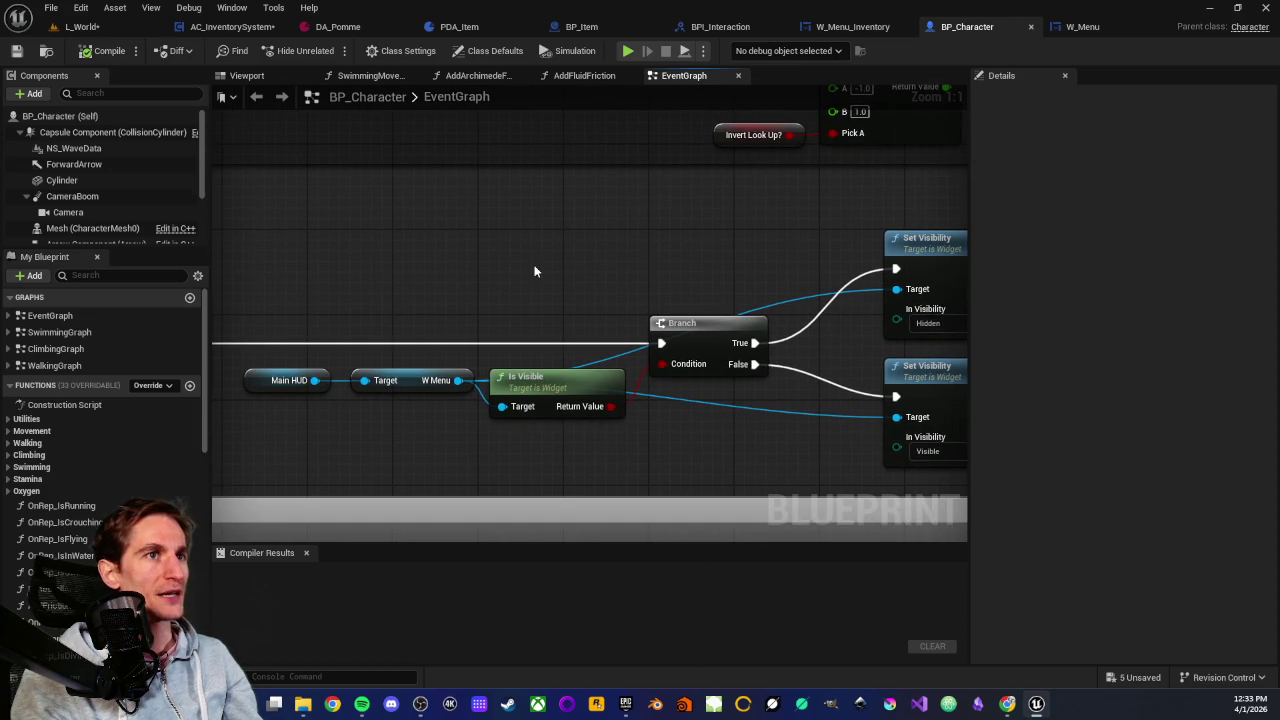
# In the W_Menu_Inventory graph, inspect the FillGrid, Clear Children, KEYS and For Each Loop nodes
pyautogui.click(845, 27)
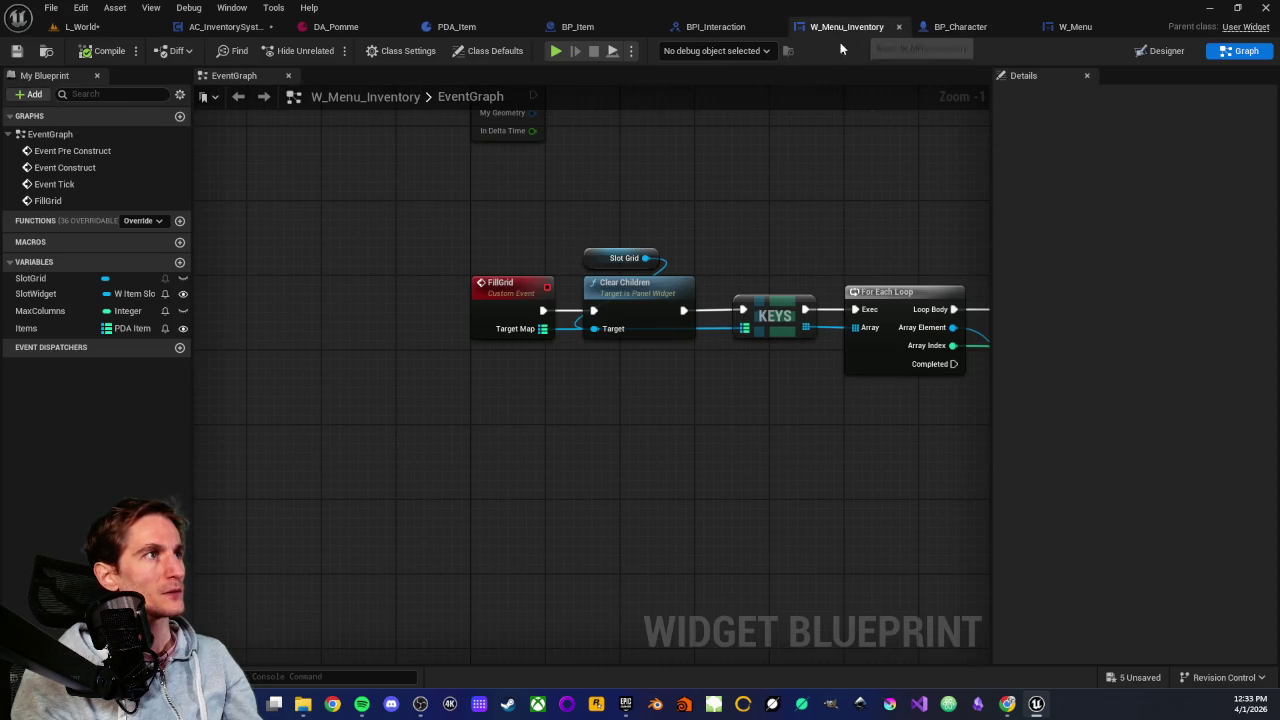
pyautogui.moveTo(445, 224); pyautogui.dragTo(517, 400)
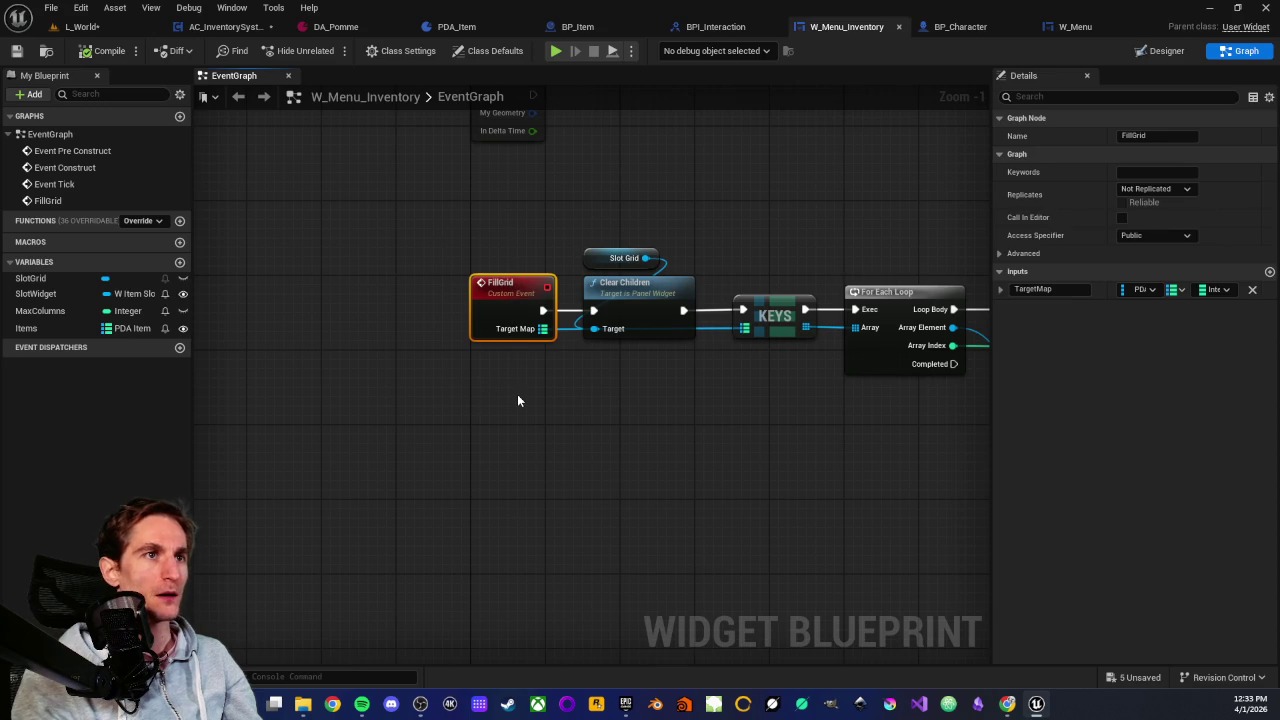
pyautogui.click(517, 398)
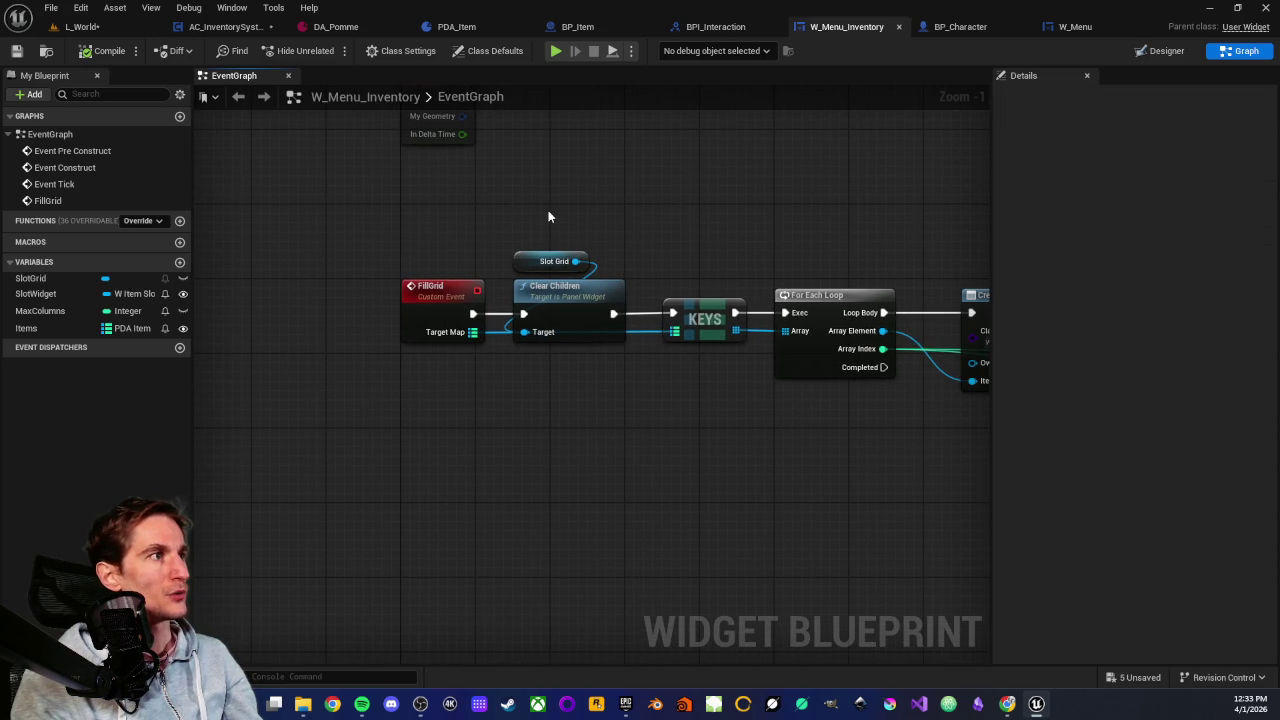
pyautogui.moveTo(548, 216)
pyautogui.mouseDown()
pyautogui.moveTo(591, 522)
pyautogui.moveTo(594, 455)
pyautogui.mouseUp()
pyautogui.click(589, 401)
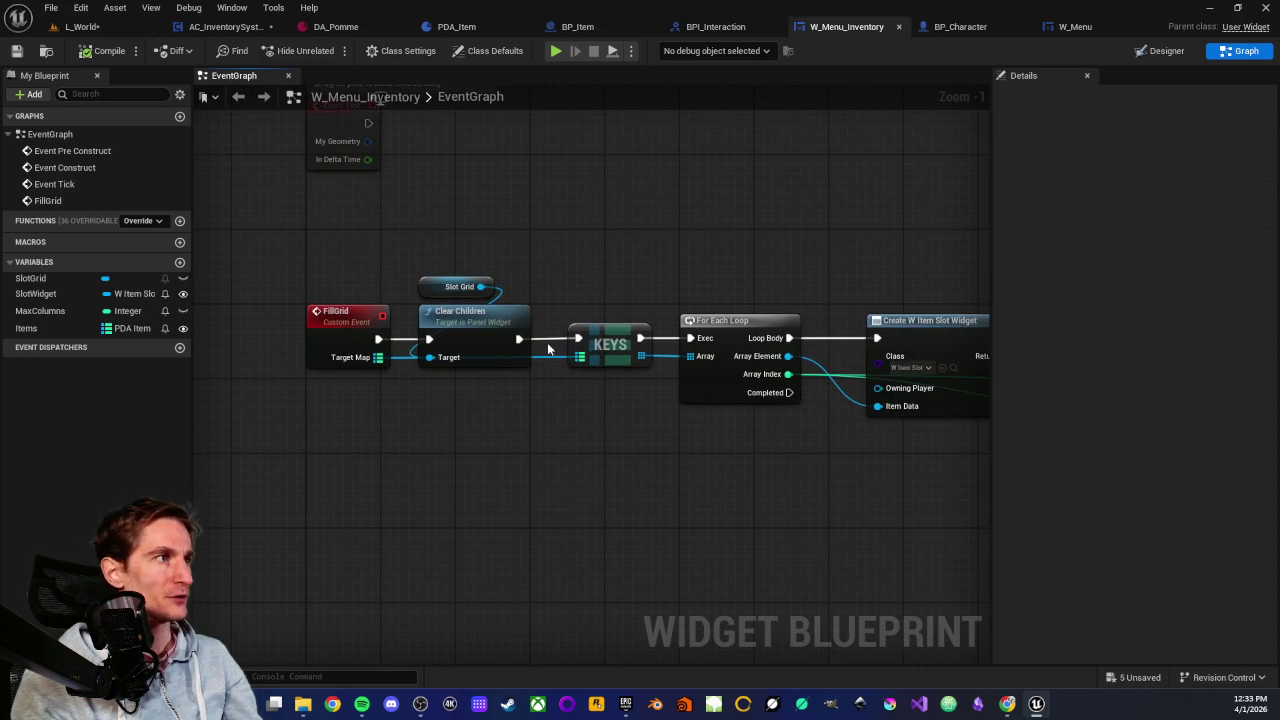
pyautogui.moveTo(607, 294); pyautogui.dragTo(625, 479)
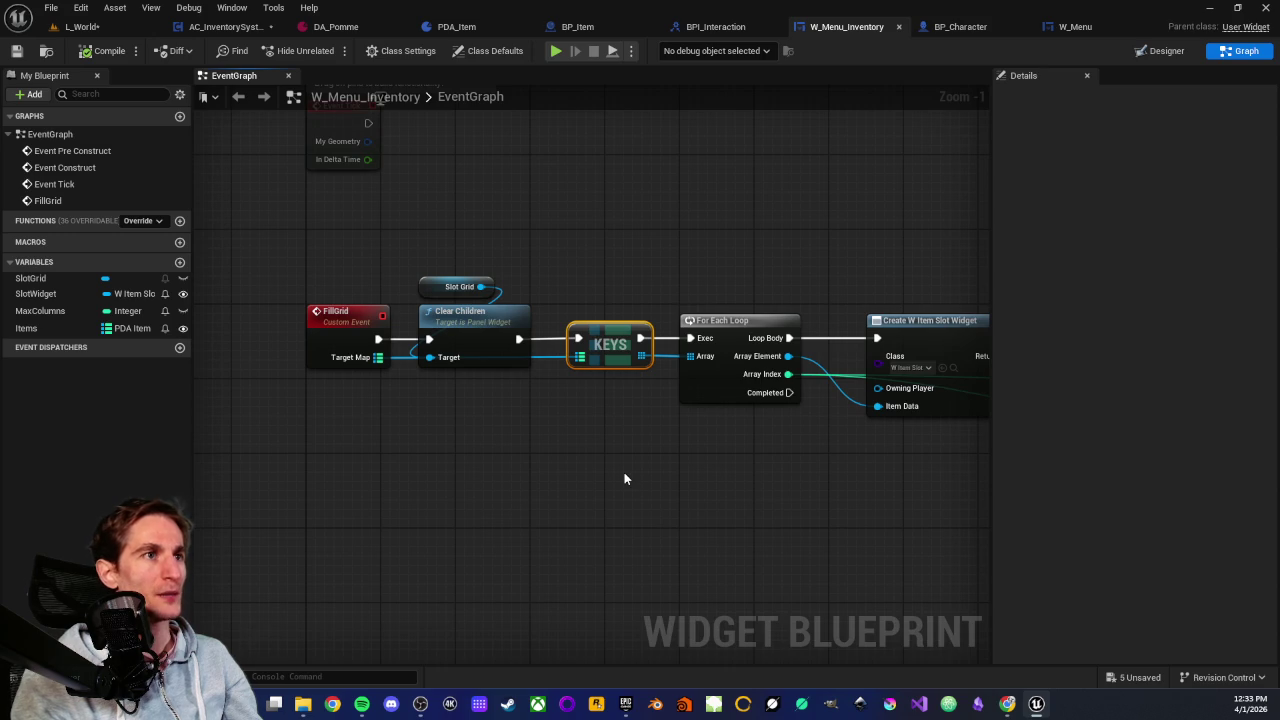
pyautogui.click(624, 479)
pyautogui.moveTo(708, 264)
pyautogui.mouseDown()
pyautogui.moveTo(808, 519)
pyautogui.moveTo(773, 469)
pyautogui.mouseUp()
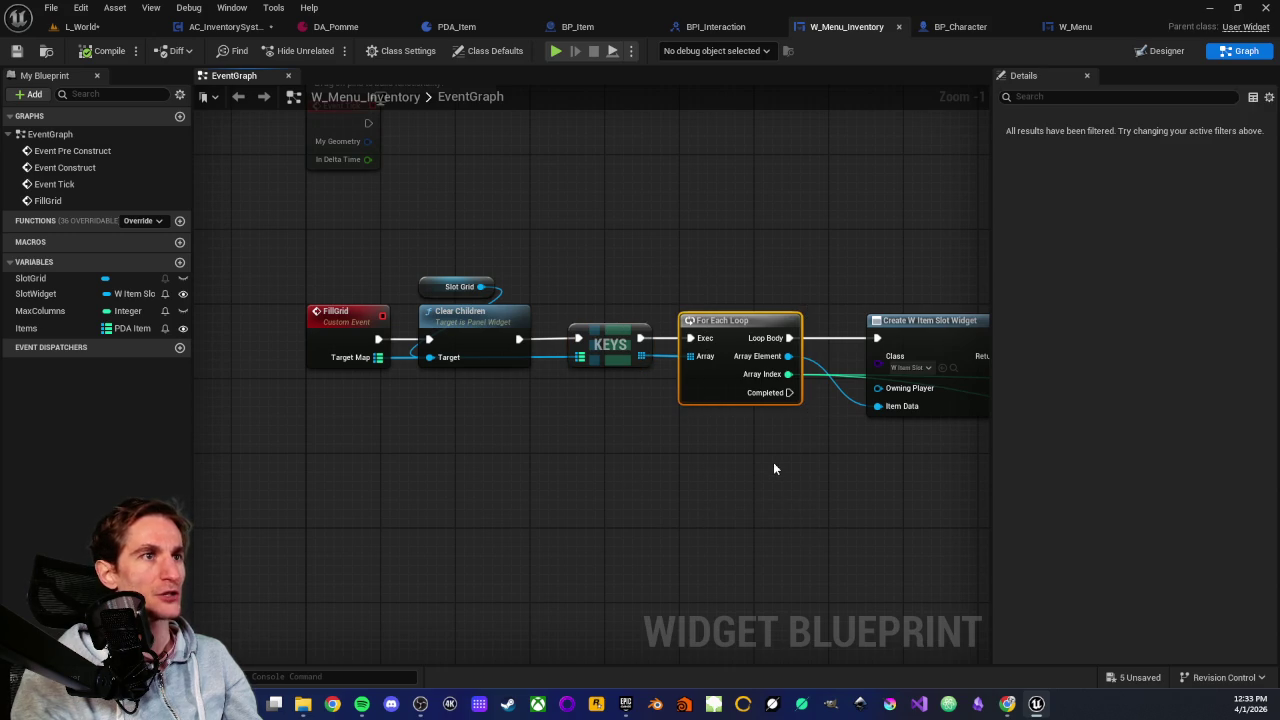
pyautogui.click(774, 469)
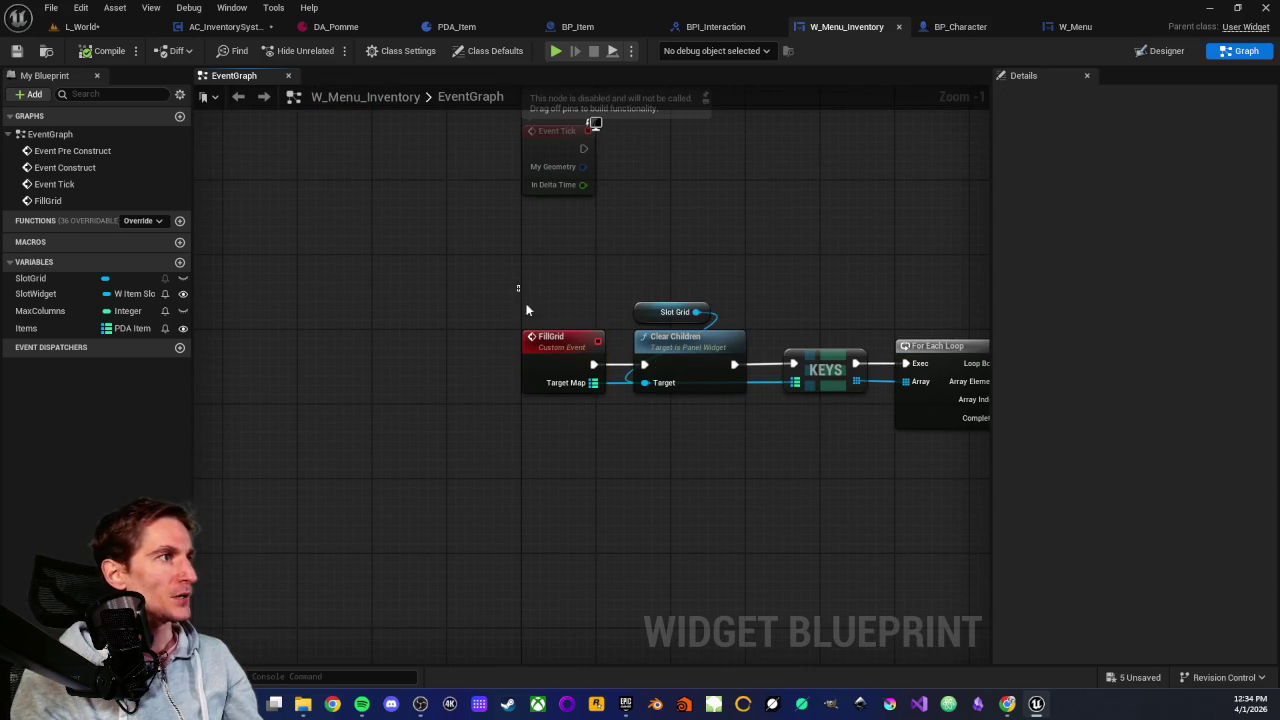
# Recheck FillGrid, trace its call from Event Pre Construct, then return to W_Menu's designer
pyautogui.moveTo(523, 286); pyautogui.dragTo(566, 432)
pyautogui.click(566, 432)
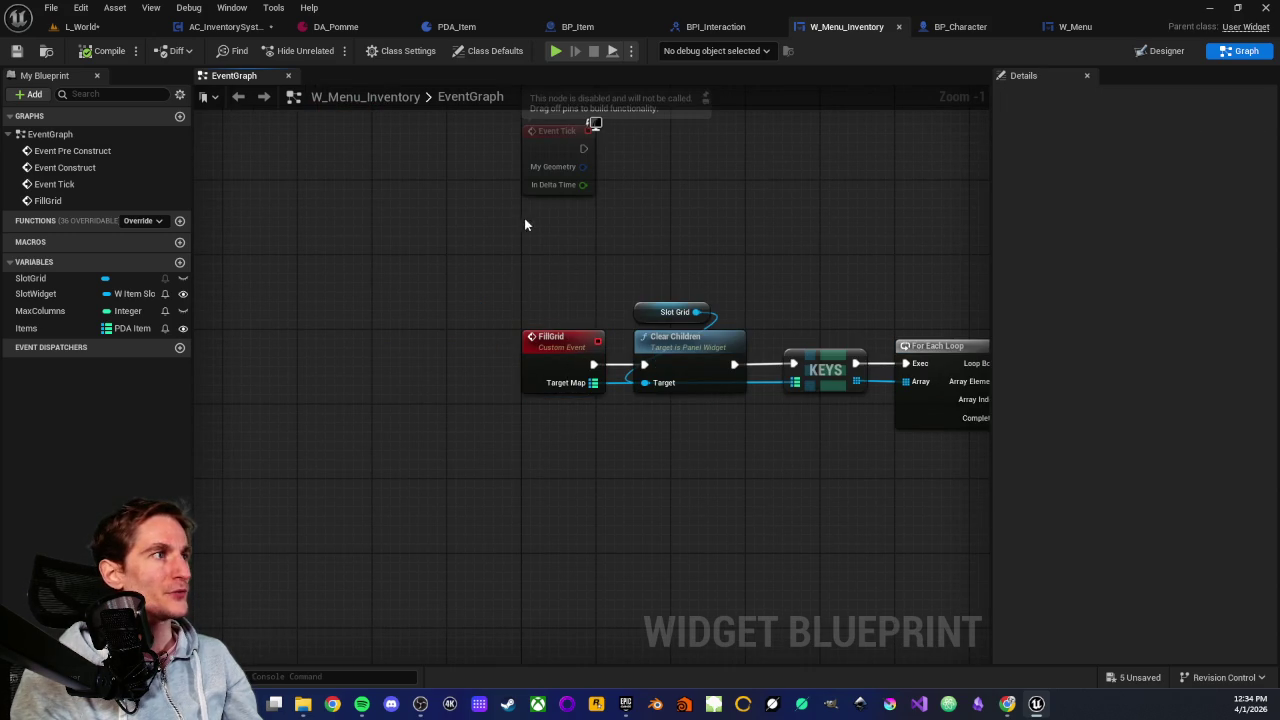
pyautogui.scroll(-1, 466, 366)
pyautogui.scroll(1, 646, 304)
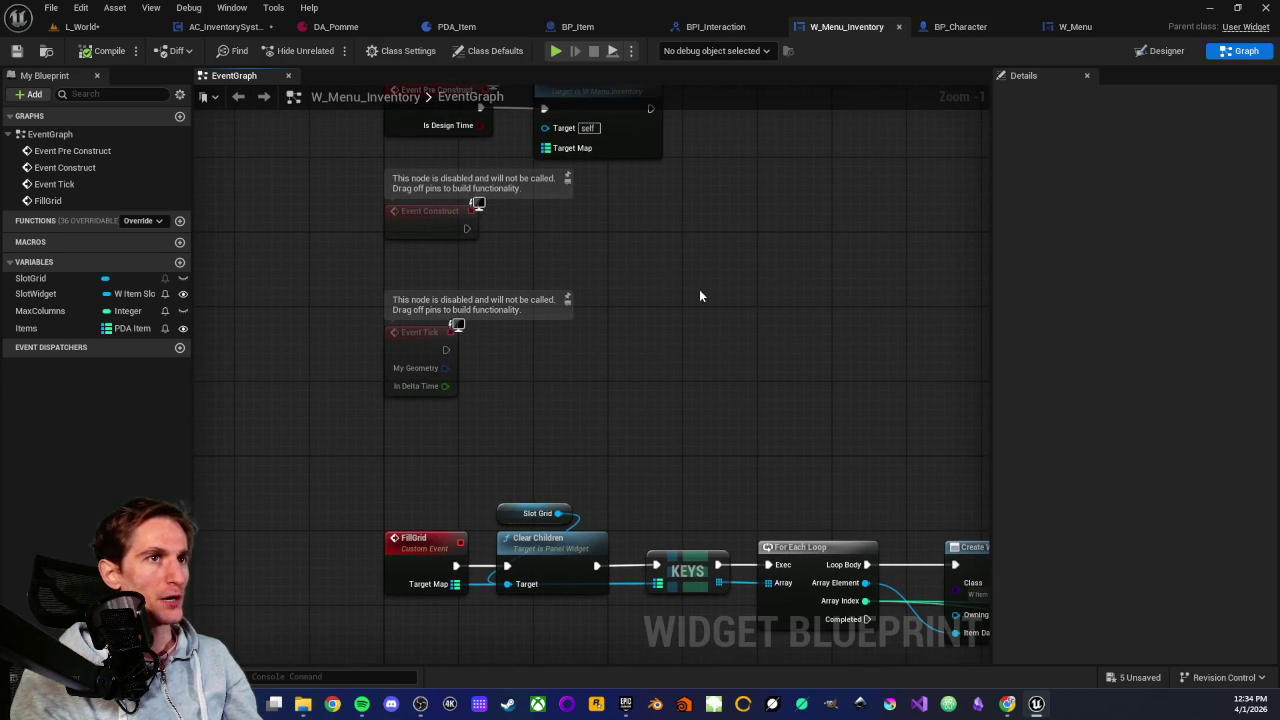
pyautogui.moveTo(731, 249); pyautogui.dragTo(708, 350)
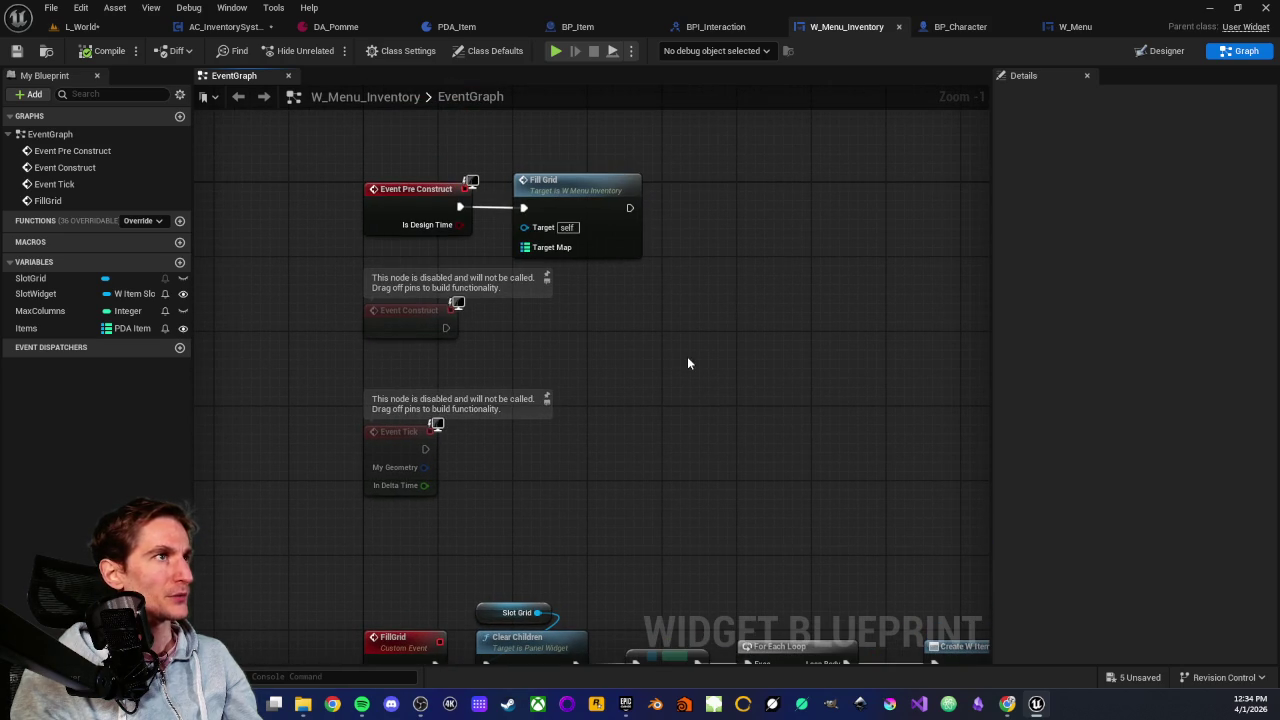
pyautogui.click(1075, 27)
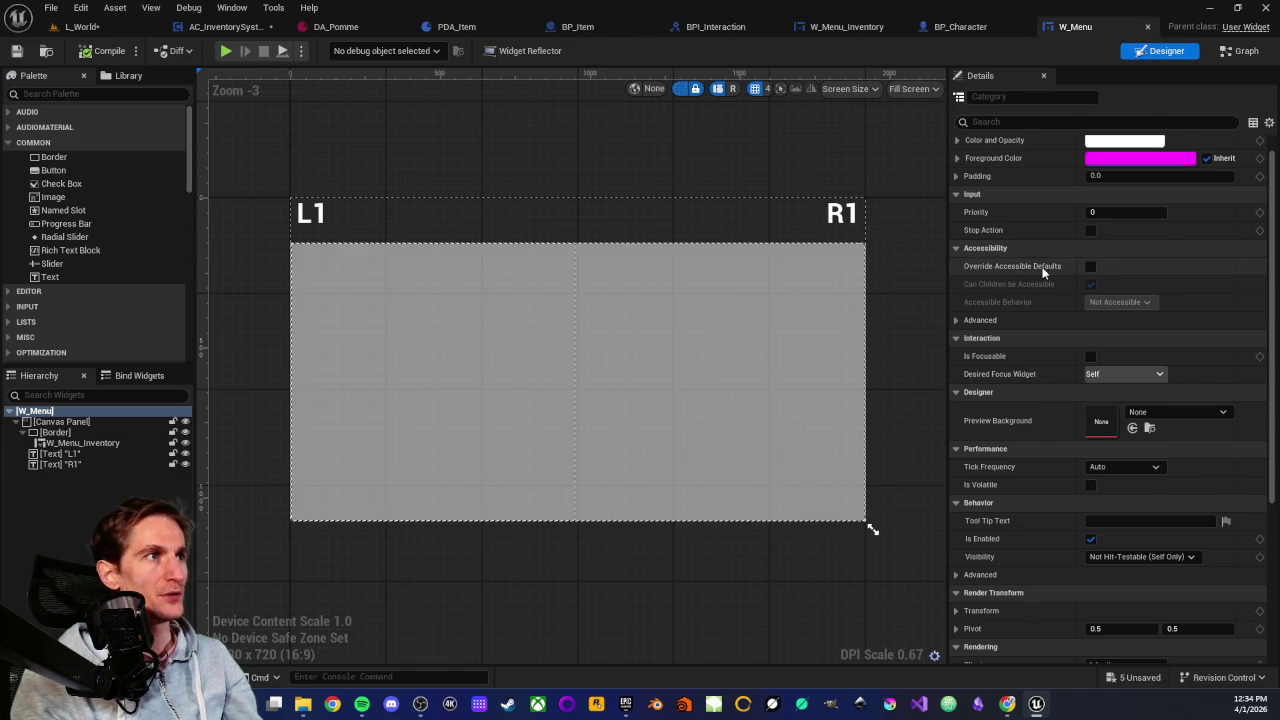
# Set W_Menu's Behavior > Visibility to Hidden, then go back to the L_World level editor
pyautogui.scroll(1, 1041, 262)
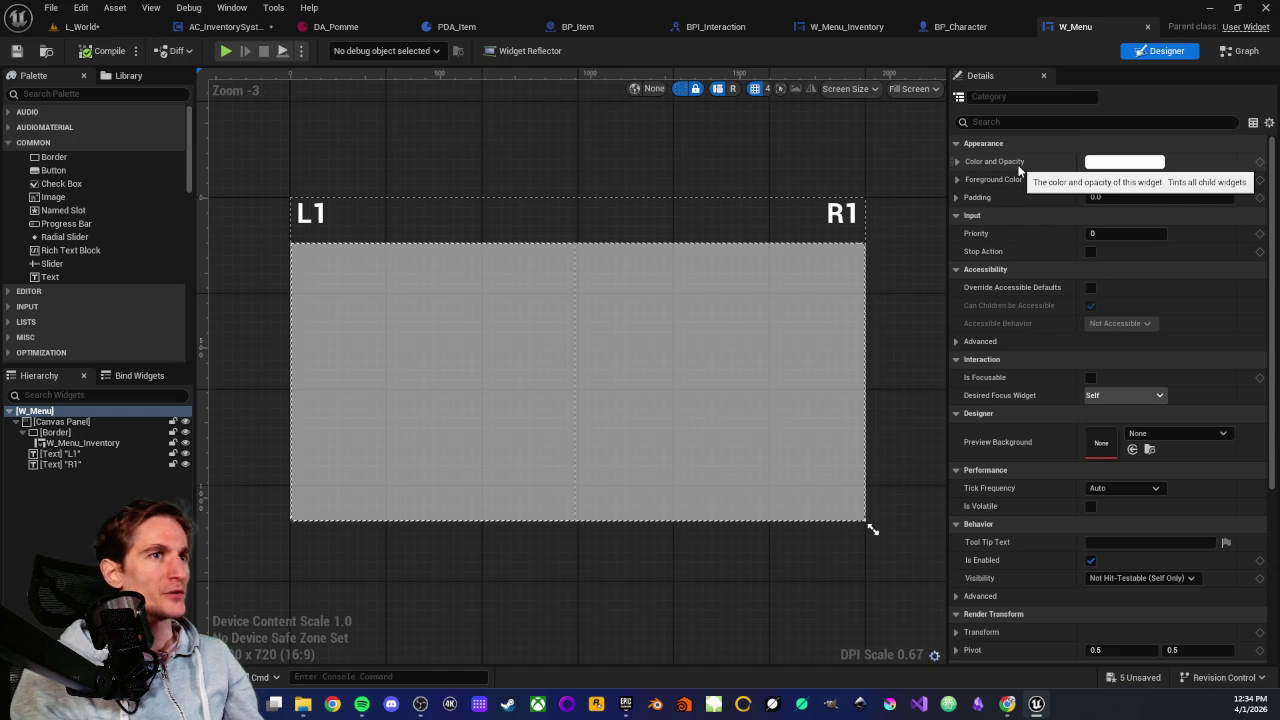
pyautogui.scroll(-3, 1033, 300)
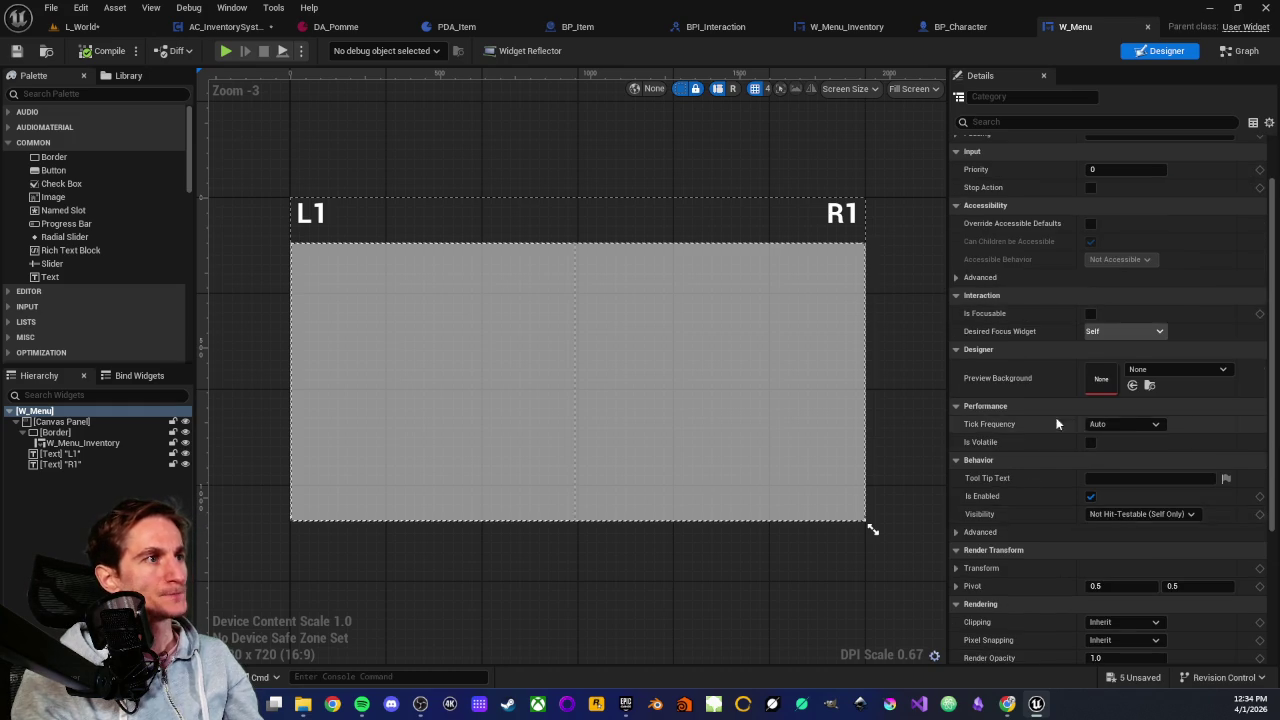
pyautogui.scroll(-3, 1057, 424)
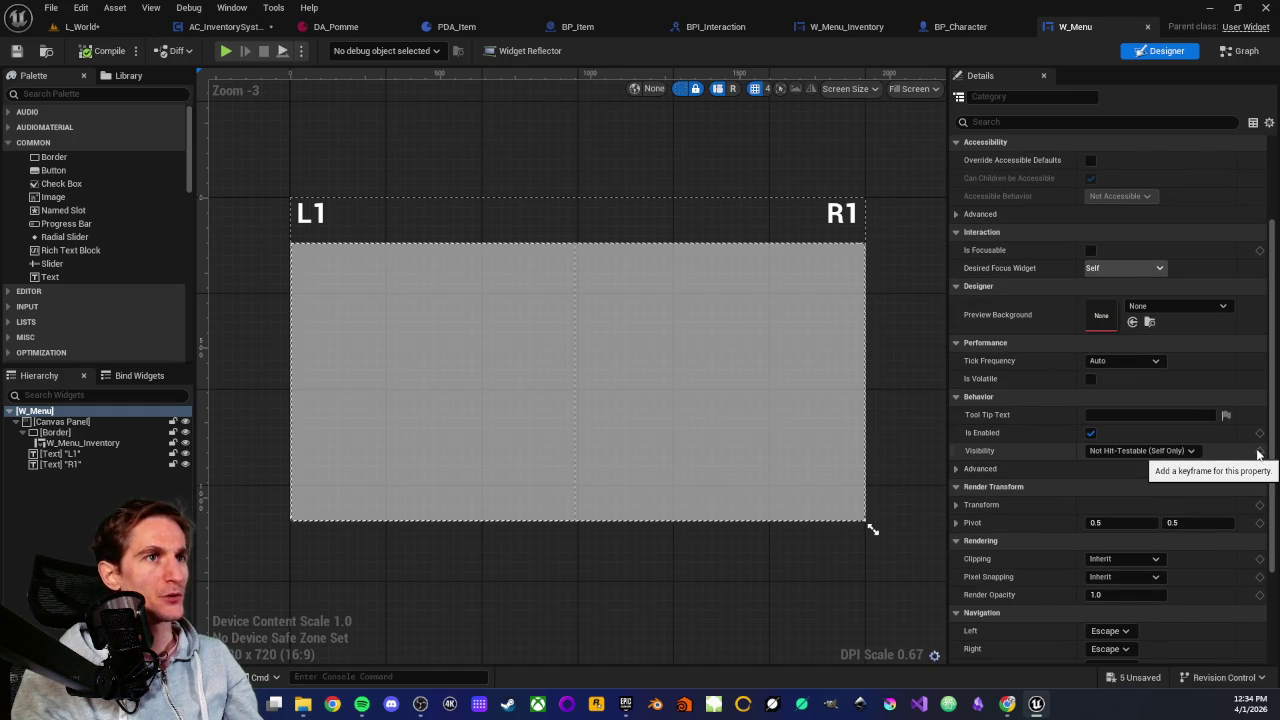
pyautogui.click(956, 469)
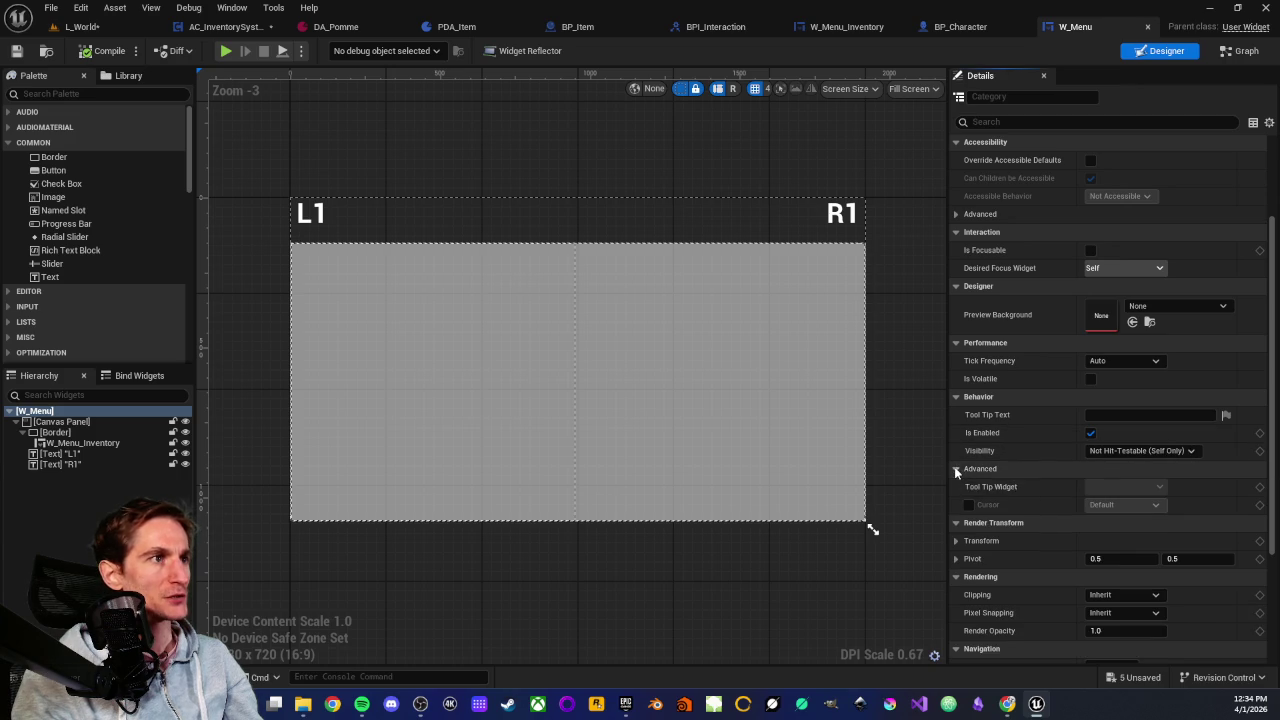
pyautogui.click(955, 469)
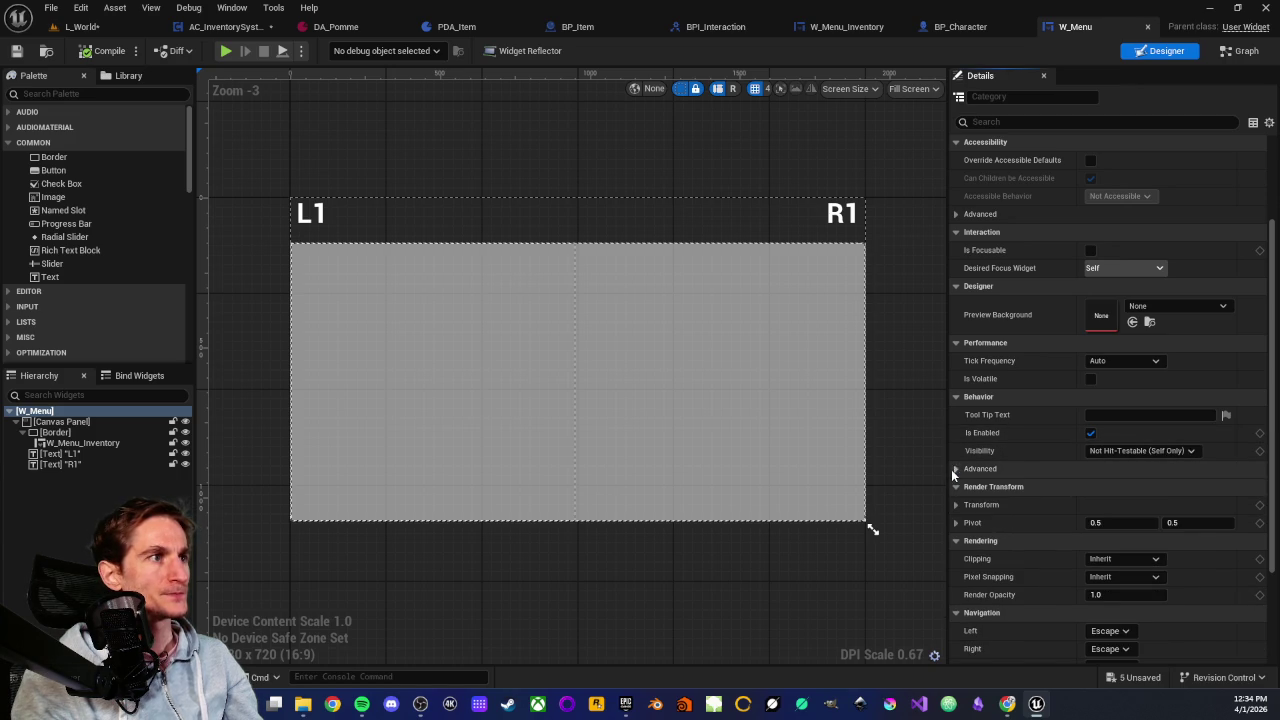
pyautogui.click(1183, 452)
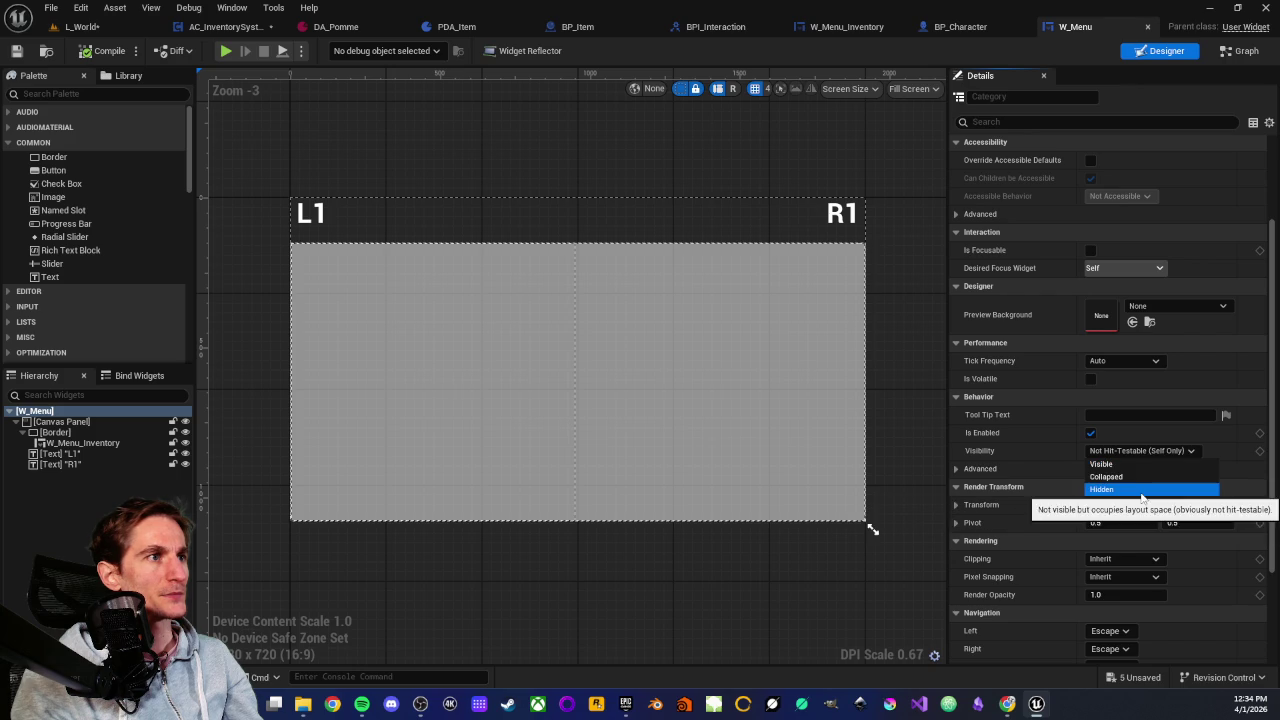
pyautogui.click(1140, 489)
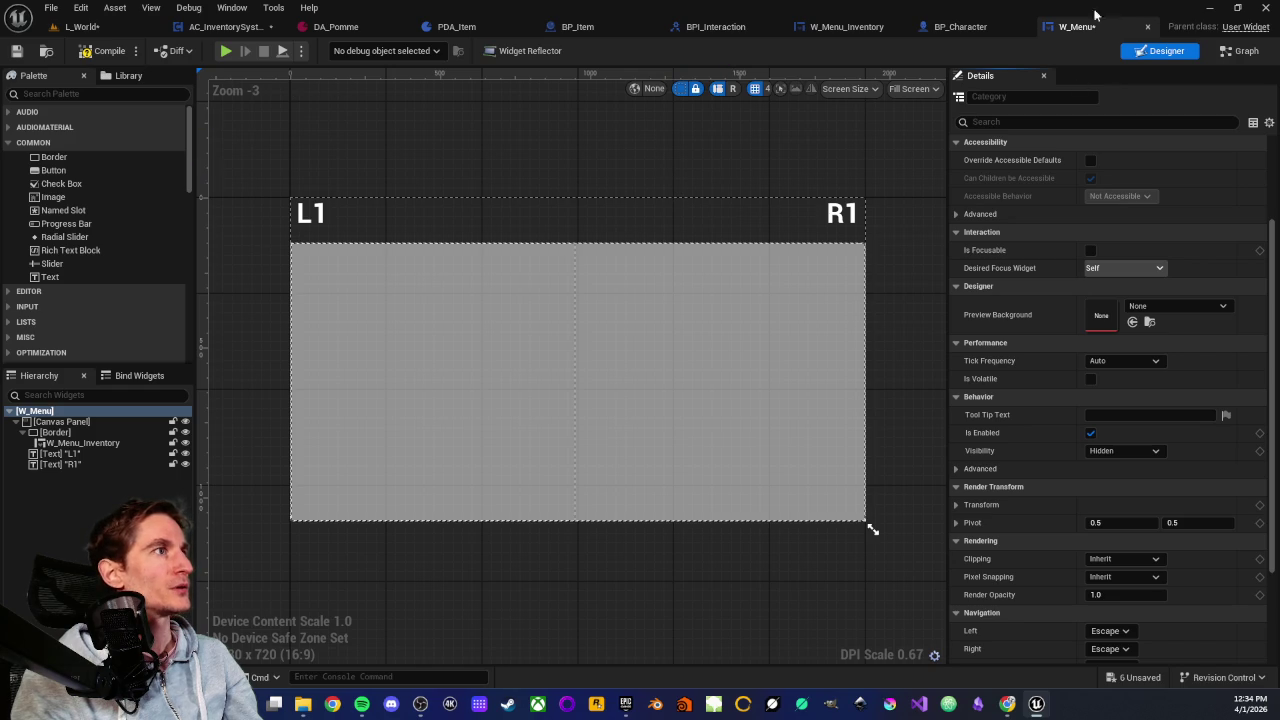
pyautogui.click(80, 26)
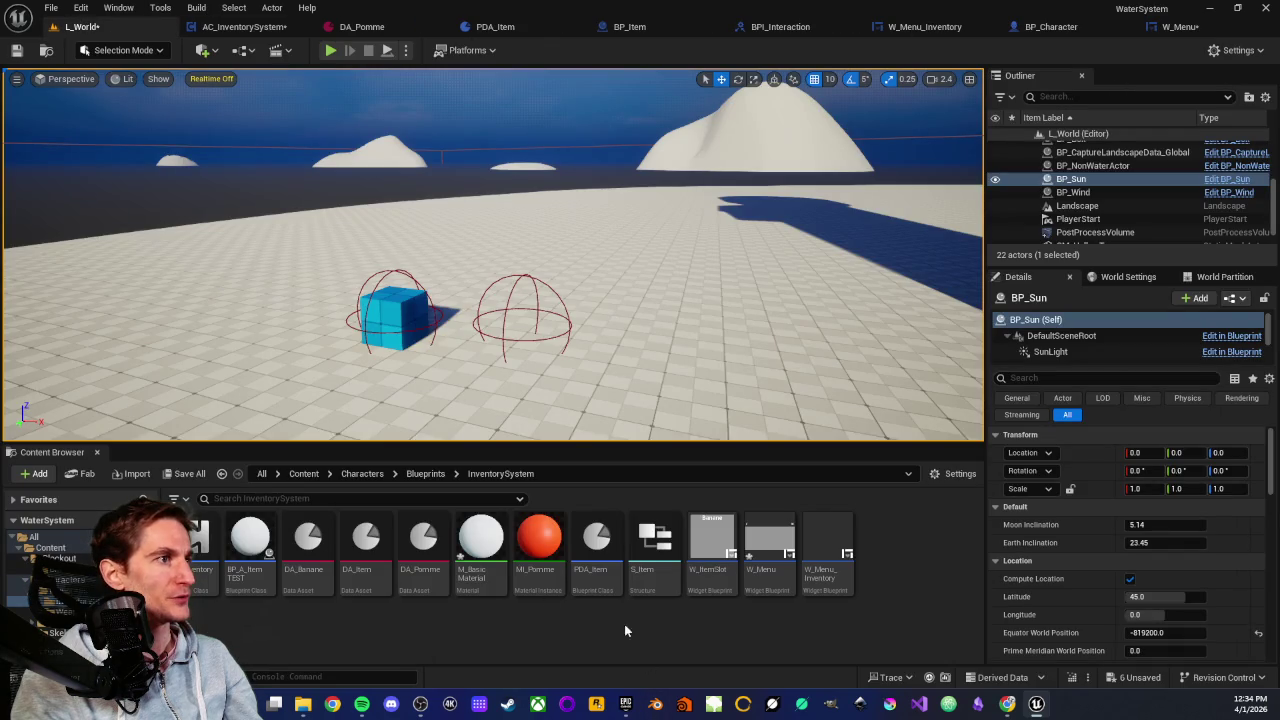
# Open W_MainHUD from Content/Characters and create an On Visibility Changed event for its W_Menu child
pyautogui.click(65, 580)
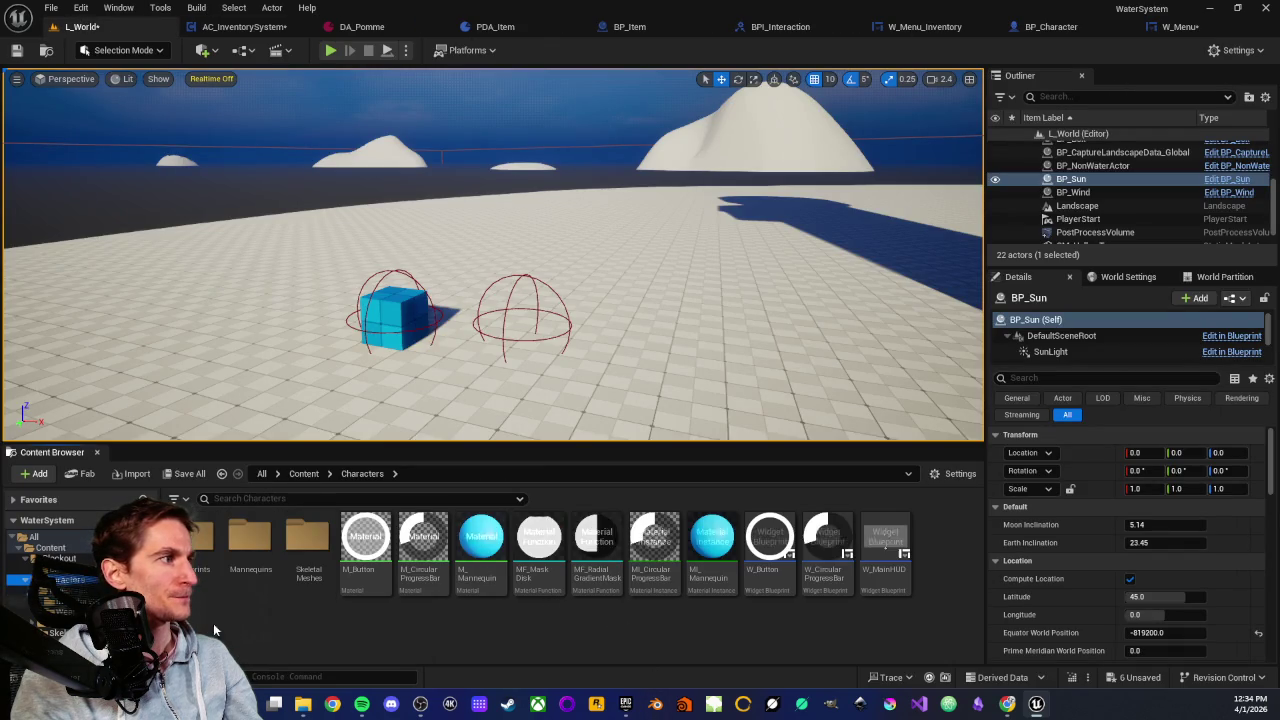
pyautogui.doubleClick(889, 578)
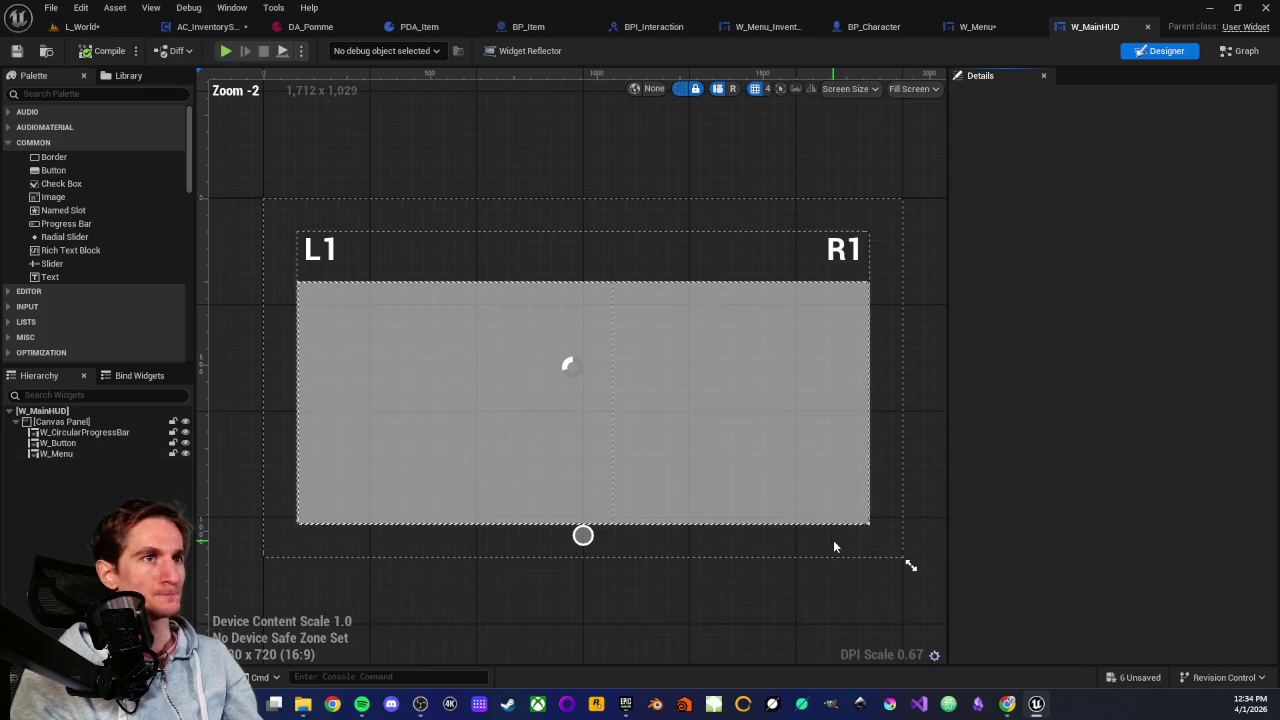
pyautogui.click(56, 455)
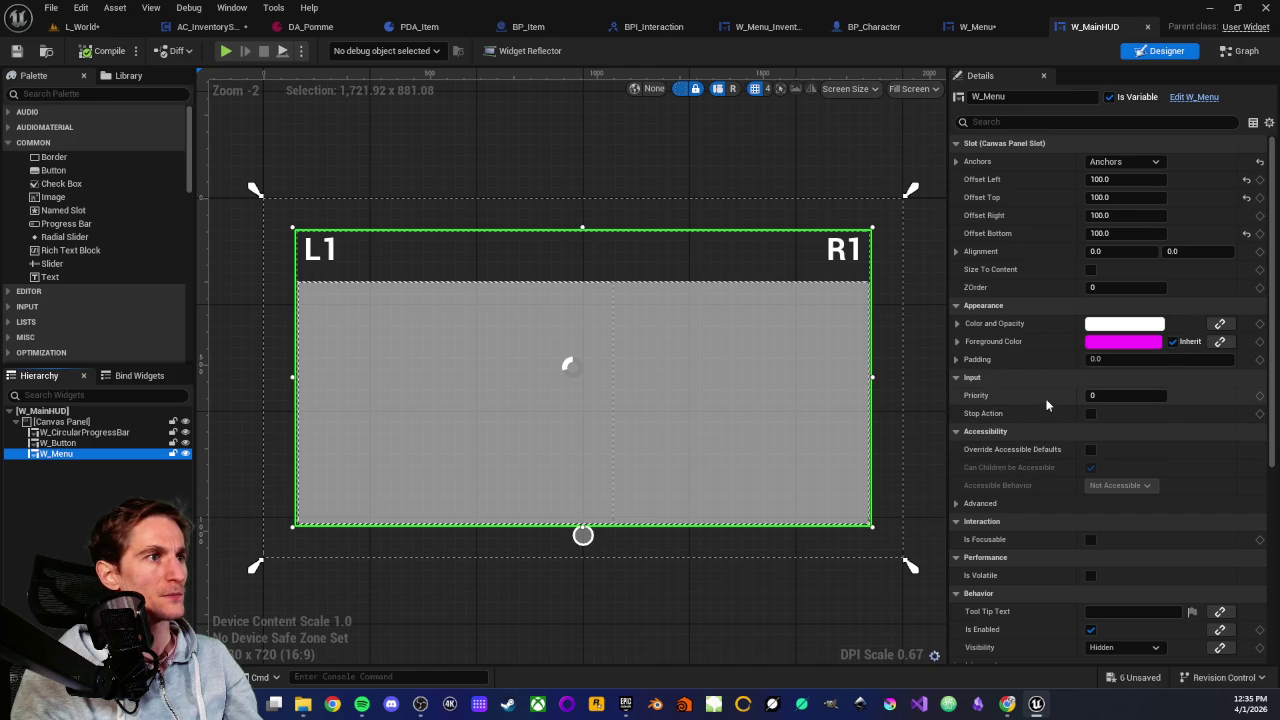
pyautogui.scroll(-5, 1040, 400)
pyautogui.scroll(-6, 1048, 390)
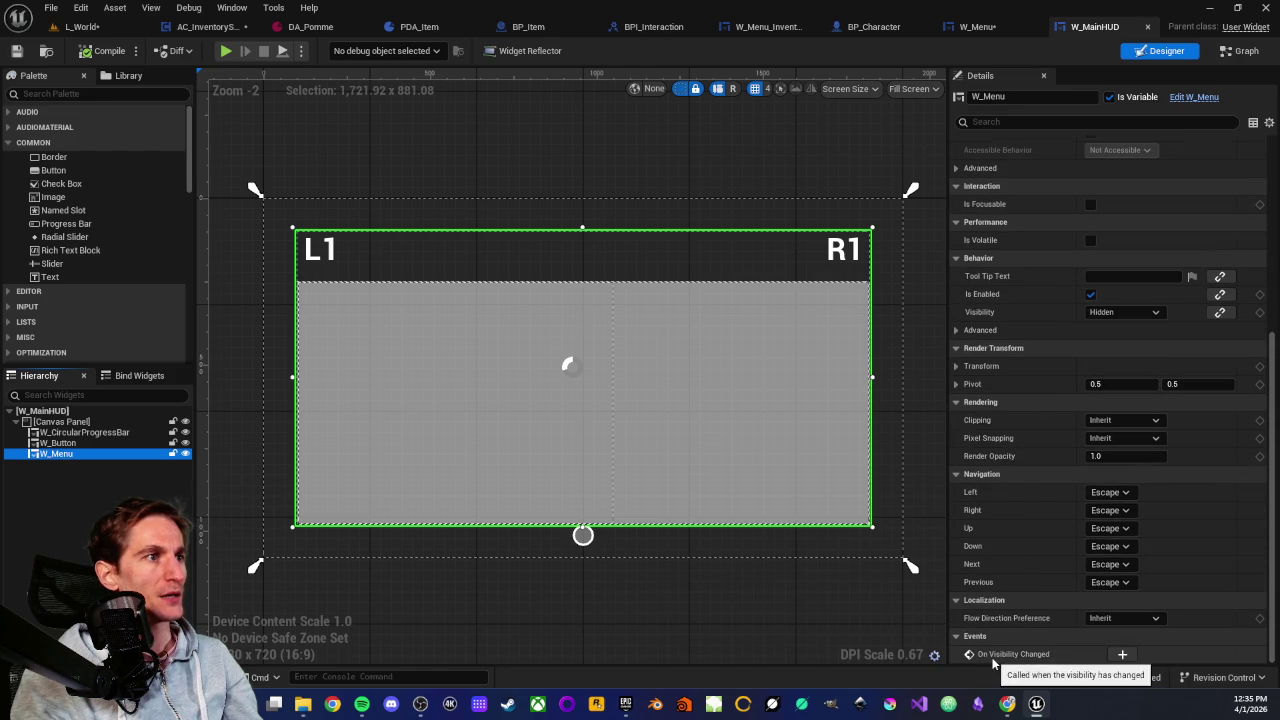
pyautogui.click(1121, 655)
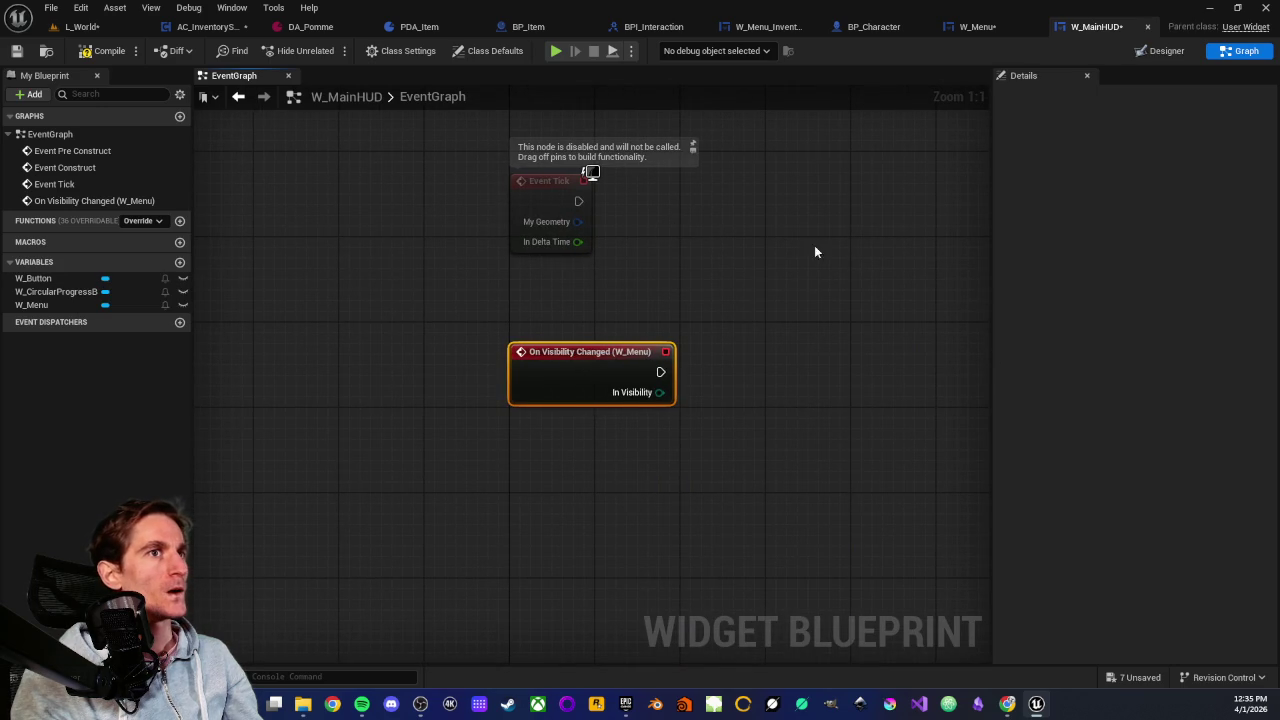
# Connect the In Visibility pin to a new Switch on ESlateVisibility node, then drag W_Menu into the graph
pyautogui.click(769, 350)
pyautogui.moveTo(457, 330)
pyautogui.mouseDown()
pyautogui.moveTo(665, 400)
pyautogui.moveTo(623, 431)
pyautogui.moveTo(444, 397)
pyautogui.mouseUp()
pyautogui.click(706, 423)
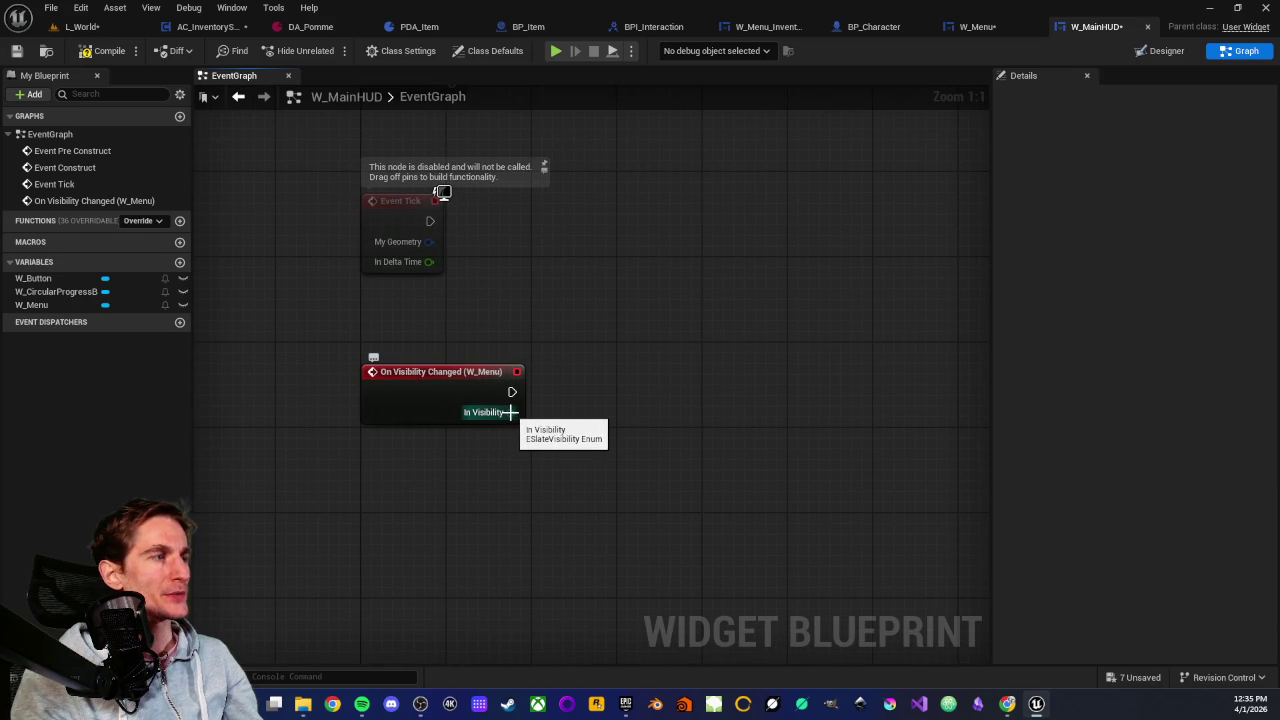
pyautogui.moveTo(511, 412); pyautogui.dragTo(602, 418)
pyautogui.write('switc')
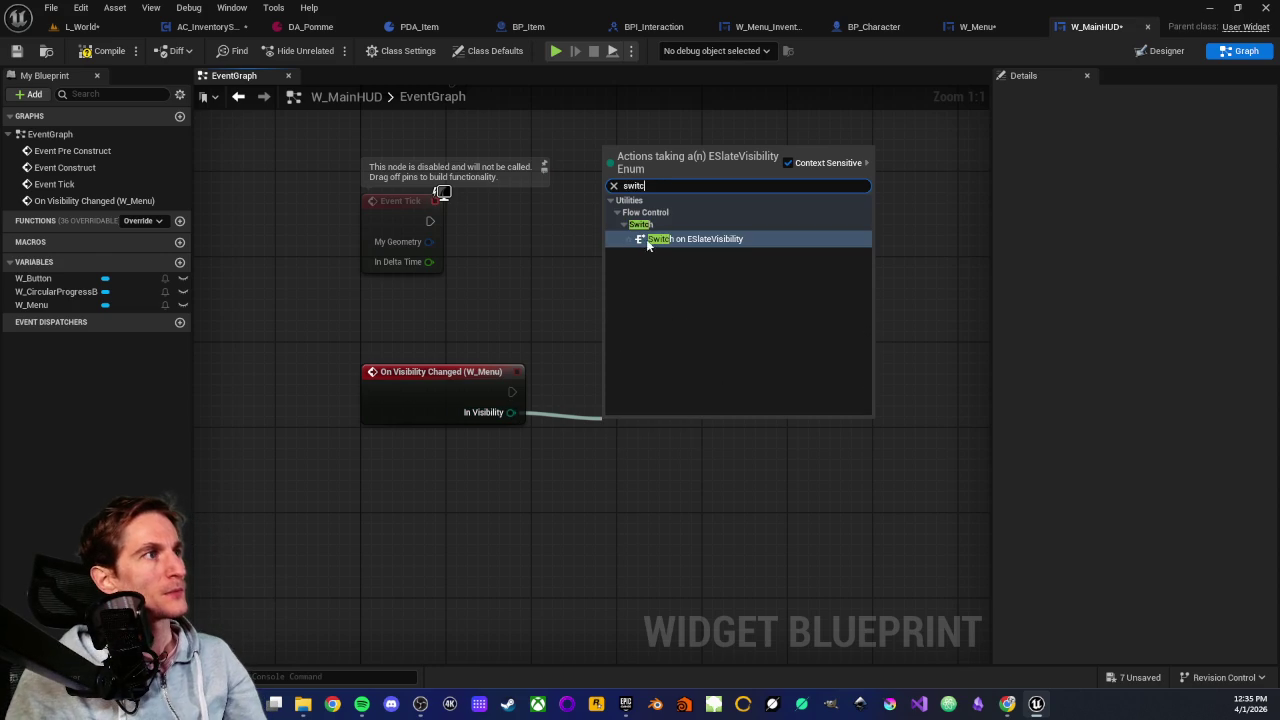
pyautogui.click(665, 238)
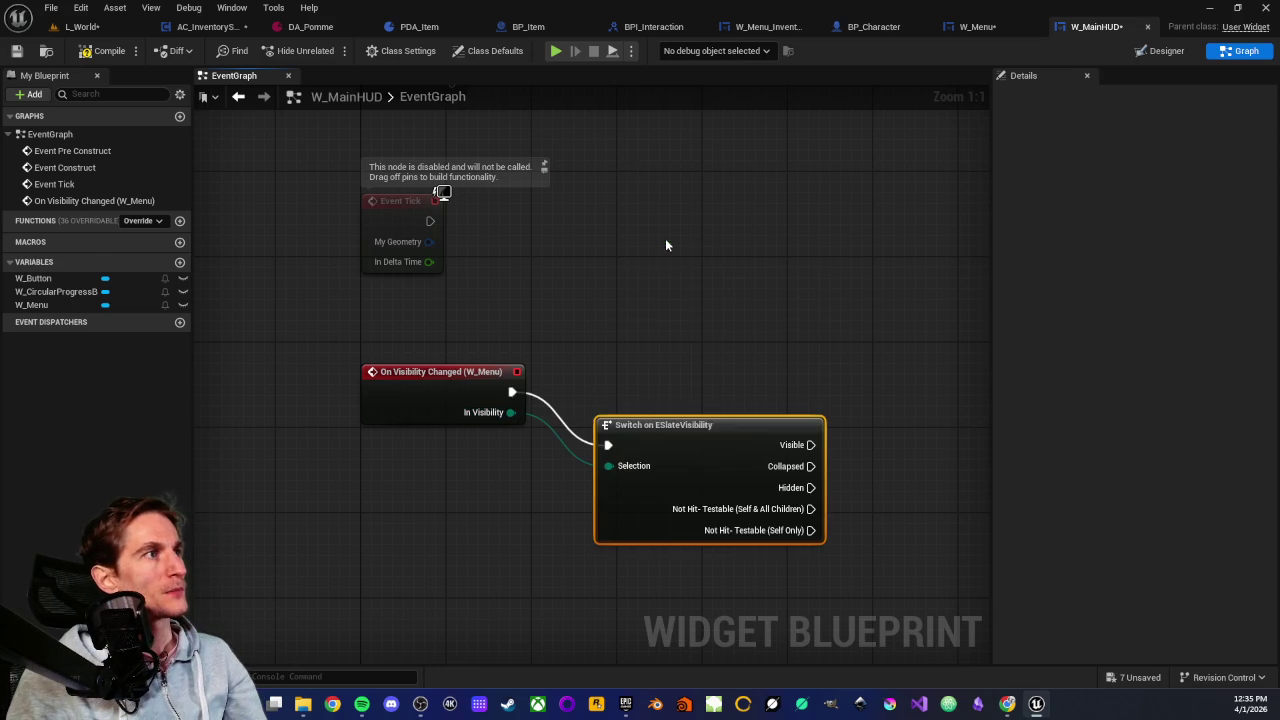
pyautogui.moveTo(683, 424)
pyautogui.mouseDown()
pyautogui.moveTo(661, 428)
pyautogui.moveTo(663, 389)
pyautogui.moveTo(637, 391)
pyautogui.mouseUp()
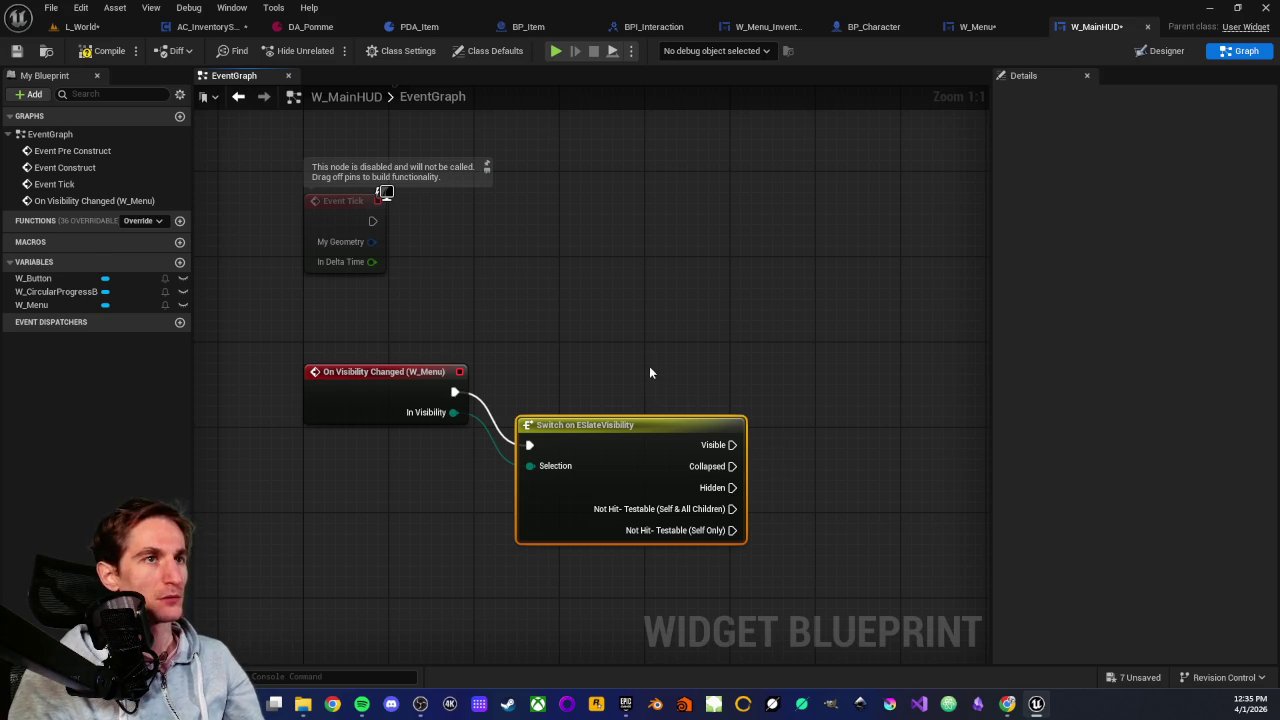
pyautogui.moveTo(596, 380)
pyautogui.mouseDown()
pyautogui.moveTo(704, 344)
pyautogui.moveTo(623, 368)
pyautogui.moveTo(634, 363)
pyautogui.moveTo(619, 402)
pyautogui.mouseUp()
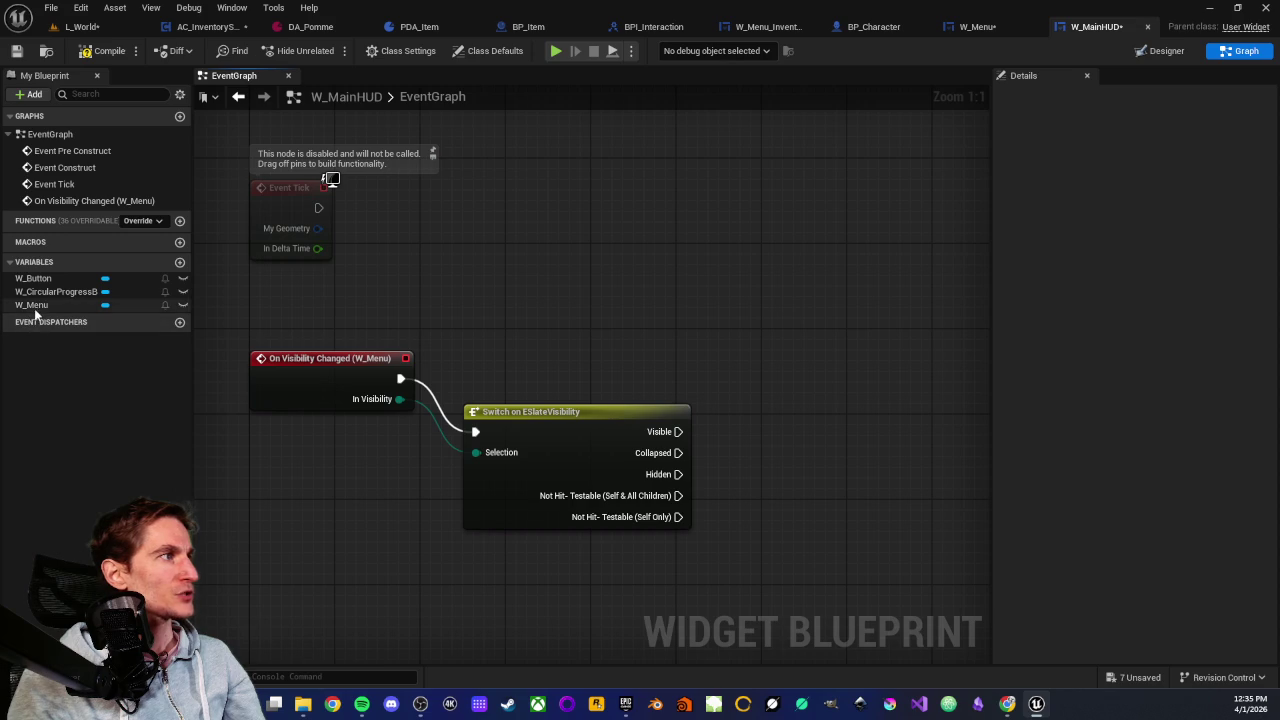
pyautogui.moveTo(31, 305)
pyautogui.mouseDown()
pyautogui.moveTo(700, 460)
pyautogui.moveTo(776, 413)
pyautogui.moveTo(885, 425)
pyautogui.mouseUp()
# Place a W_Menu getter and chain a Get W_Menu_Inventory node off it via an 'inventory' search
pyautogui.click(781, 421)
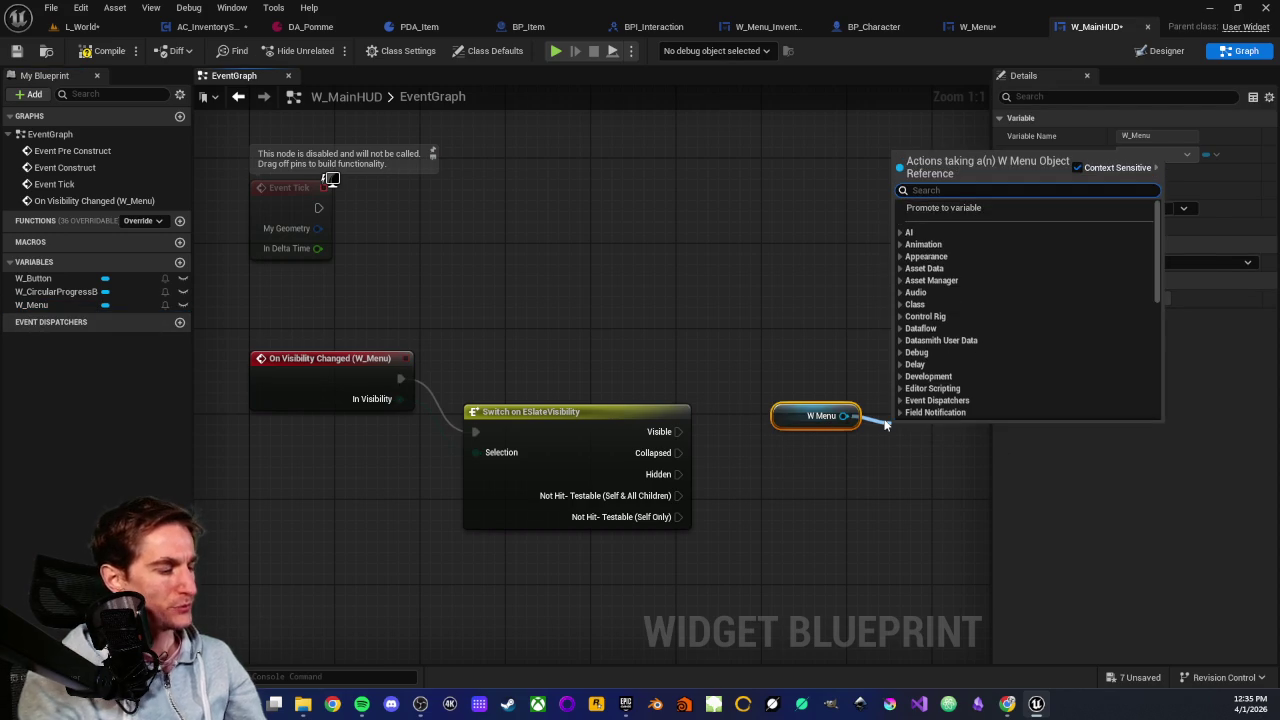
pyautogui.write('invent')
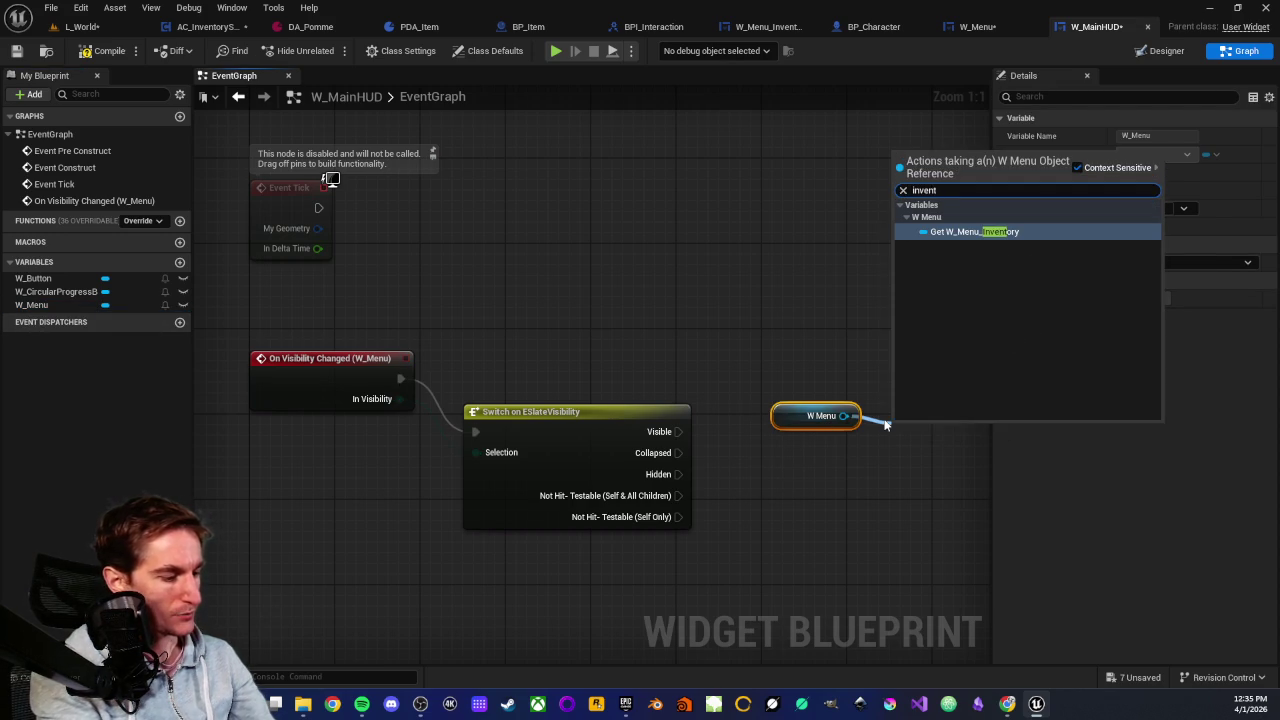
pyautogui.write('ory')
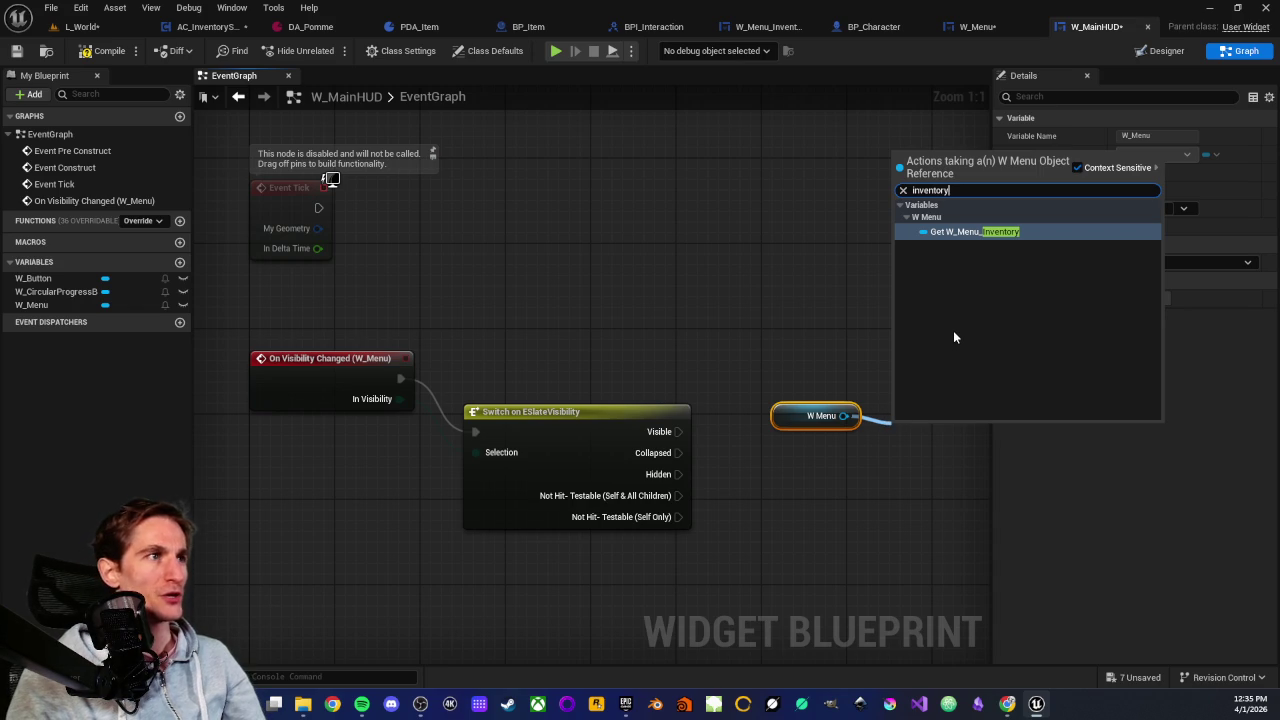
pyautogui.press('Return')
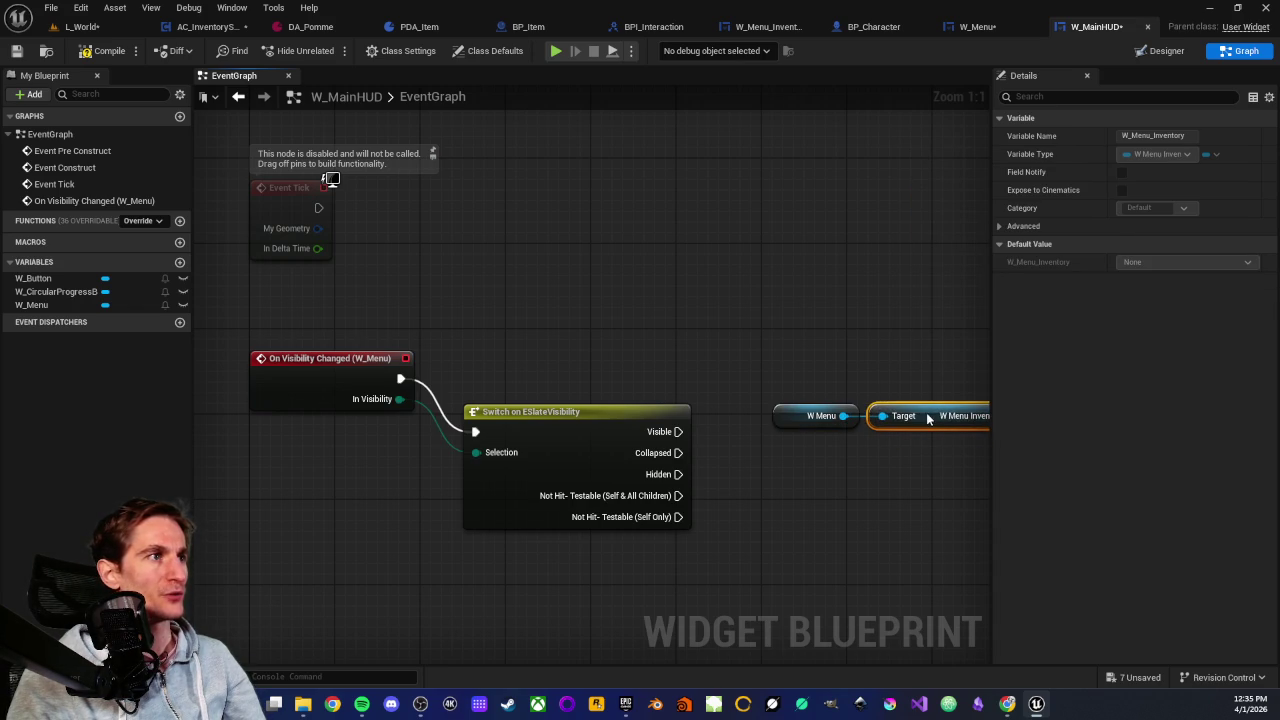
pyautogui.moveTo(946, 426); pyautogui.dragTo(731, 391)
pyautogui.moveTo(591, 332)
pyautogui.mouseDown()
pyautogui.moveTo(712, 428)
pyautogui.moveTo(726, 336)
pyautogui.moveTo(690, 324)
pyautogui.mouseUp()
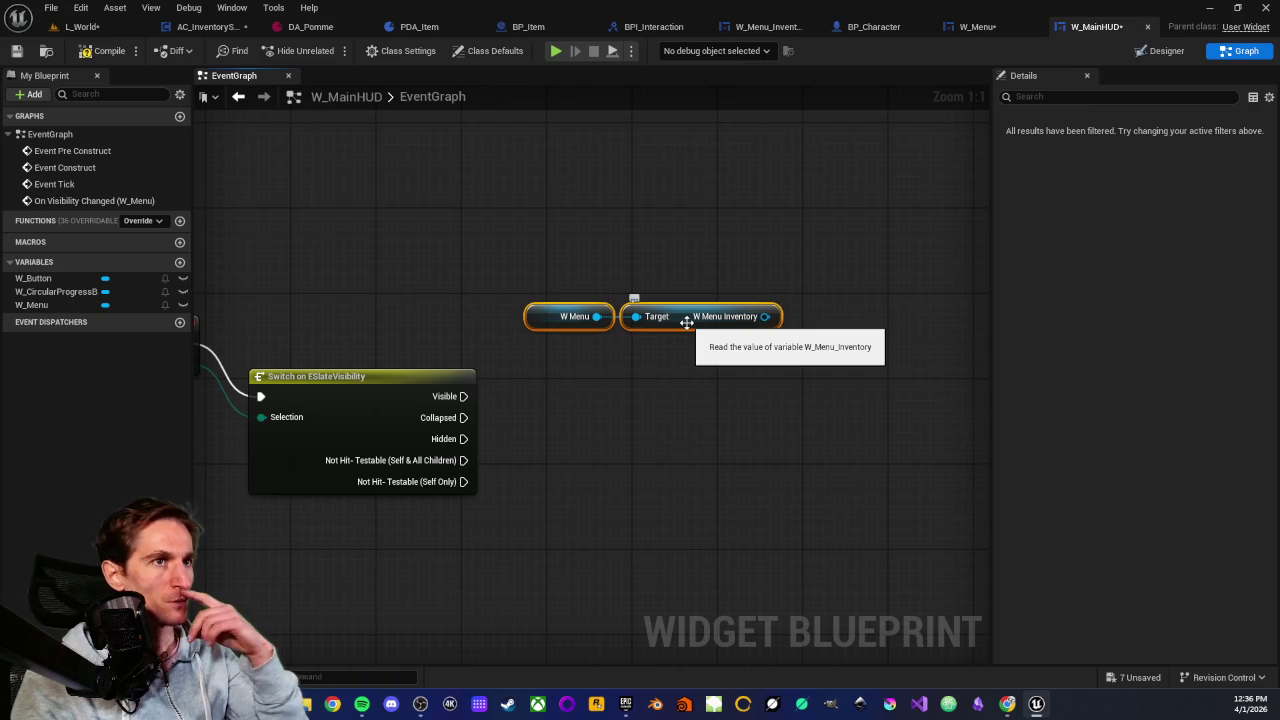
# Pan back to review the On Visibility Changed event and its switch alongside the new getters
pyautogui.moveTo(540, 460); pyautogui.dragTo(718, 427)
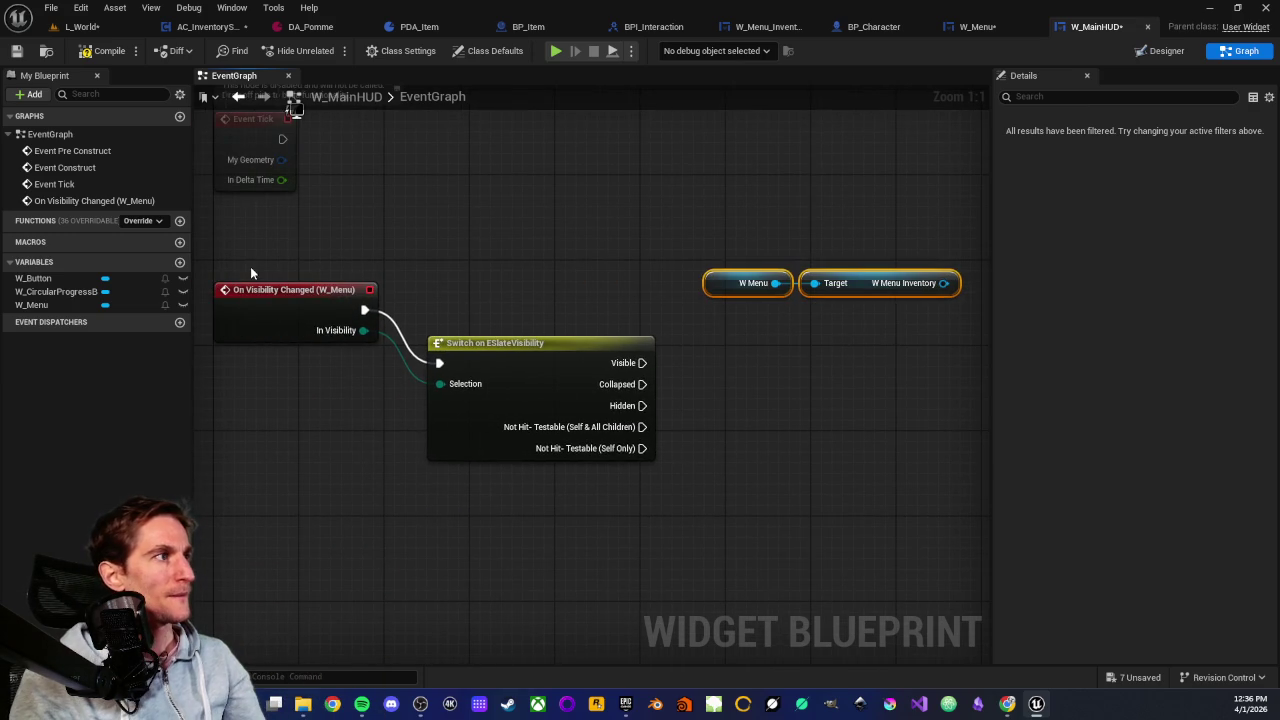
pyautogui.moveTo(240, 258); pyautogui.dragTo(335, 373)
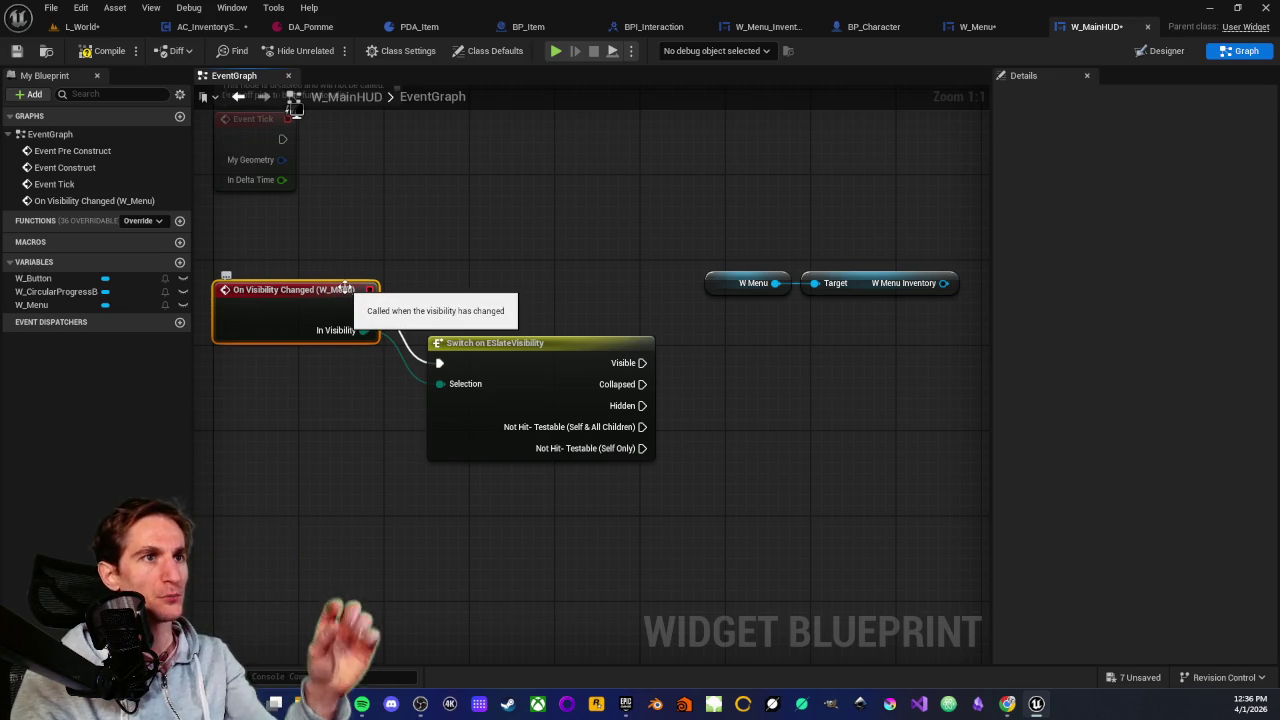
pyautogui.click(636, 296)
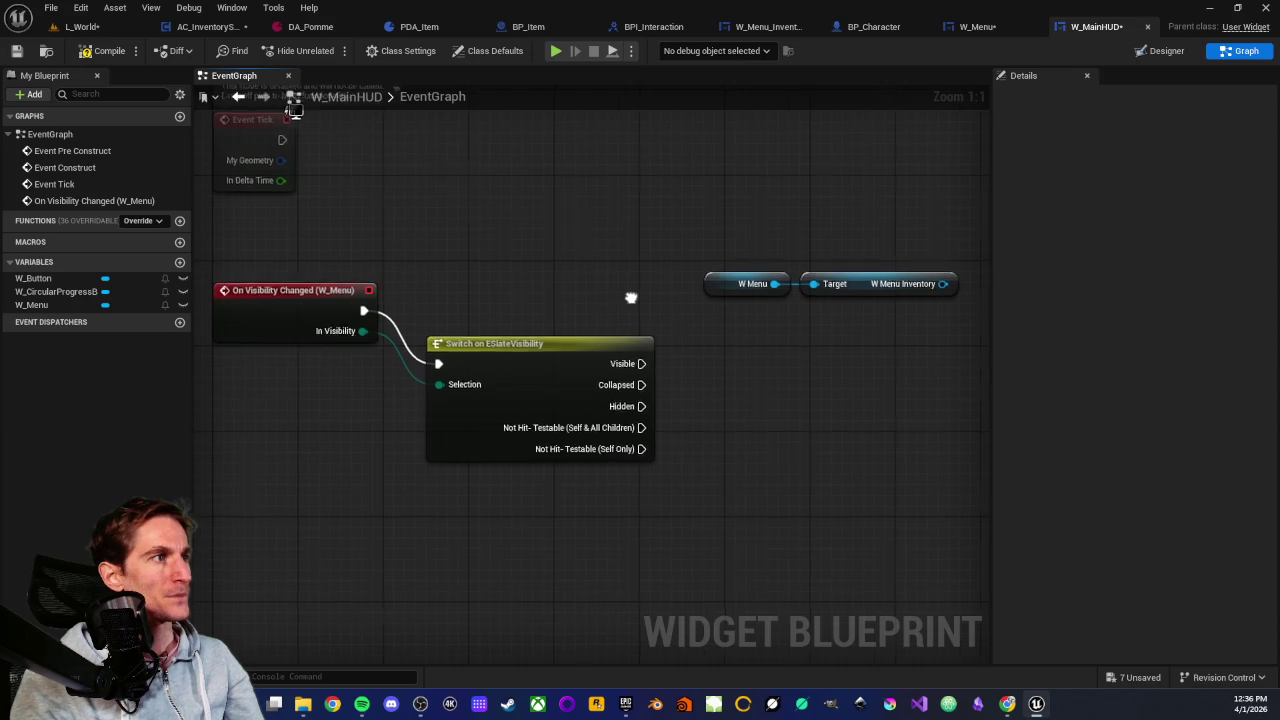
pyautogui.moveTo(631, 297); pyautogui.dragTo(529, 299)
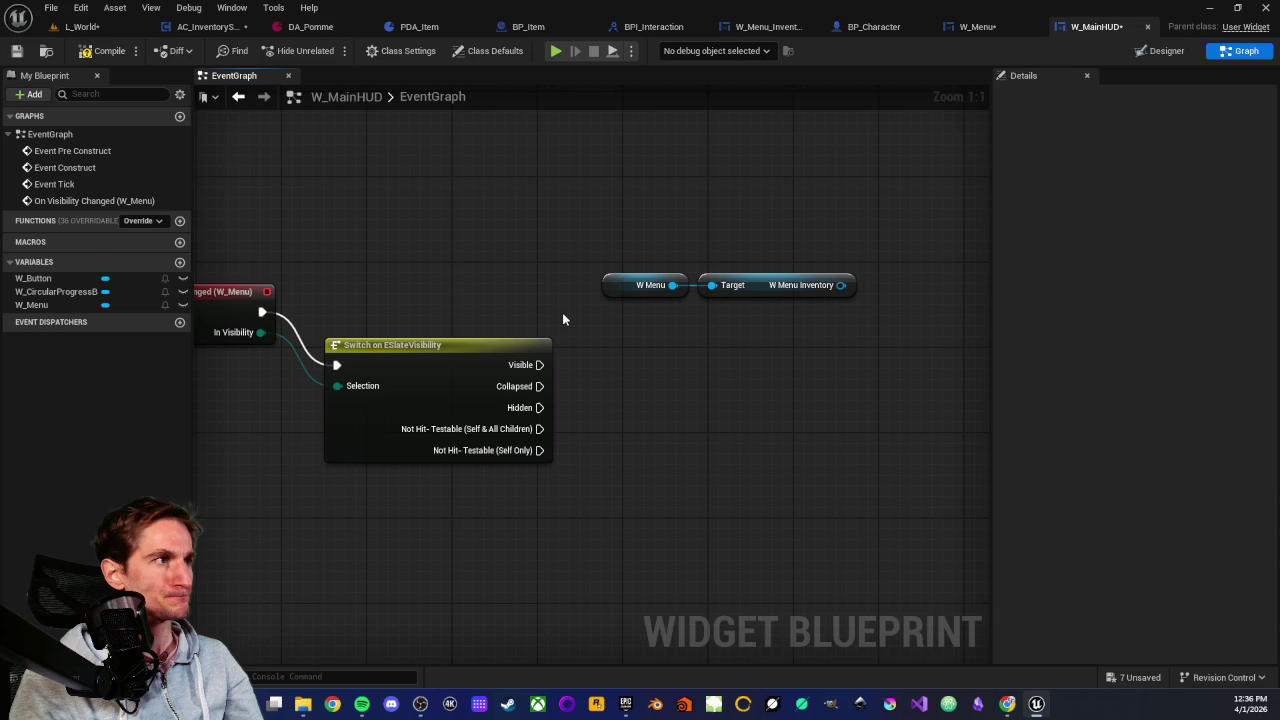
pyautogui.moveTo(788, 358); pyautogui.dragTo(715, 357)
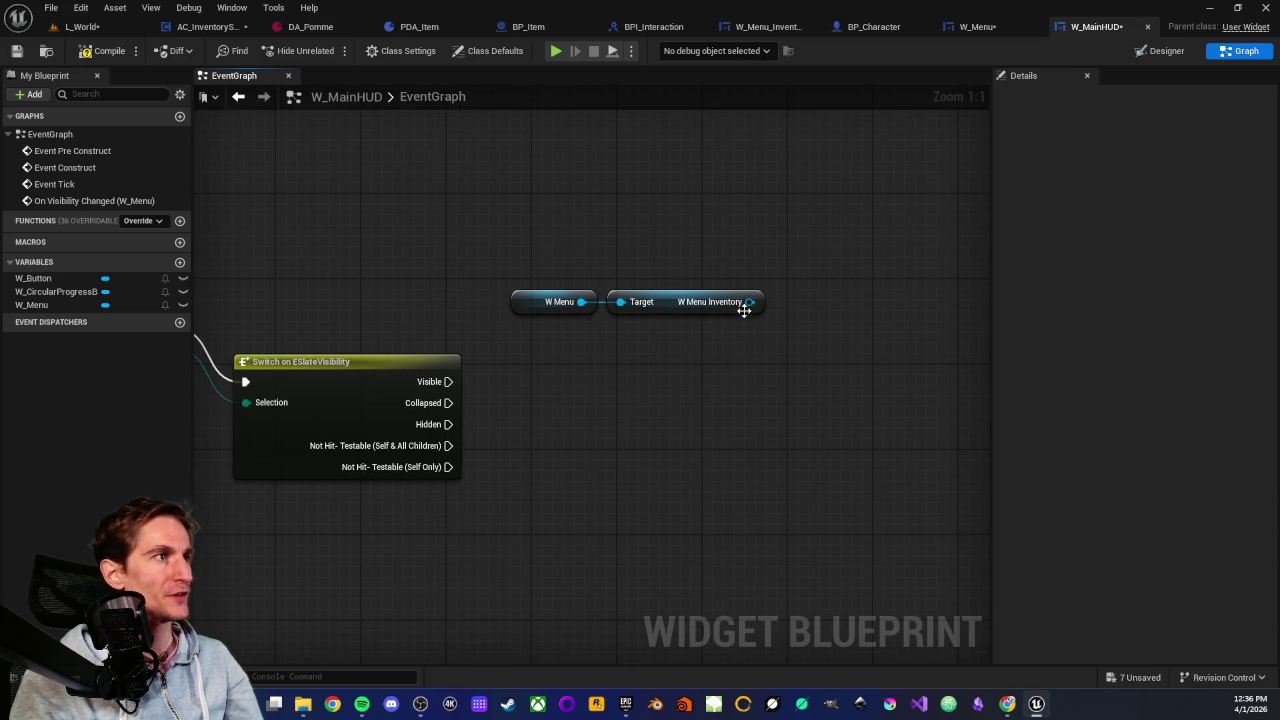
# Add a Fill Grid call on W Menu Inventory and run it from the Switch's Visible pin
pyautogui.moveTo(744, 310); pyautogui.dragTo(744, 378)
pyautogui.write('f')
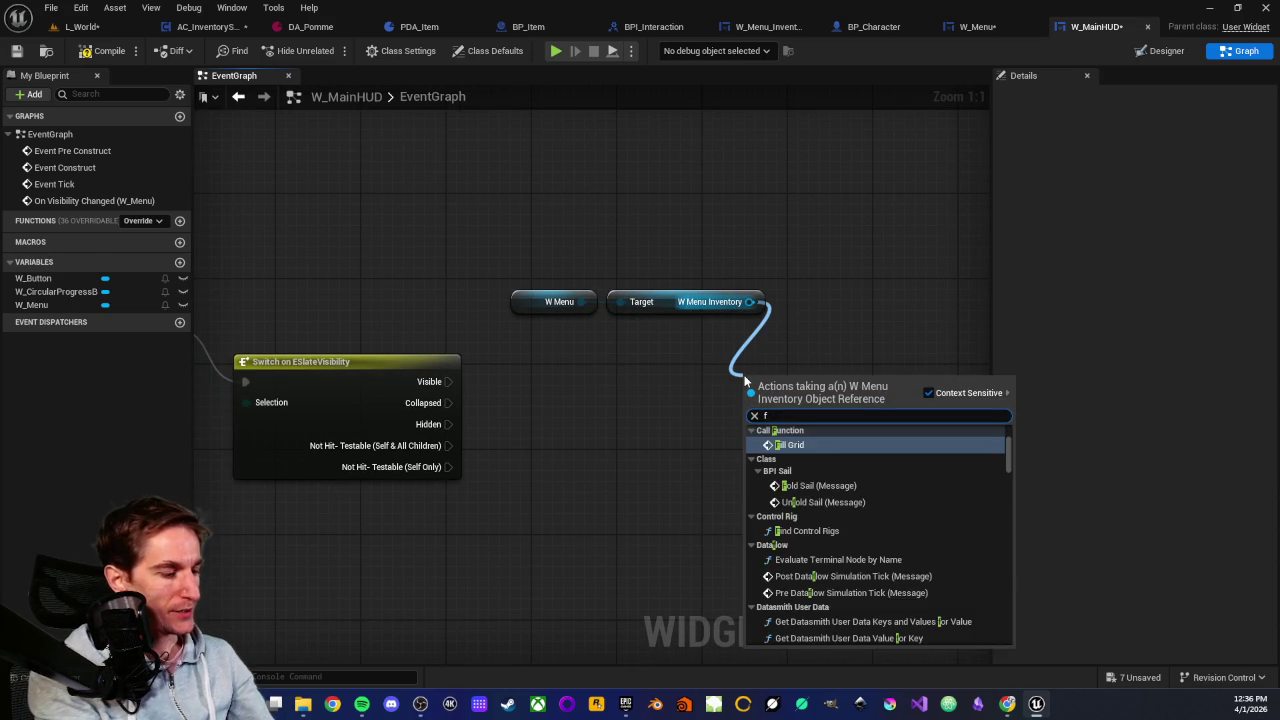
pyautogui.write('ill')
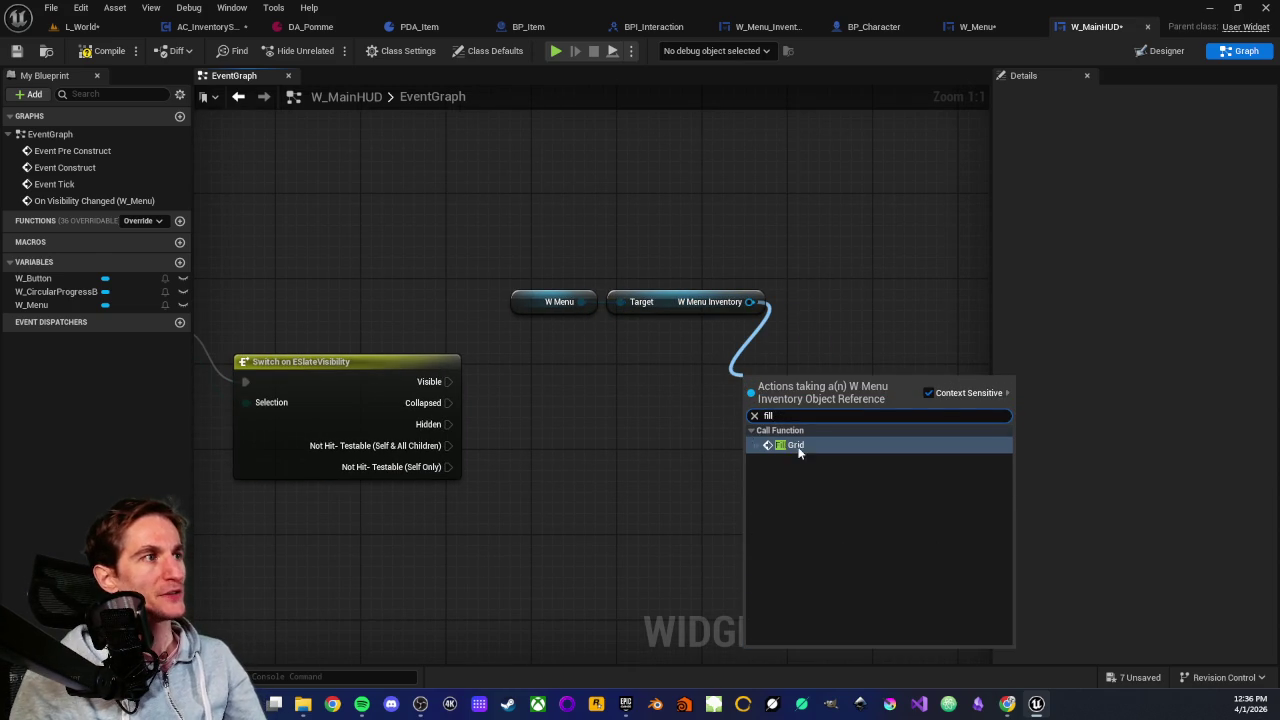
pyautogui.click(794, 445)
pyautogui.moveTo(780, 409); pyautogui.dragTo(723, 371)
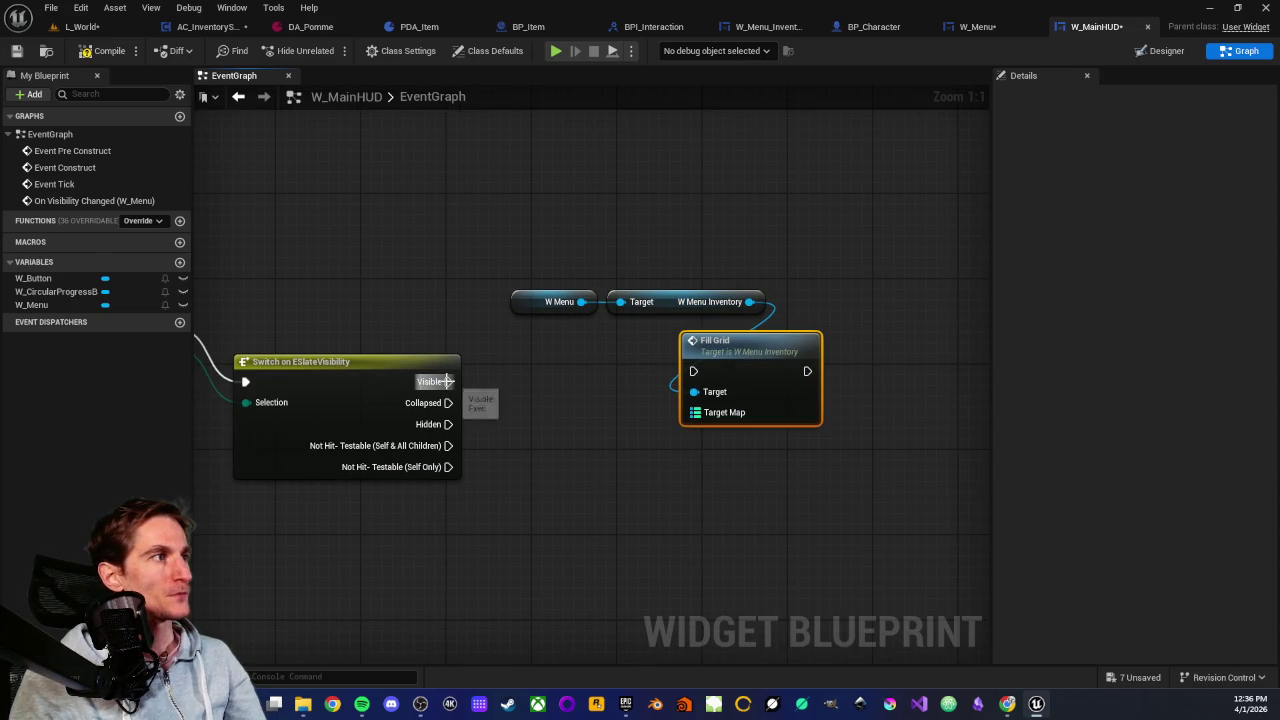
pyautogui.moveTo(447, 381)
pyautogui.mouseDown()
pyautogui.moveTo(686, 414)
pyautogui.moveTo(693, 371)
pyautogui.moveTo(808, 364)
pyautogui.mouseUp()
# Move the W Menu getter and inventory nodes right and down, beside the visibility Switch
pyautogui.click(555, 301)
pyautogui.keyDown('ctrl'); pyautogui.click(665, 300); pyautogui.keyUp('ctrl')
pyautogui.moveTo(665, 300); pyautogui.dragTo(836, 323)
pyautogui.click(808, 287)
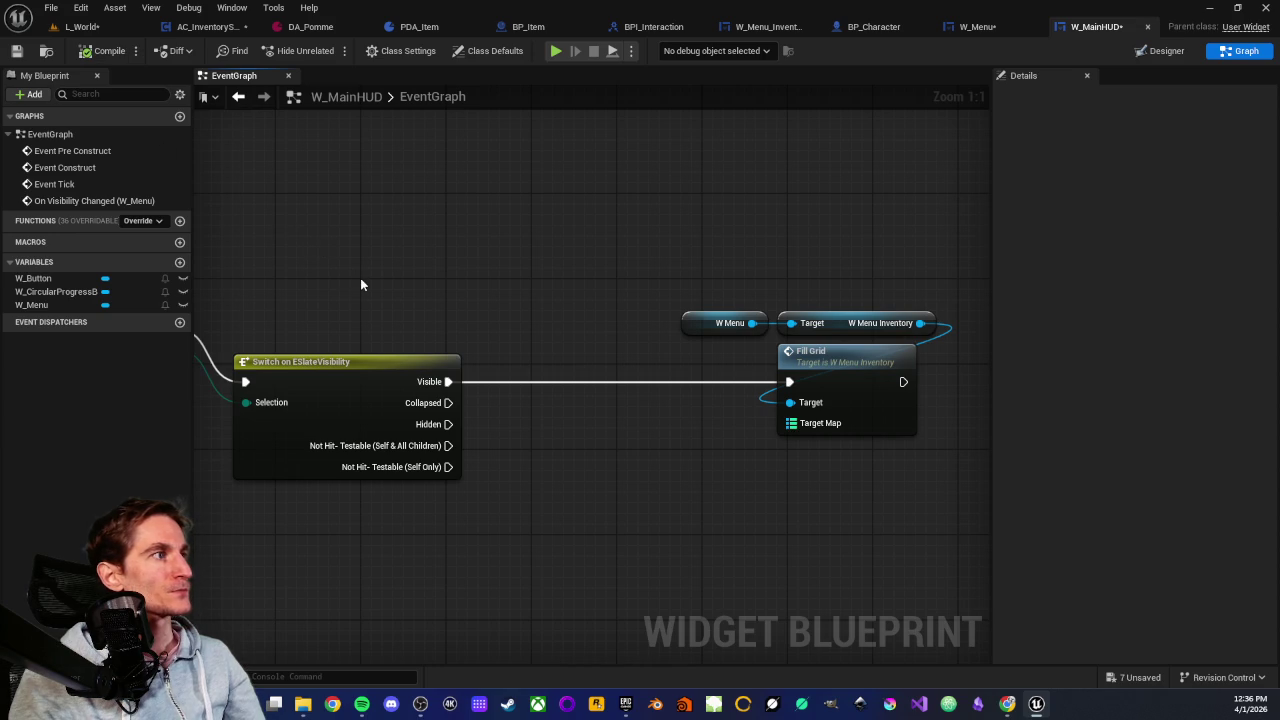
pyautogui.moveTo(360, 278)
pyautogui.mouseDown()
pyautogui.moveTo(563, 289)
pyautogui.moveTo(750, 362)
pyautogui.moveTo(680, 354)
pyautogui.moveTo(630, 325)
pyautogui.moveTo(626, 342)
pyautogui.mouseUp()
pyautogui.click(531, 320)
pyautogui.scroll(-1, 531, 320)
pyautogui.click(565, 312)
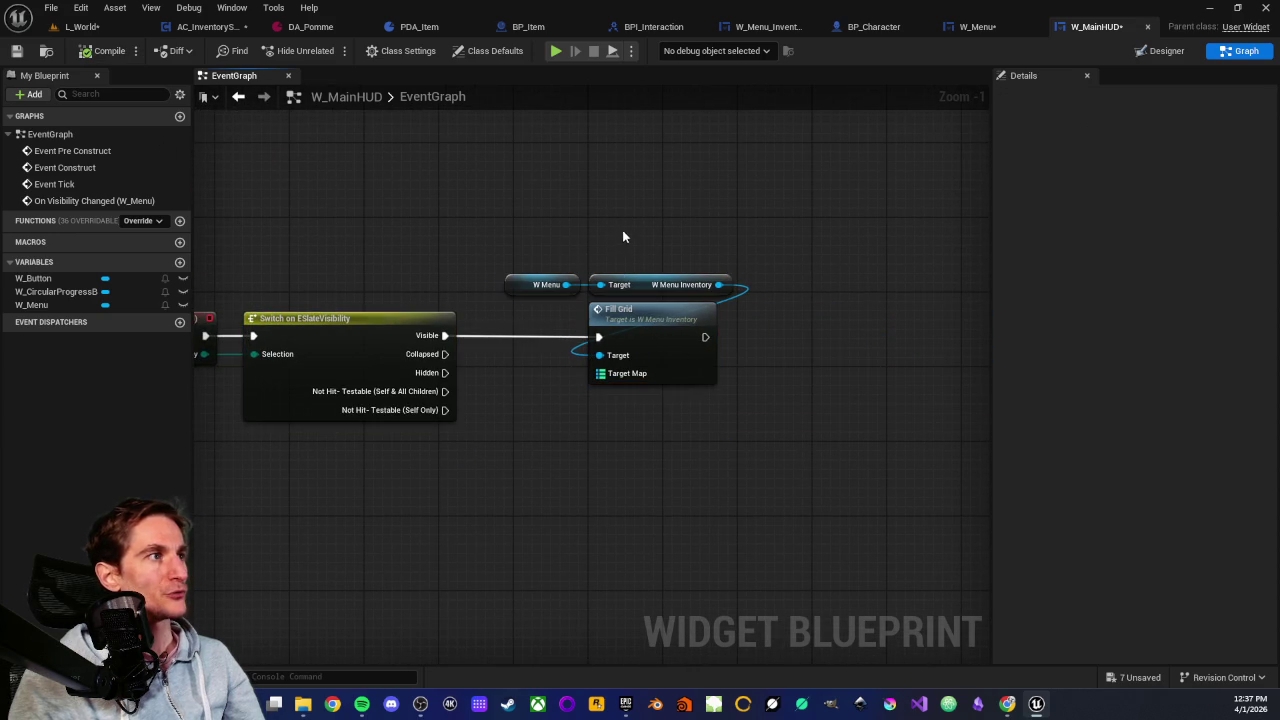
# Check the new Fill Grid node chain, then return to the L_World level editor
pyautogui.moveTo(622, 236); pyautogui.dragTo(668, 423)
pyautogui.click(622, 469)
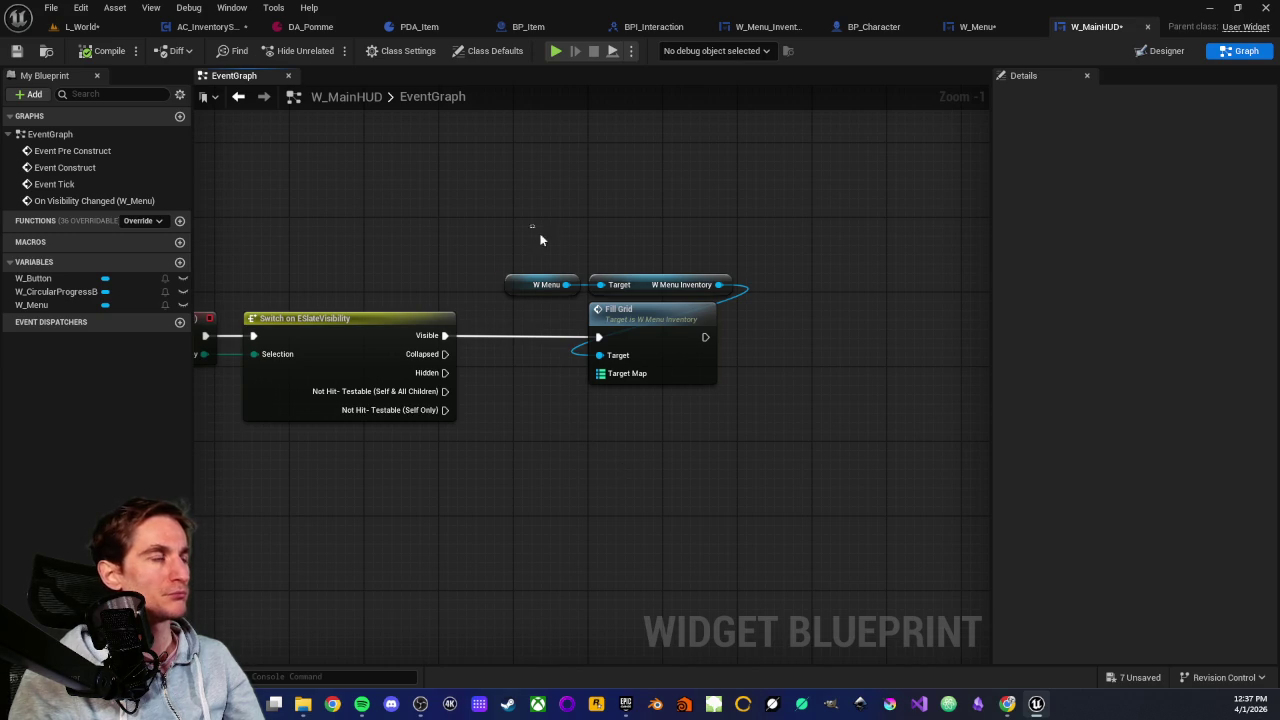
pyautogui.moveTo(540, 240); pyautogui.dragTo(666, 423)
pyautogui.click(424, 243)
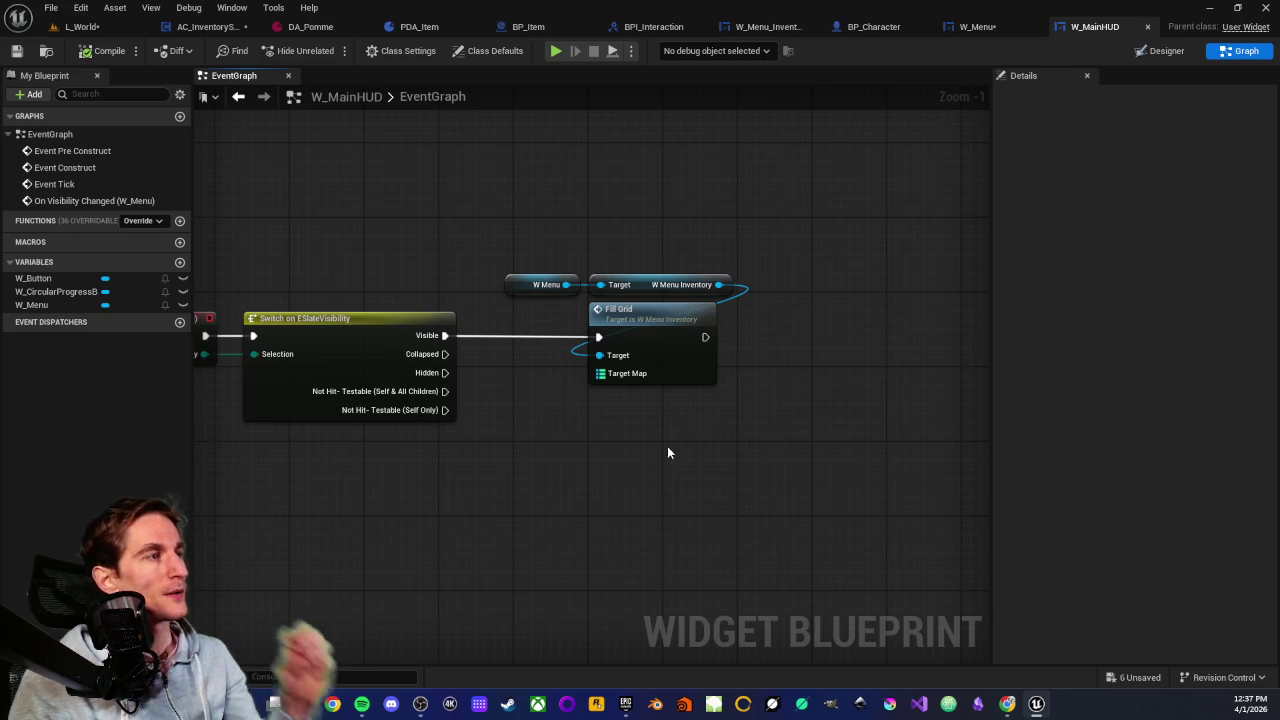
pyautogui.scroll(1, 639, 450)
pyautogui.scroll(-1, 636, 455)
pyautogui.scroll(-1, 635, 458)
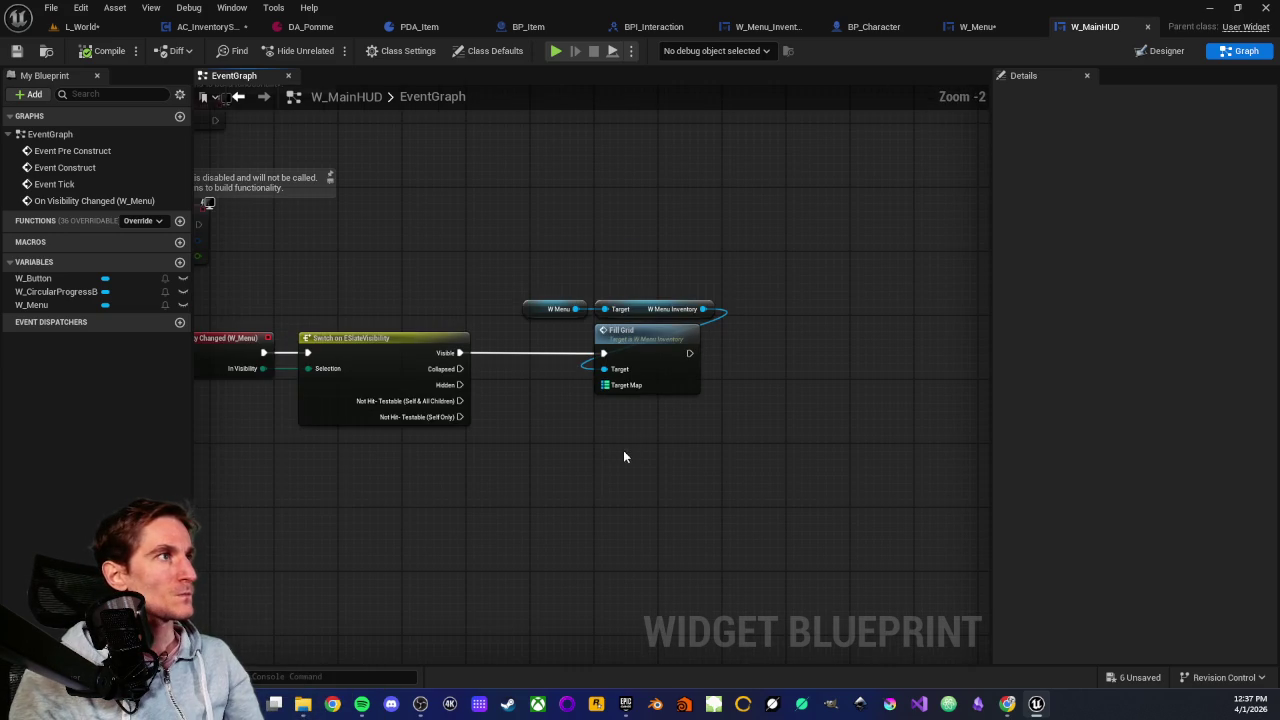
pyautogui.click(85, 28)
pyautogui.scroll(-3, 482, 302)
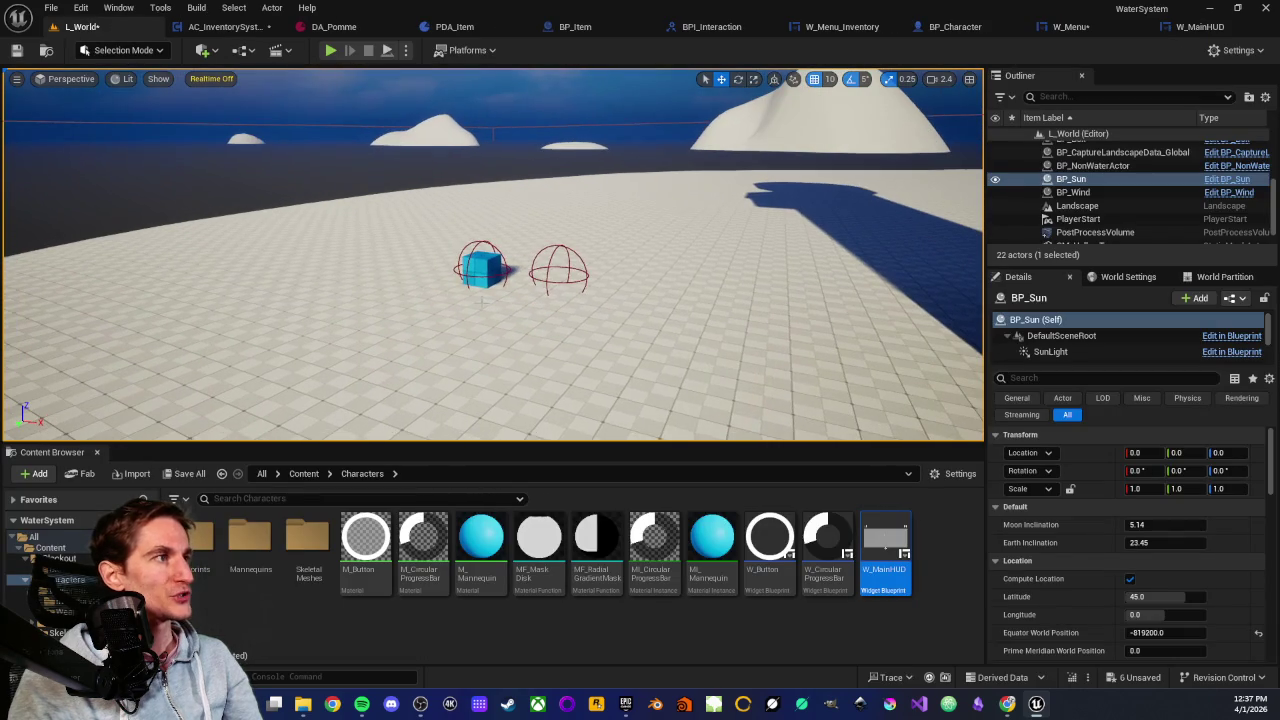
# Start a Play From Here session from a spot above the cube and sphere
pyautogui.rightClick(491, 258)
pyautogui.click(520, 674)
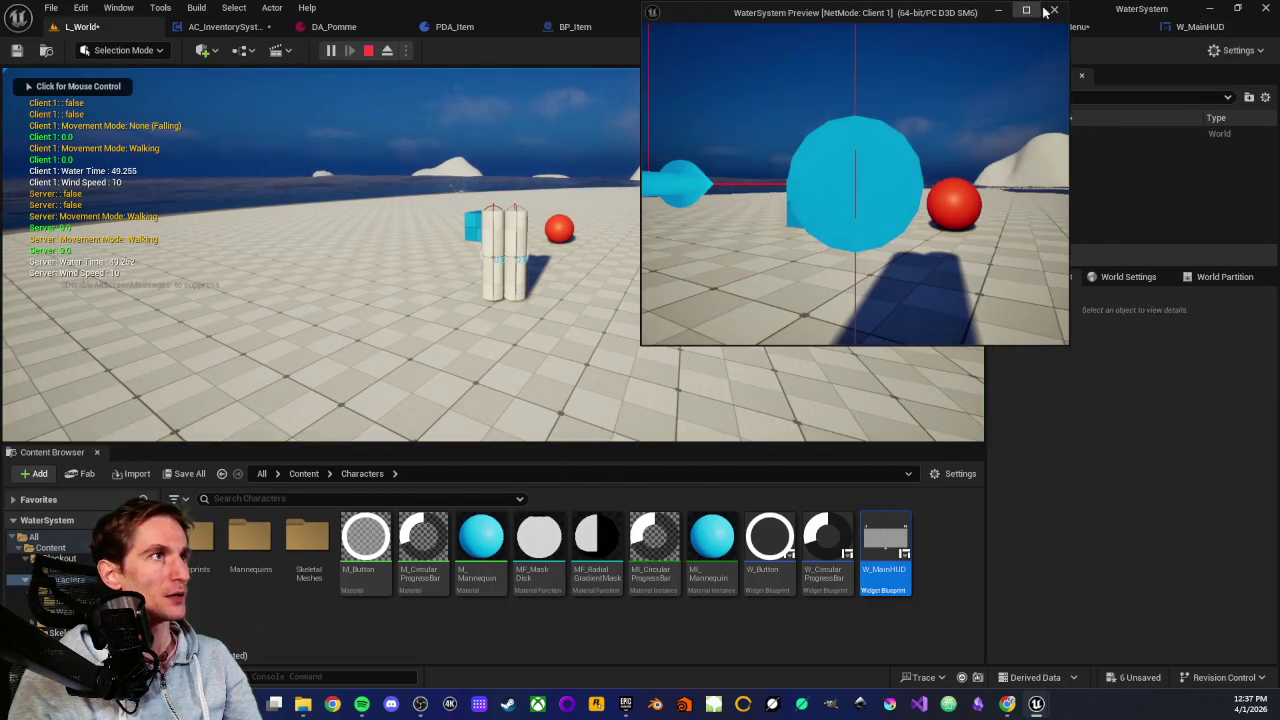
pyautogui.press('Escape')
pyautogui.click(405, 50)
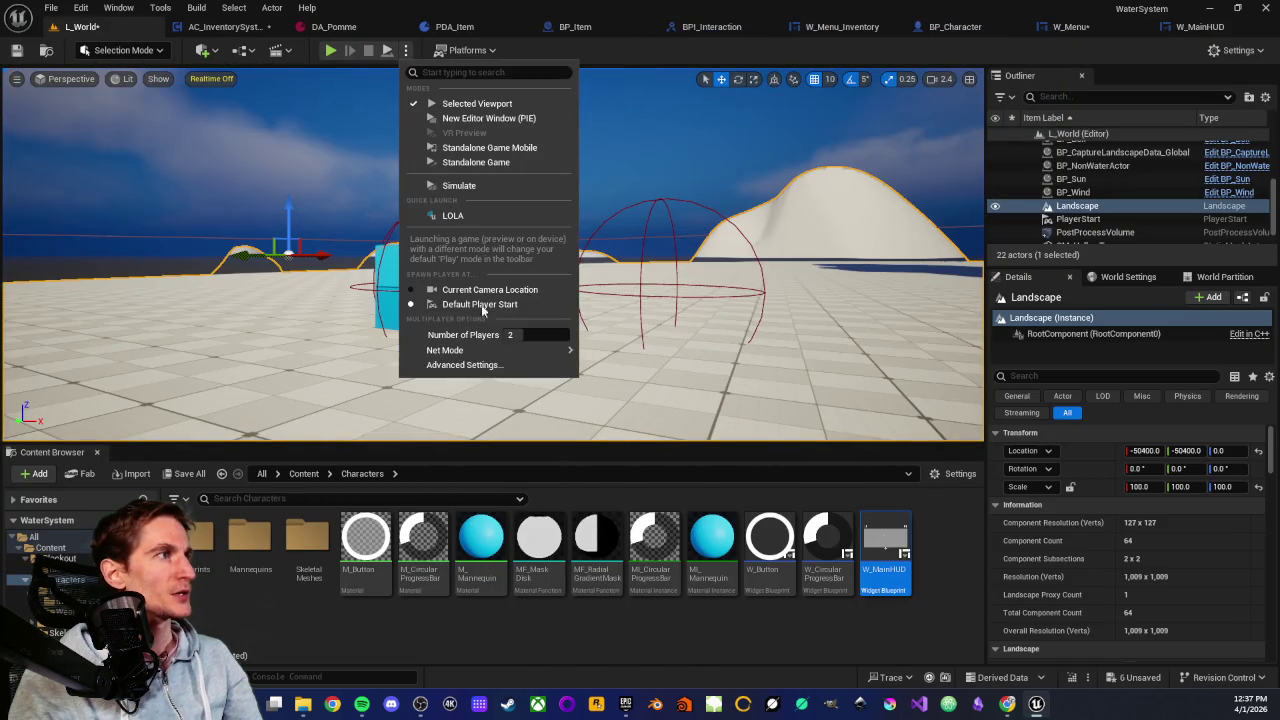
pyautogui.click(530, 335)
pyautogui.moveTo(335, 346); pyautogui.dragTo(335, 380)
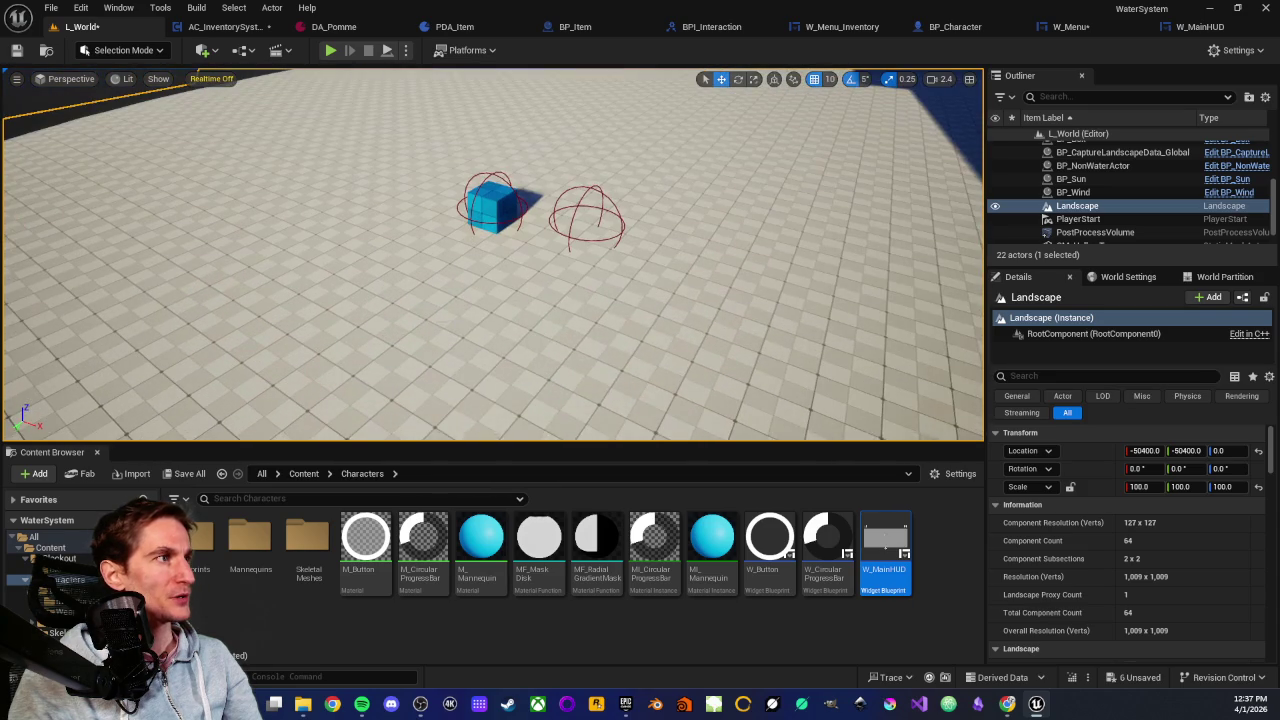
pyautogui.rightClick(461, 257)
pyautogui.click(494, 674)
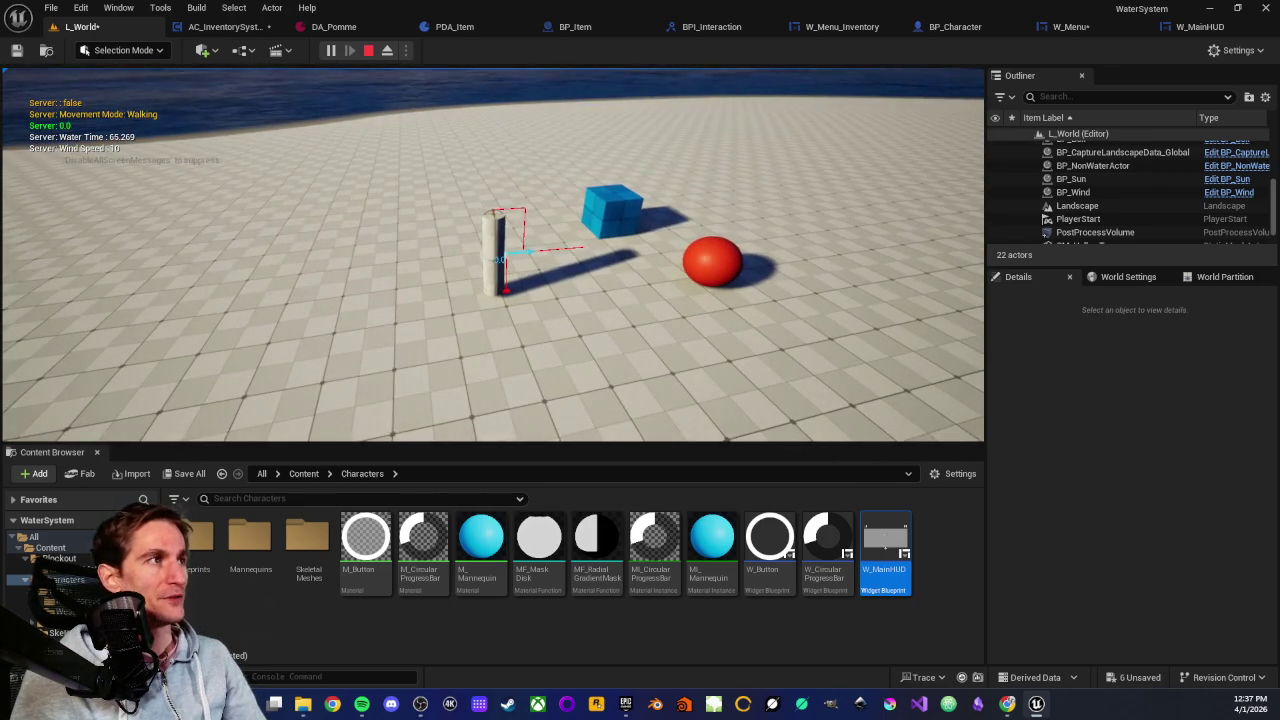
# Pick up the red sphere and blue box, checking the inventory menu after each, then stop play
pyautogui.press('Tab')
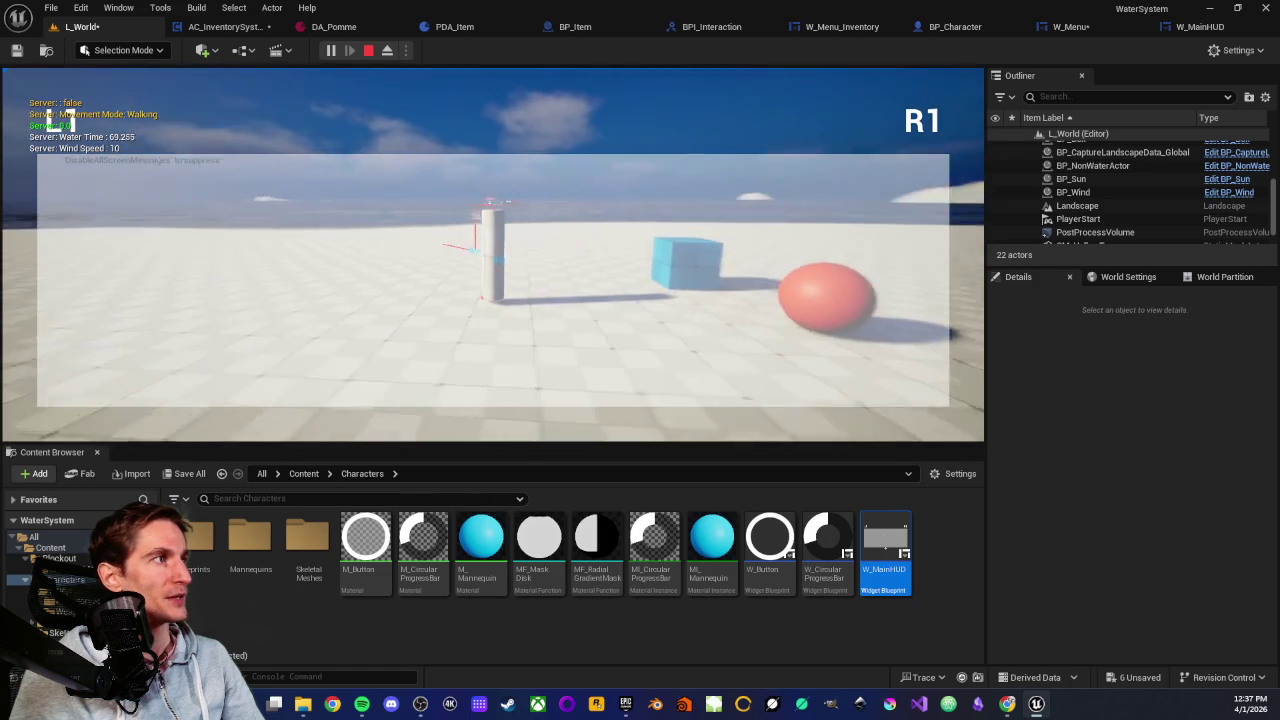
pyautogui.press('Tab')
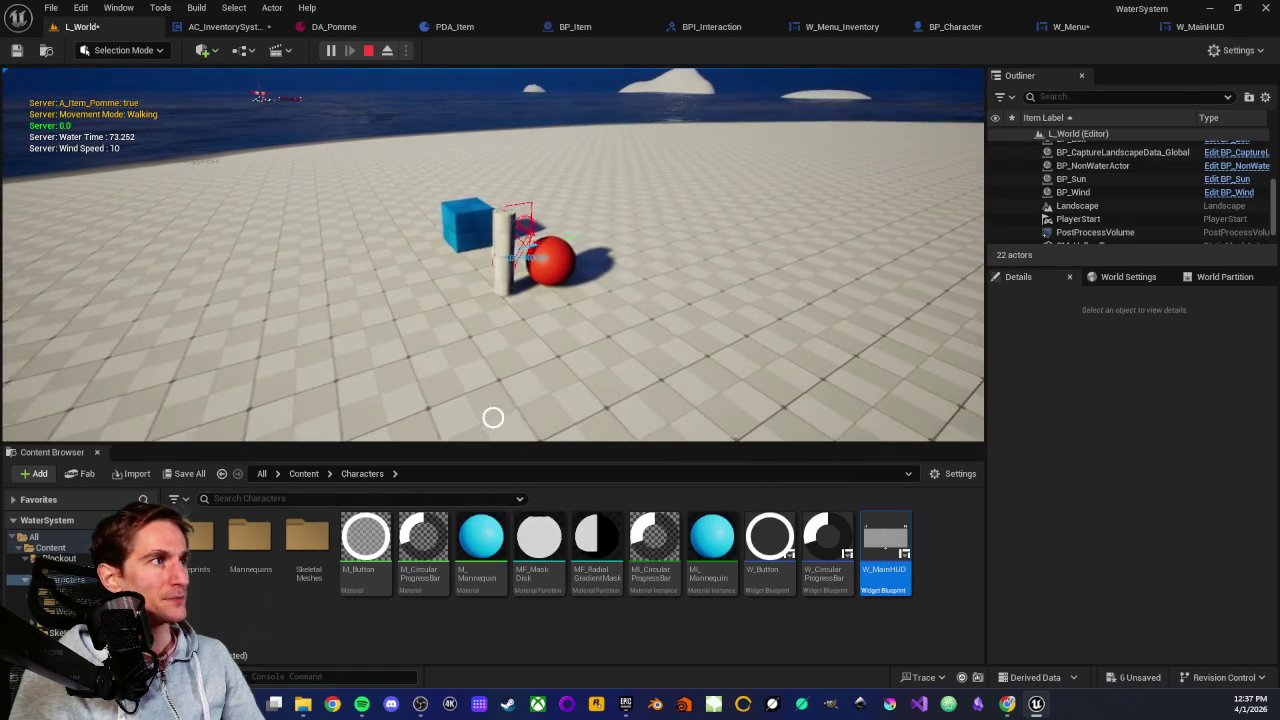
pyautogui.press('e')
pyautogui.press('Tab')
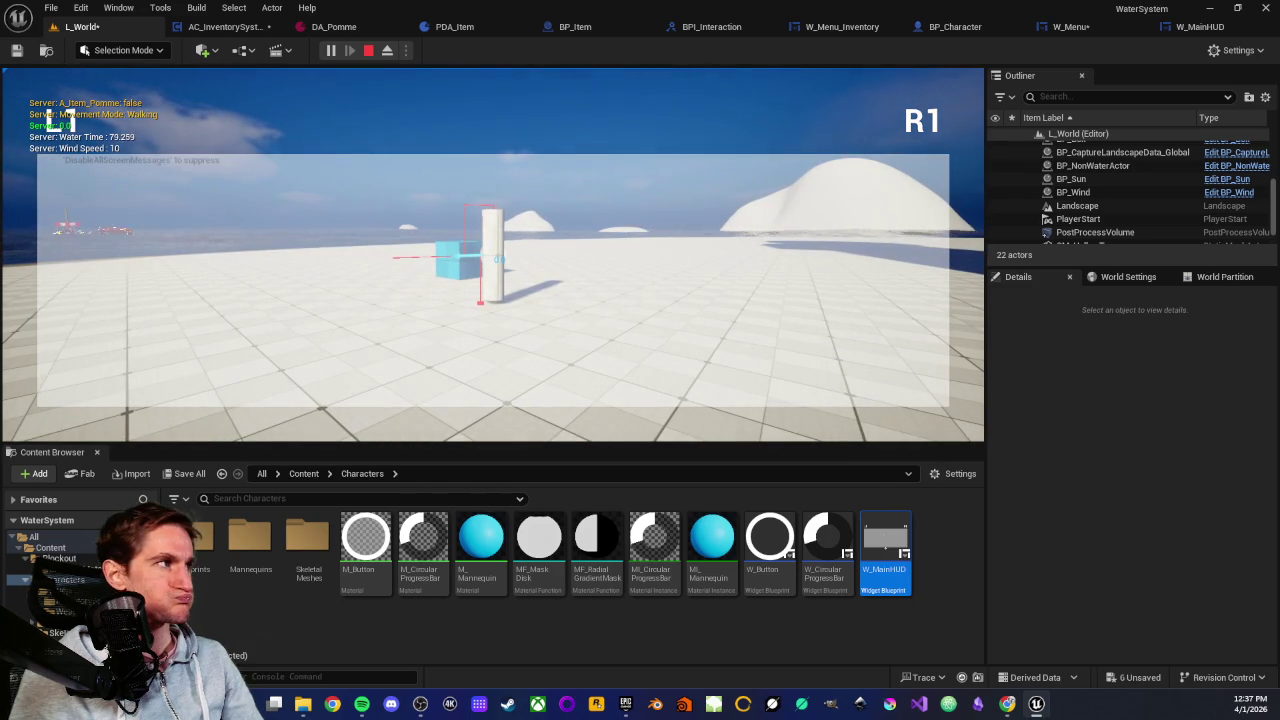
pyautogui.press('Tab')
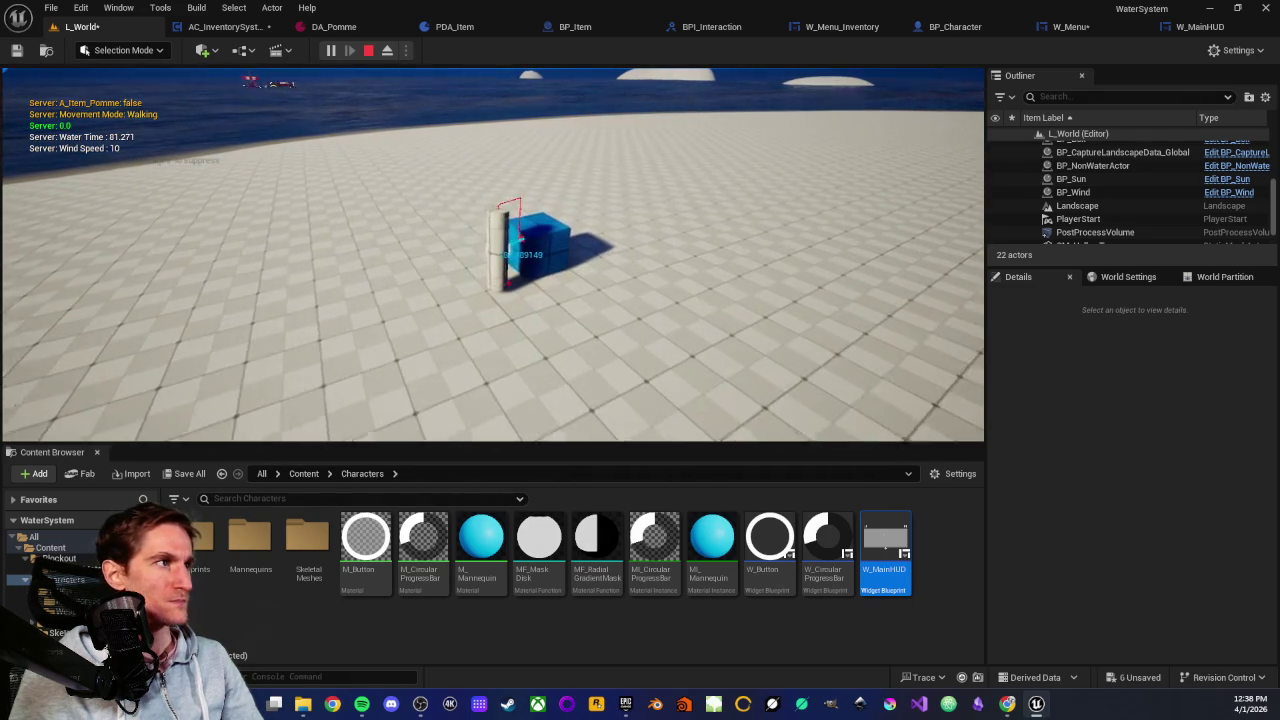
pyautogui.press('e')
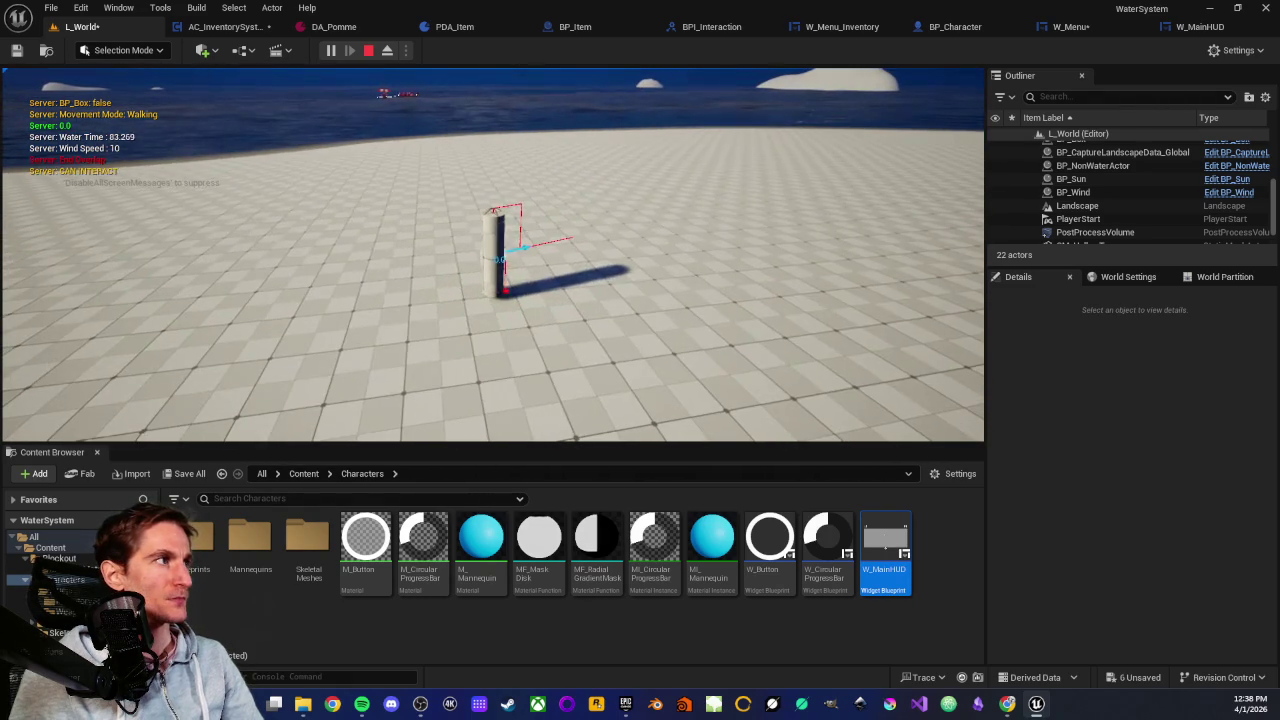
pyautogui.press('Tab')
pyautogui.press('Tab')
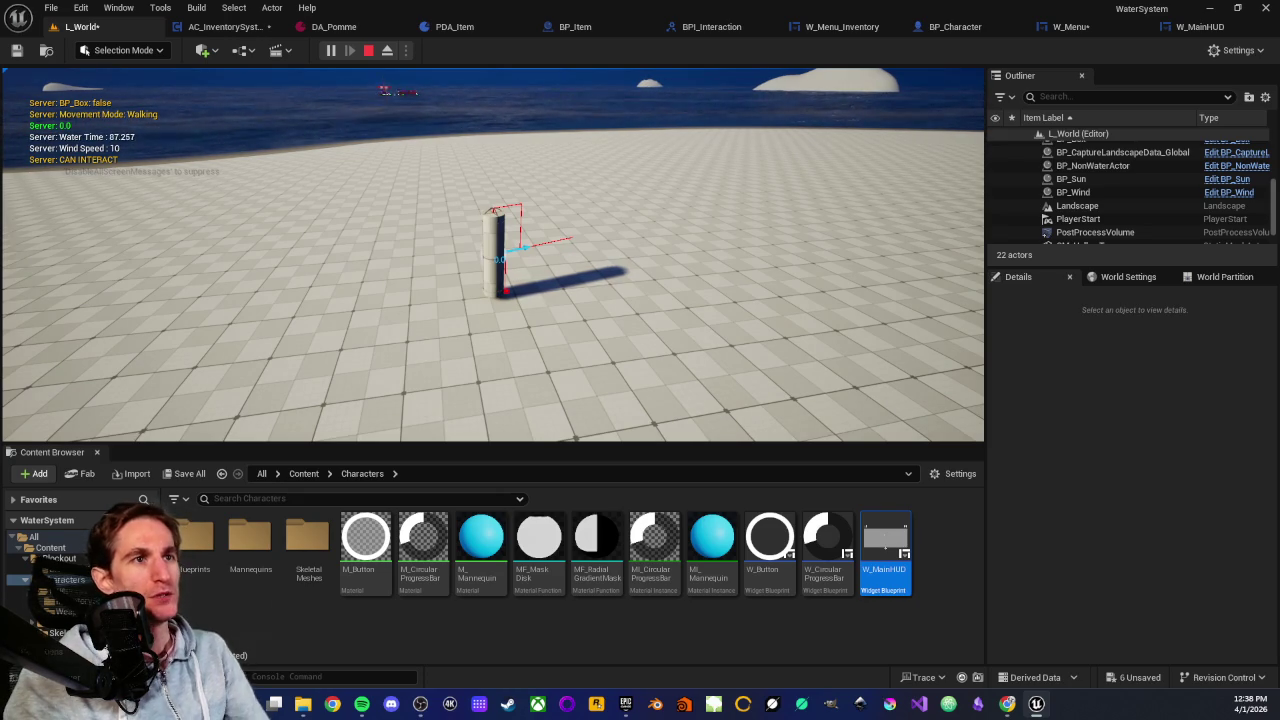
pyautogui.press('Escape')
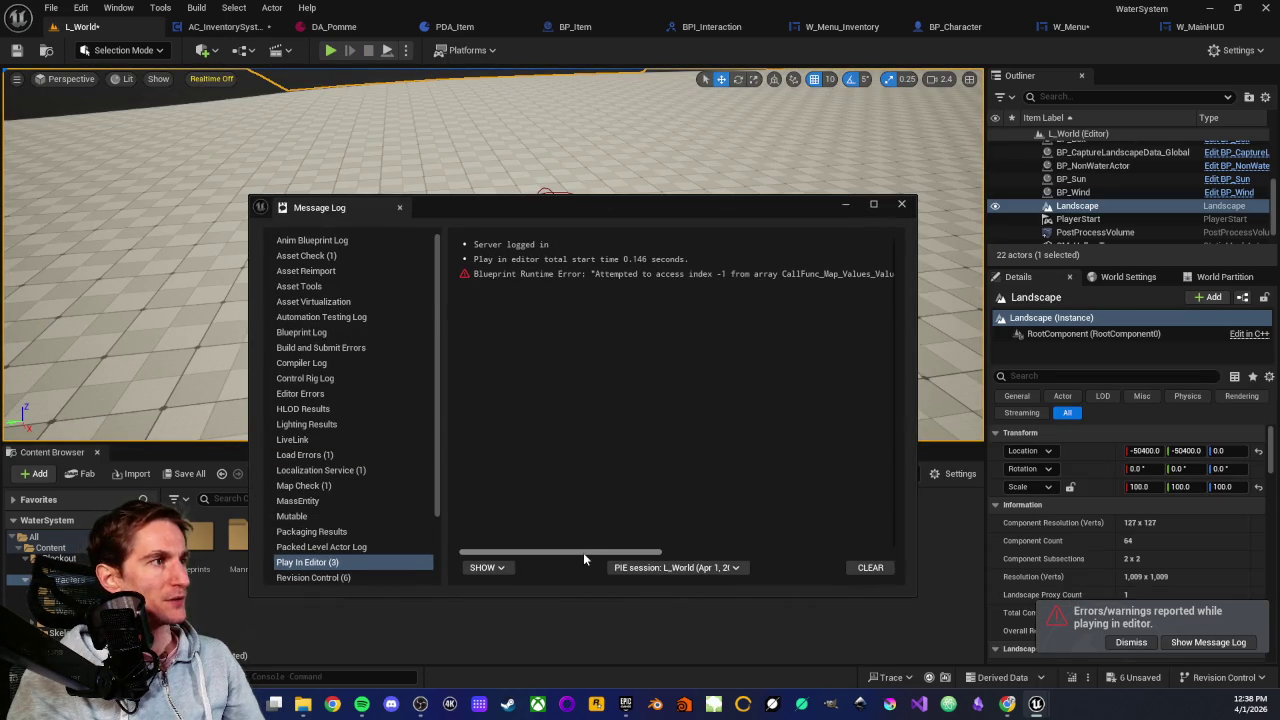
# Jump from the index -1 error to BP_Item's Set Array Elem node and clear the Message Log
pyautogui.moveTo(583, 552); pyautogui.dragTo(752, 531)
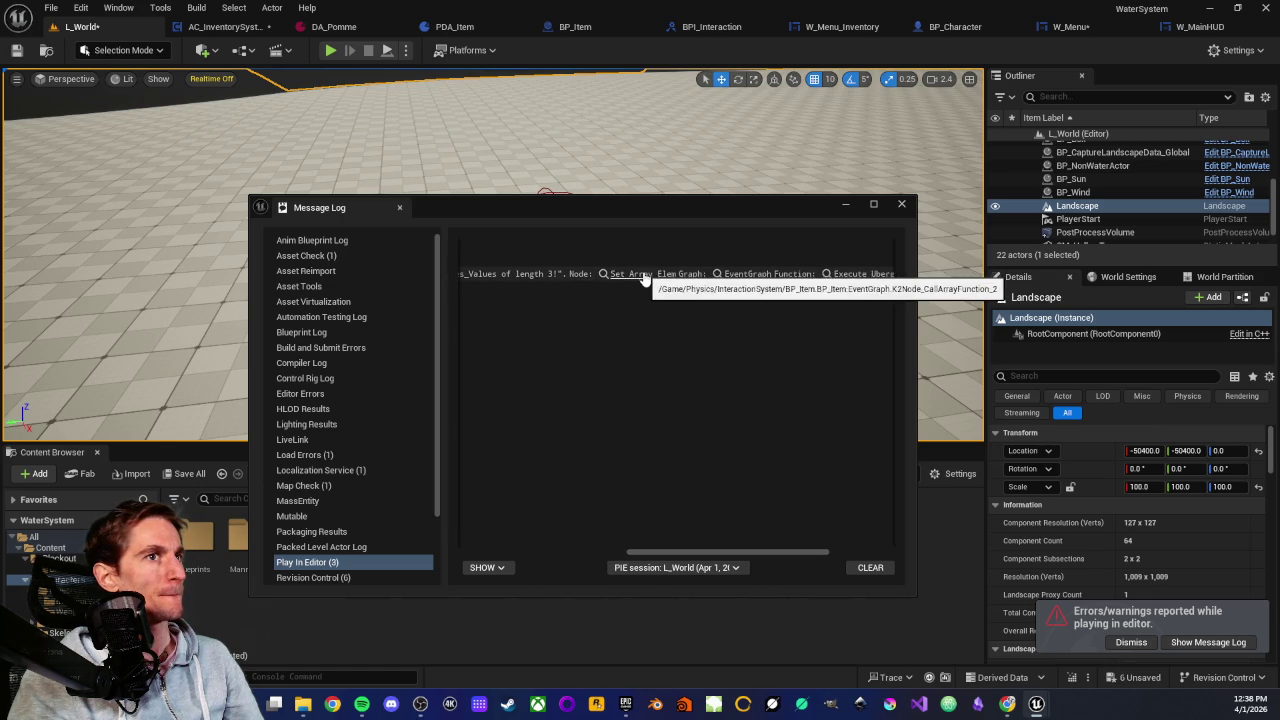
pyautogui.click(641, 276)
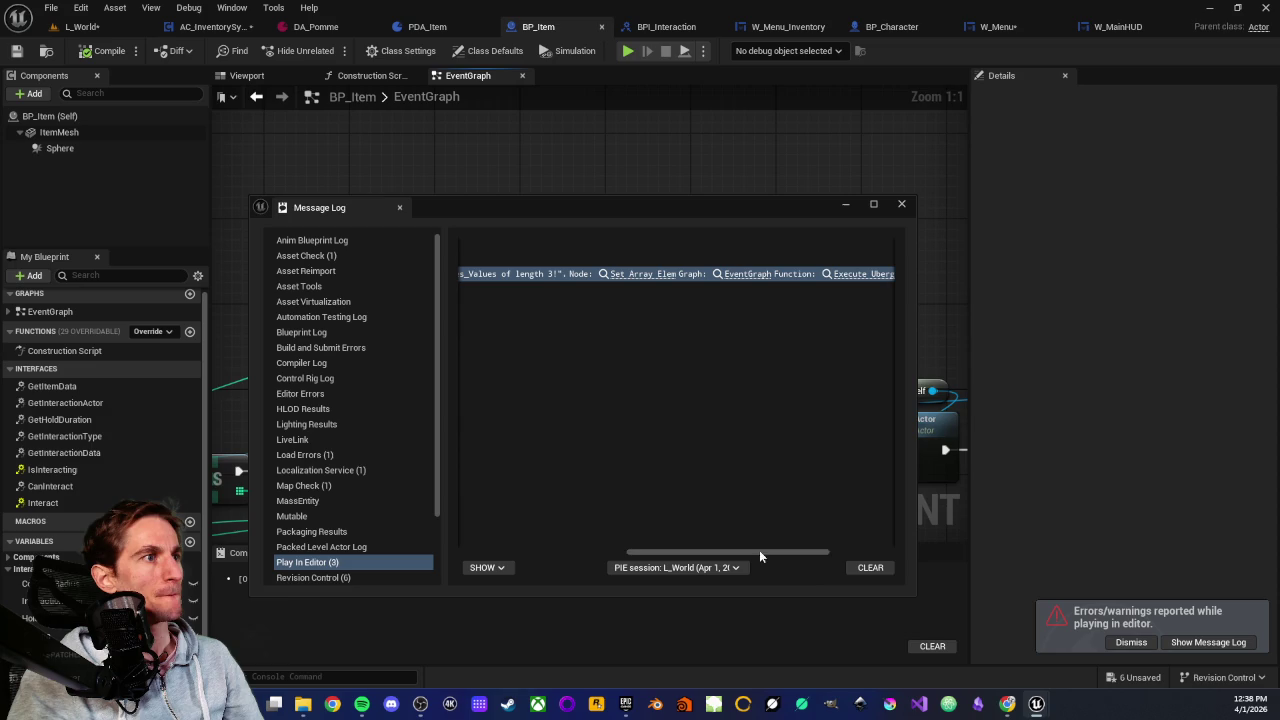
pyautogui.click(870, 568)
# Close the log, frame KEYS and FIND, and move the == -1 comparison below FIND
pyautogui.click(901, 204)
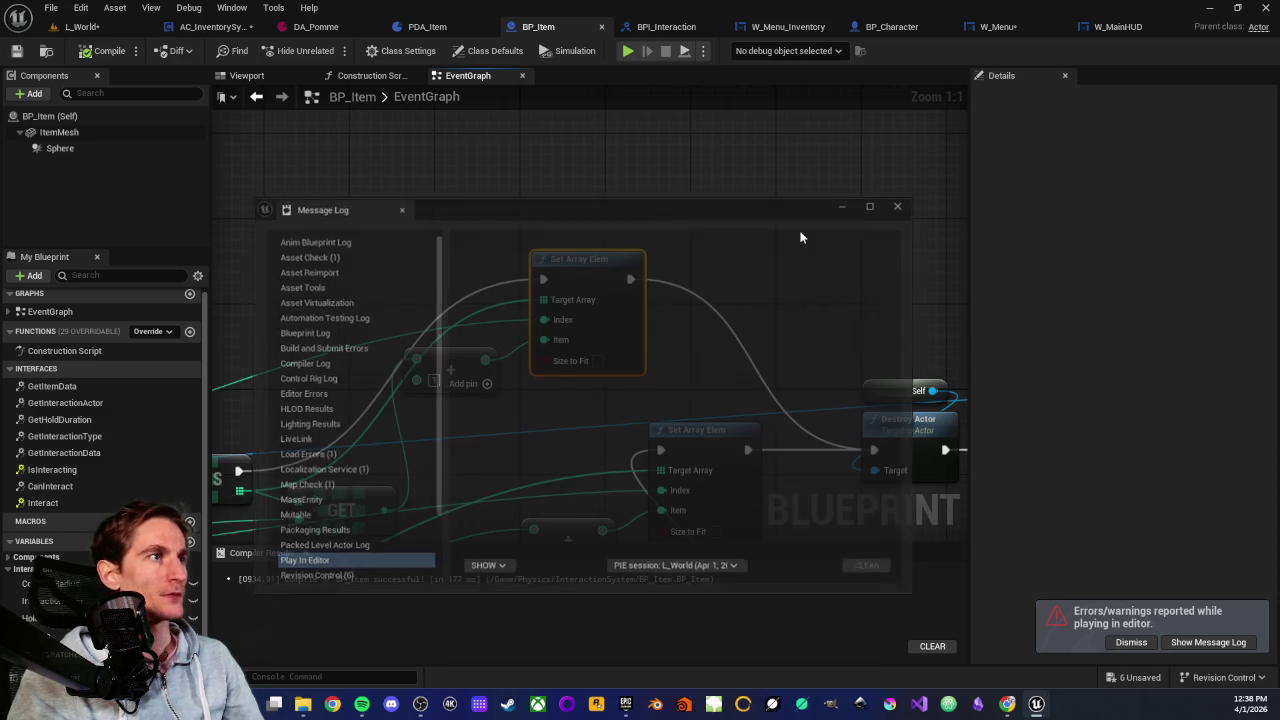
pyautogui.moveTo(566, 408); pyautogui.dragTo(677, 300)
pyautogui.scroll(-3, 677, 300)
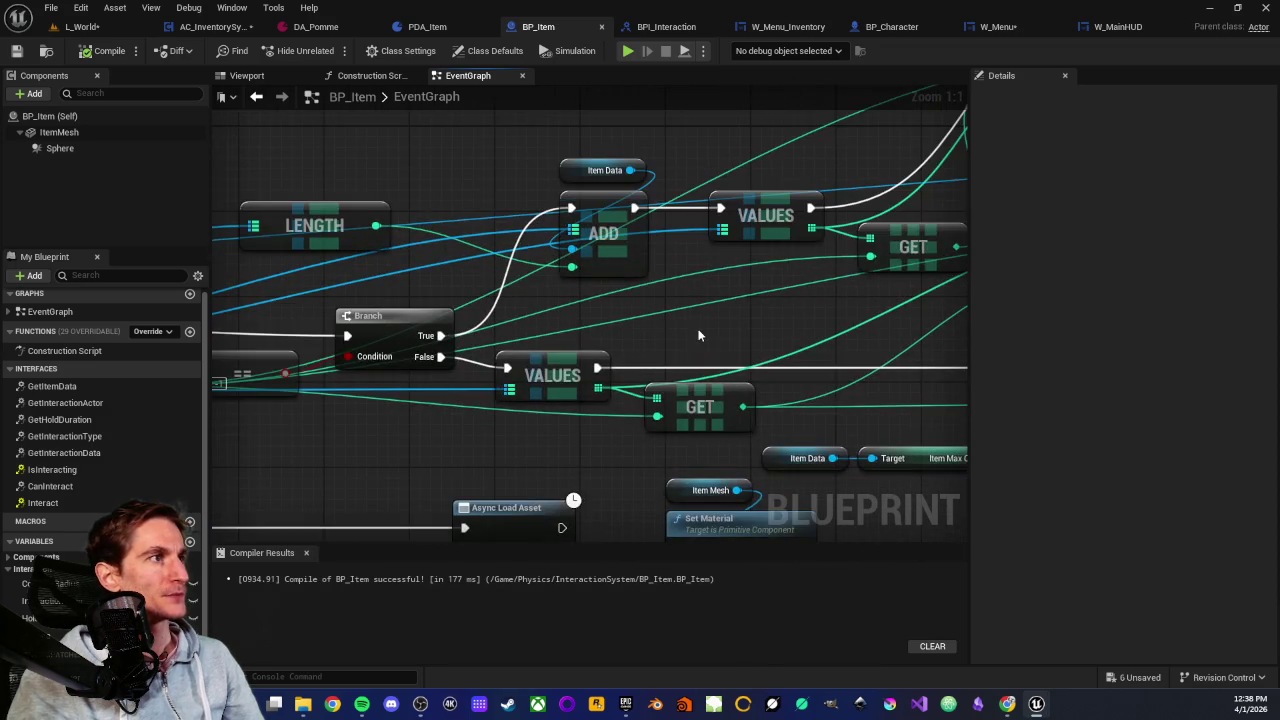
pyautogui.scroll(2, 652, 377)
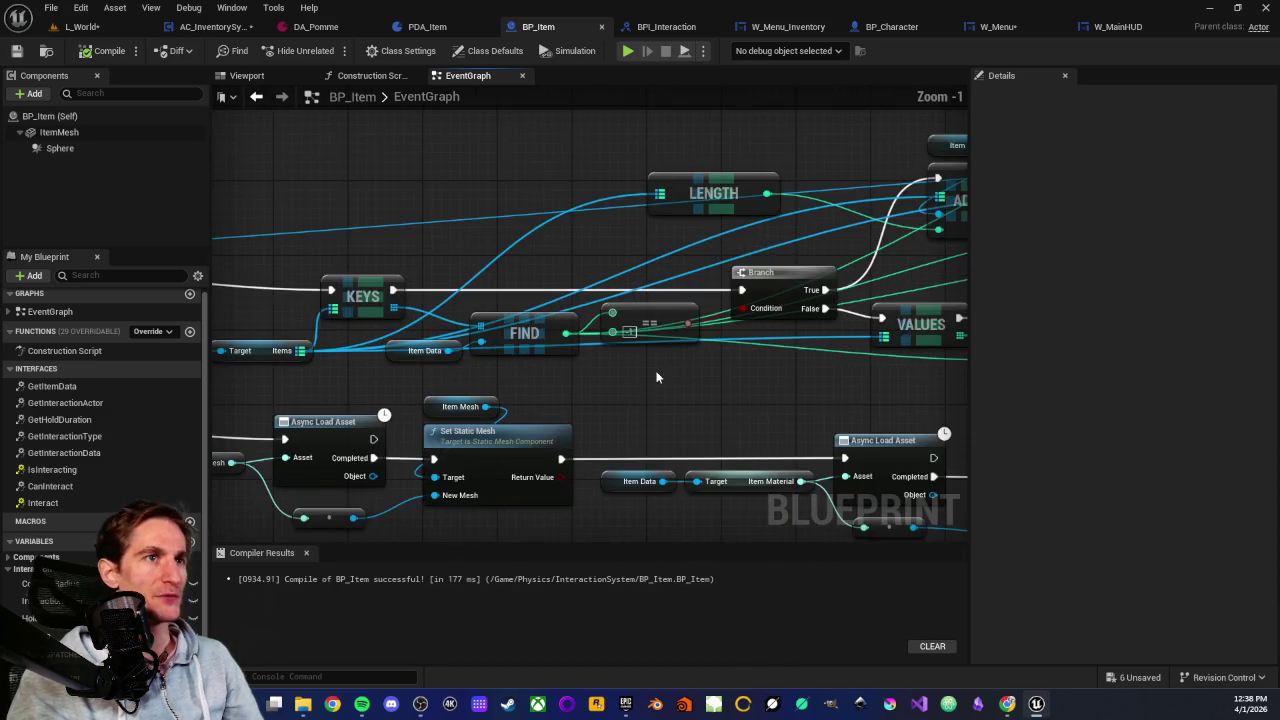
pyautogui.moveTo(652, 377); pyautogui.dragTo(812, 374)
pyautogui.scroll(-1, 812, 374)
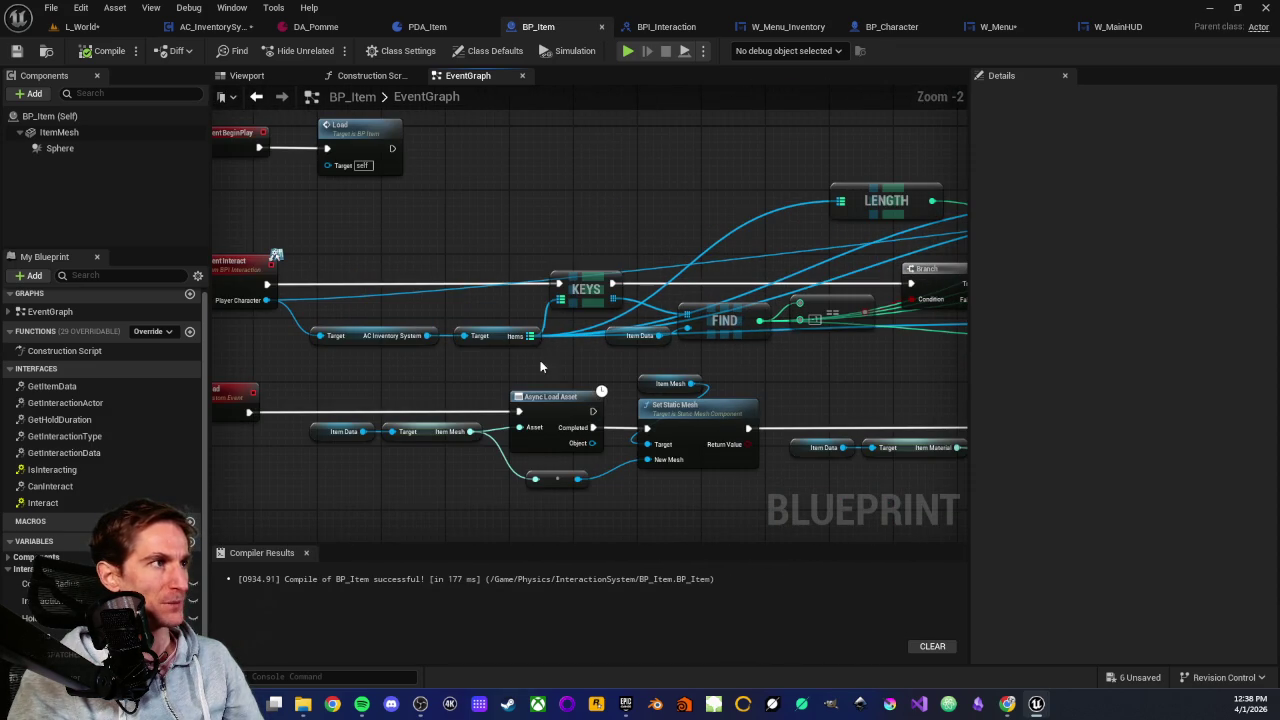
pyautogui.scroll(-2, 823, 380)
pyautogui.scroll(4, 599, 323)
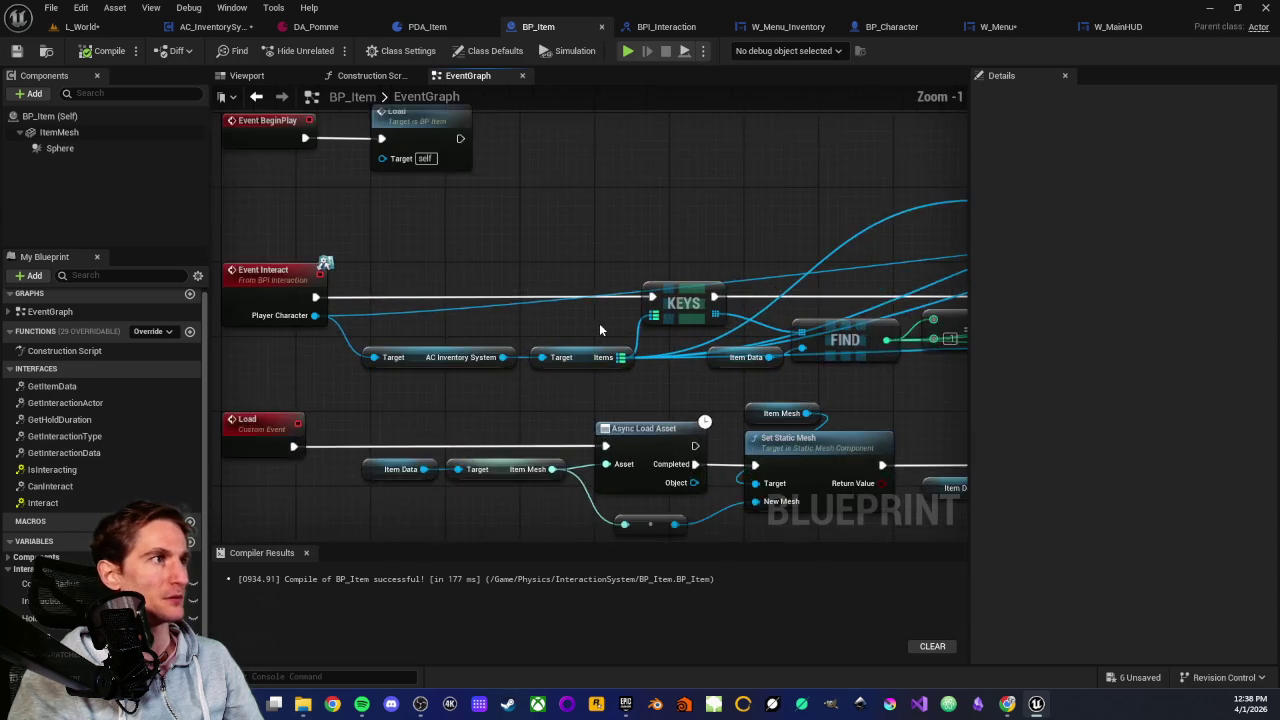
pyautogui.moveTo(571, 320)
pyautogui.mouseDown()
pyautogui.moveTo(523, 325)
pyautogui.moveTo(495, 350)
pyautogui.mouseUp()
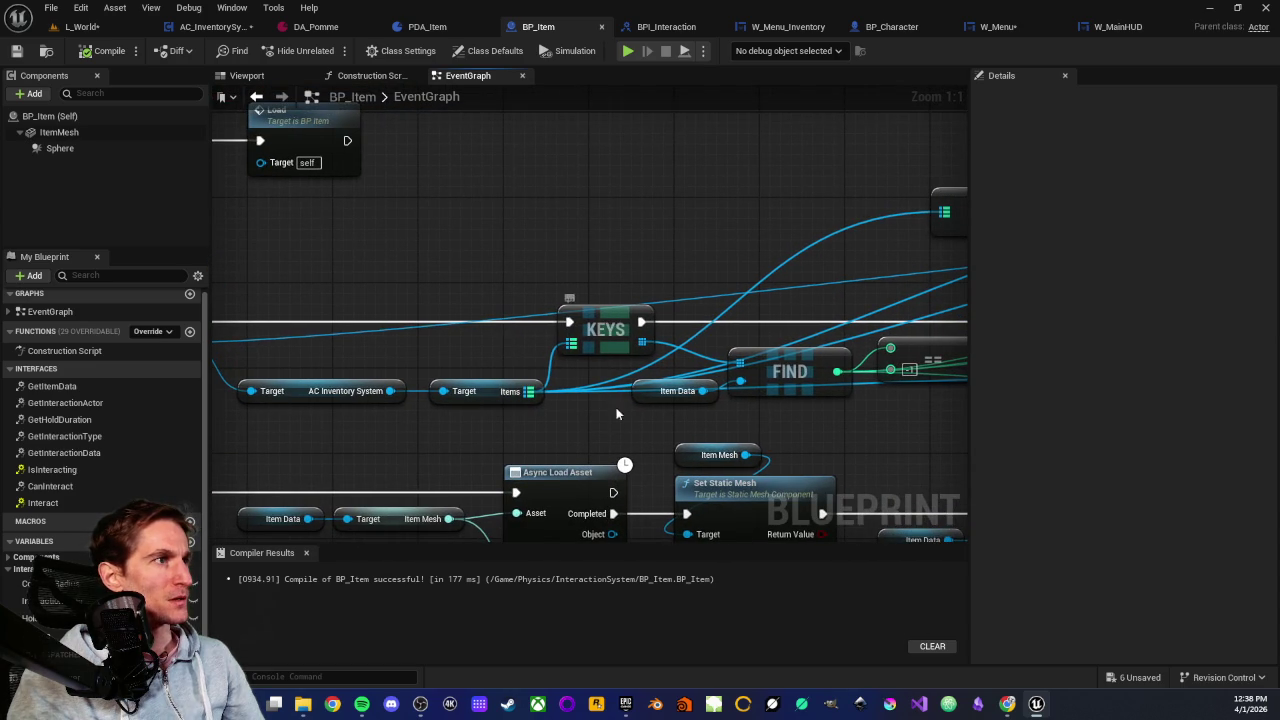
pyautogui.moveTo(910, 397); pyautogui.dragTo(604, 402)
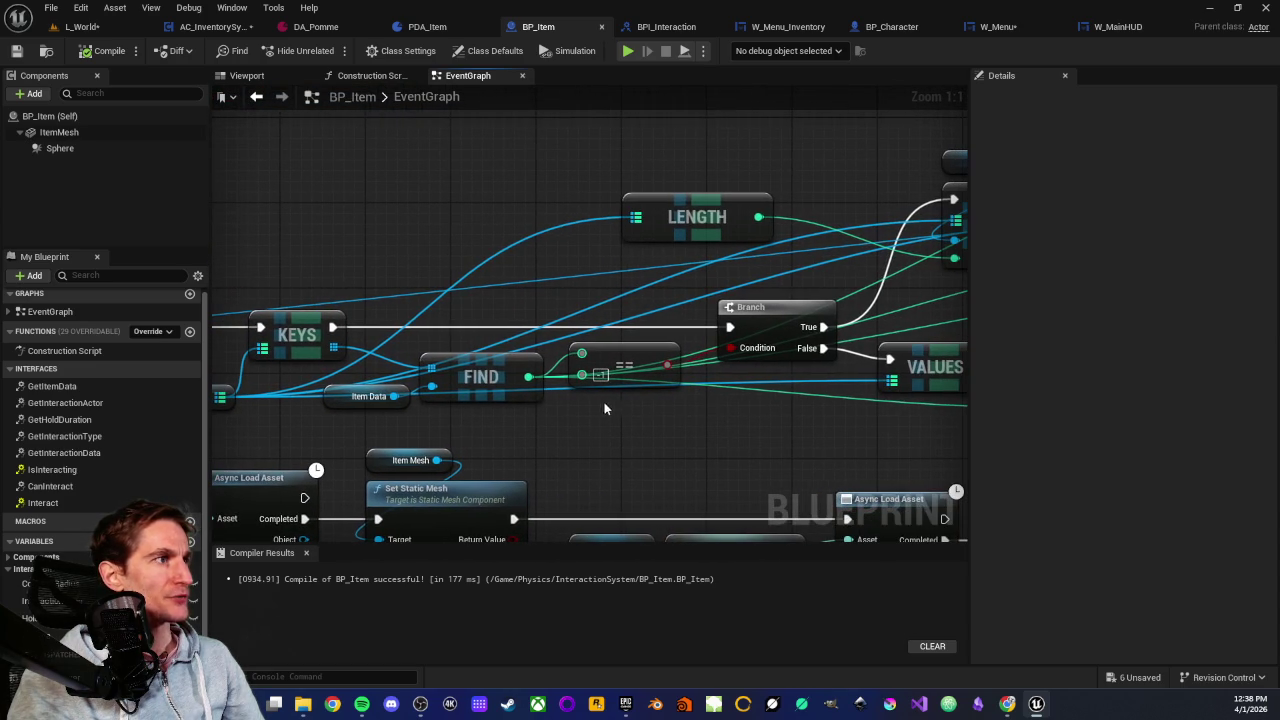
pyautogui.moveTo(601, 350)
pyautogui.mouseDown()
pyautogui.moveTo(708, 436)
pyautogui.moveTo(624, 360)
pyautogui.moveTo(644, 415)
pyautogui.moveTo(718, 425)
pyautogui.mouseUp()
pyautogui.moveTo(543, 432)
pyautogui.mouseDown()
pyautogui.moveTo(553, 455)
pyautogui.moveTo(581, 446)
pyautogui.mouseUp()
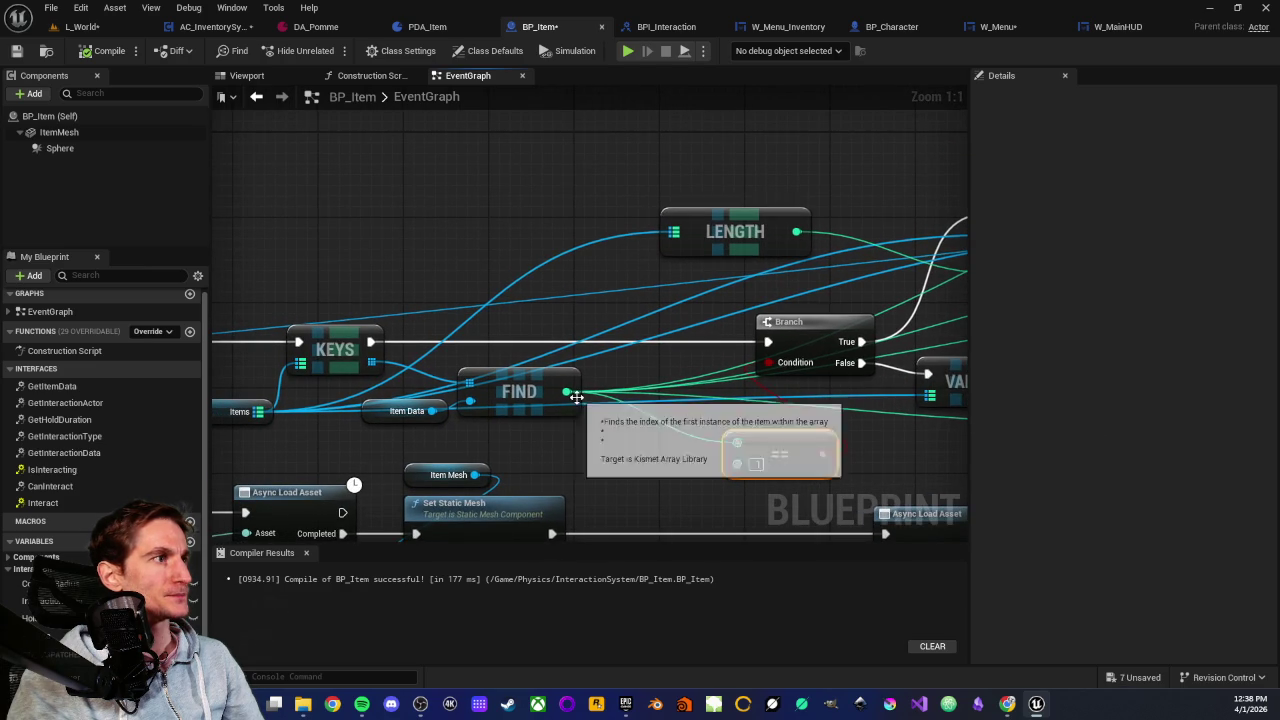
pyautogui.moveTo(570, 394); pyautogui.dragTo(613, 357)
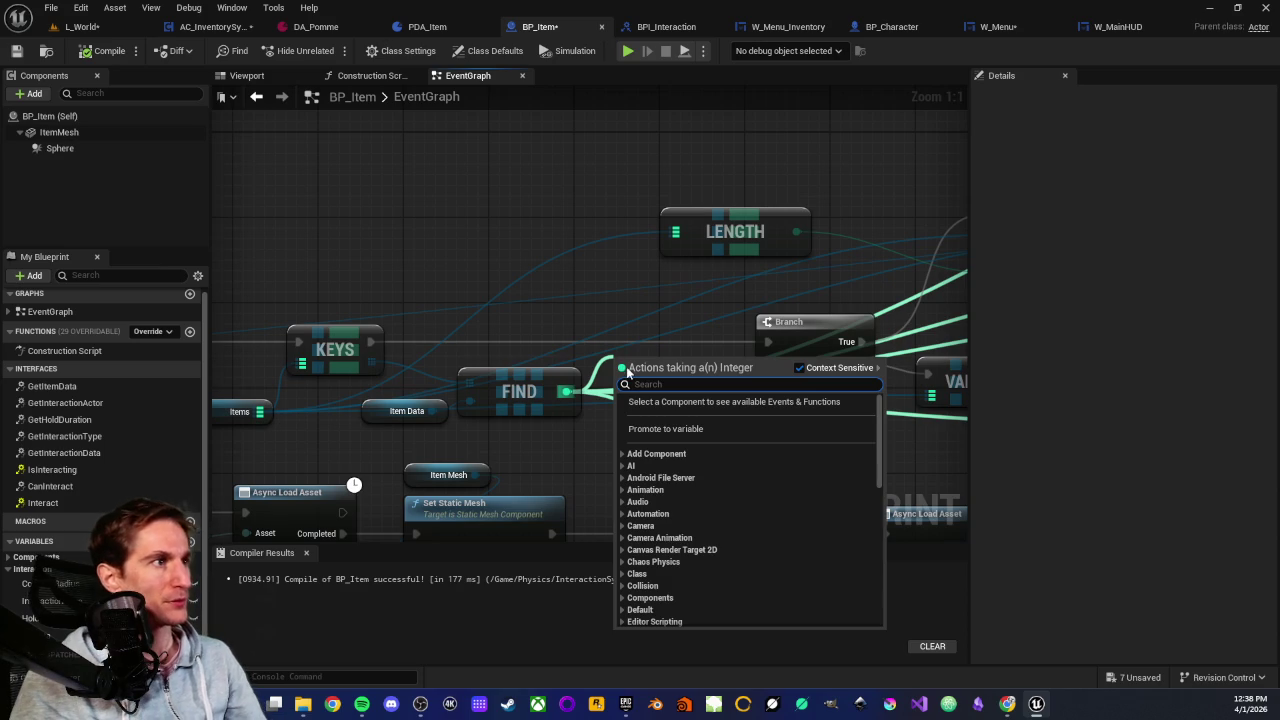
pyautogui.click(645, 430)
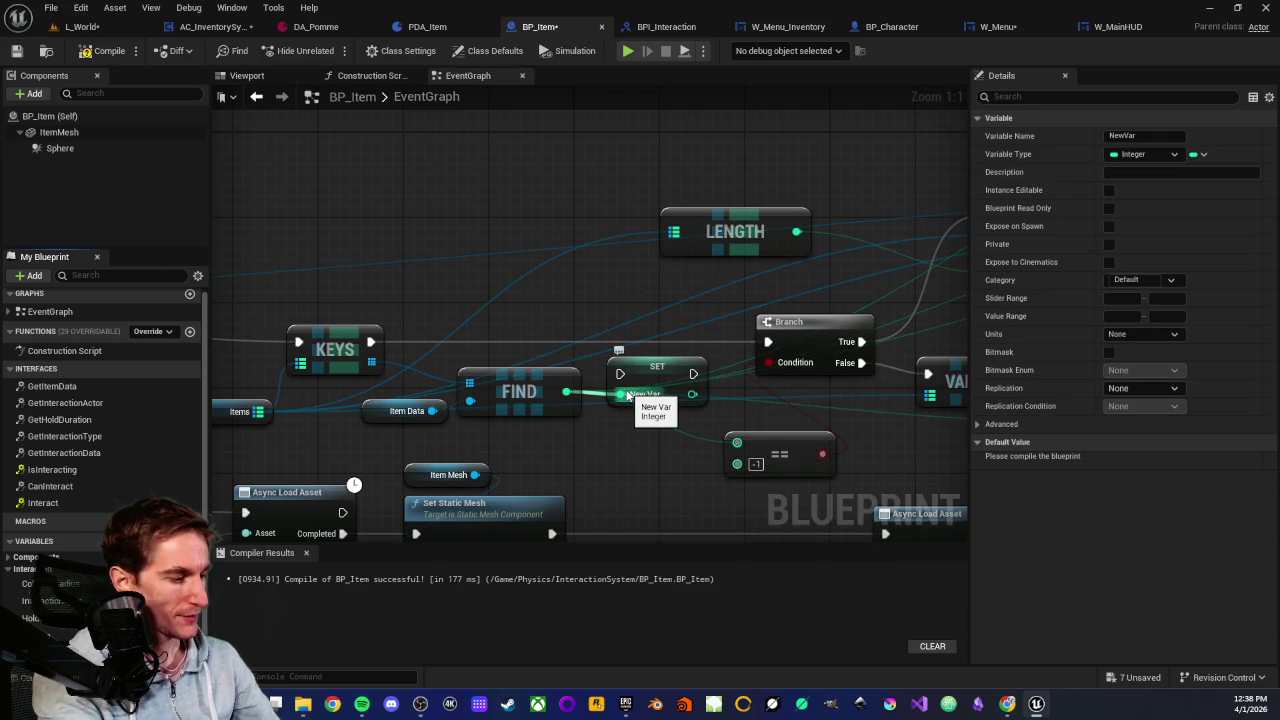
pyautogui.write('ItemIndex')
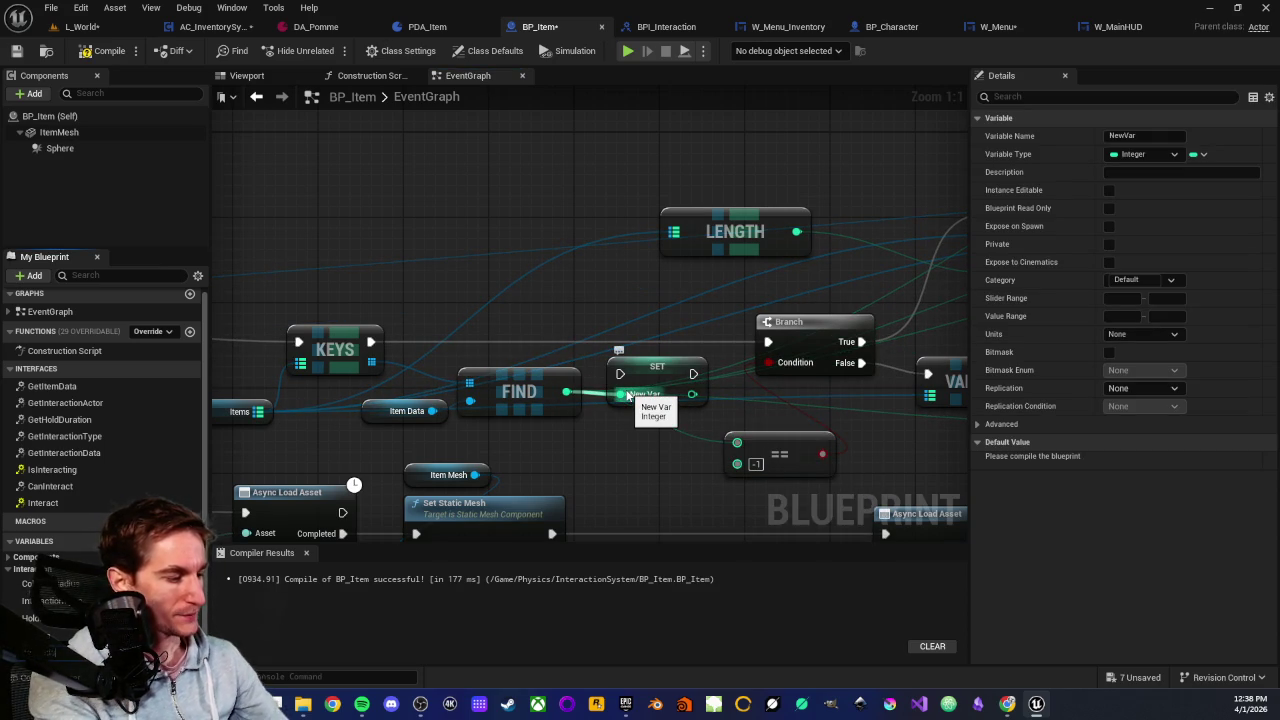
pyautogui.press('Return')
pyautogui.moveTo(652, 361); pyautogui.dragTo(649, 329)
pyautogui.moveTo(368, 343); pyautogui.dragTo(621, 342)
pyautogui.moveTo(700, 342); pyautogui.dragTo(768, 345)
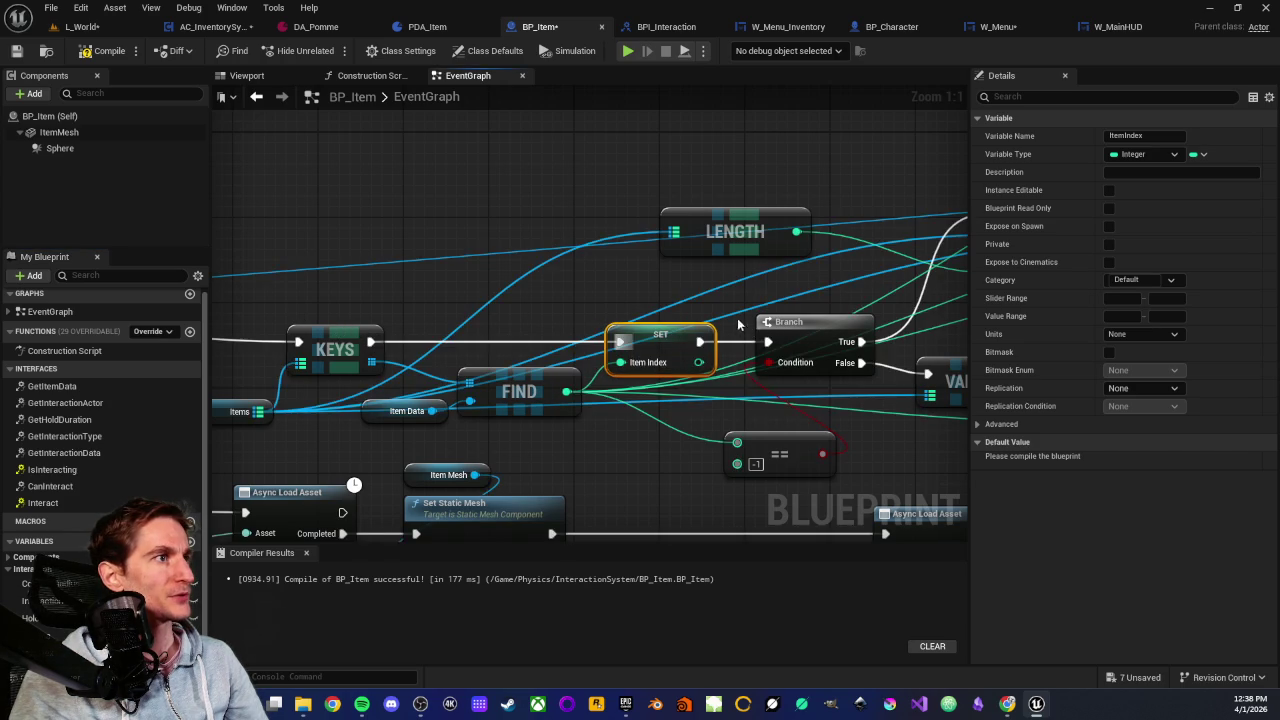
pyautogui.moveTo(564, 330); pyautogui.dragTo(602, 409)
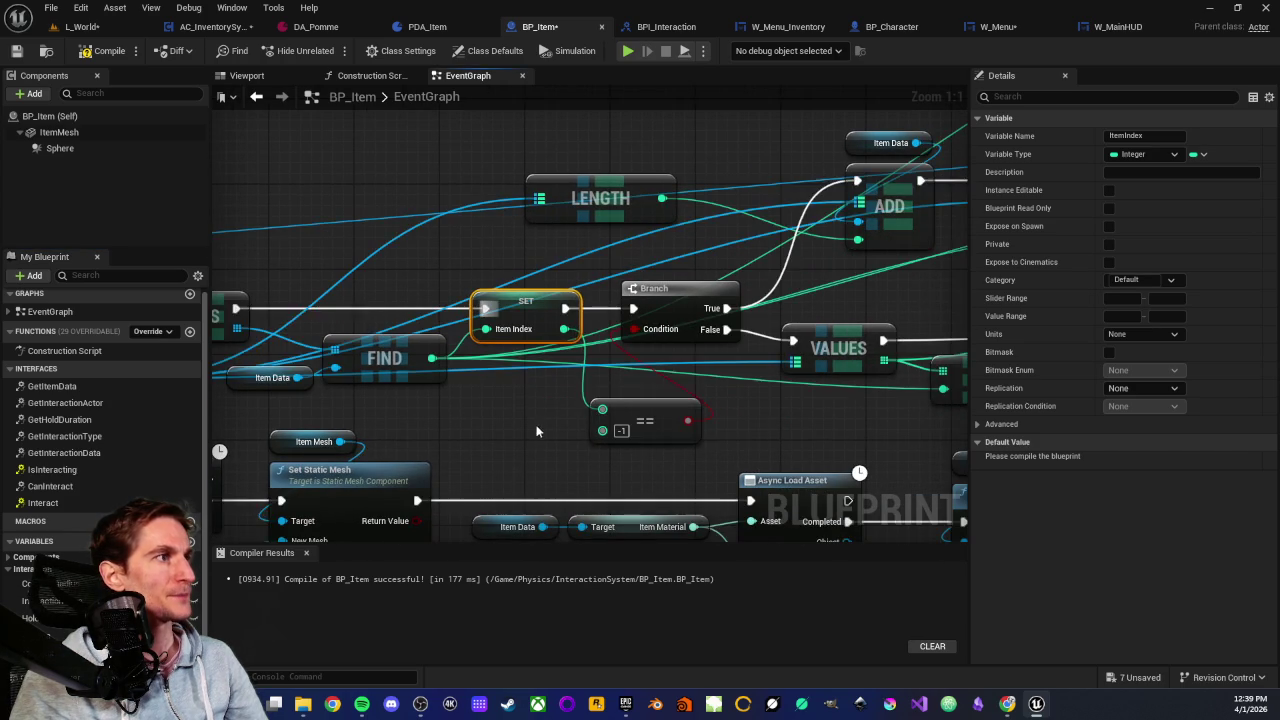
pyautogui.moveTo(520, 394)
pyautogui.mouseDown()
pyautogui.moveTo(718, 458)
pyautogui.moveTo(702, 451)
pyautogui.mouseUp()
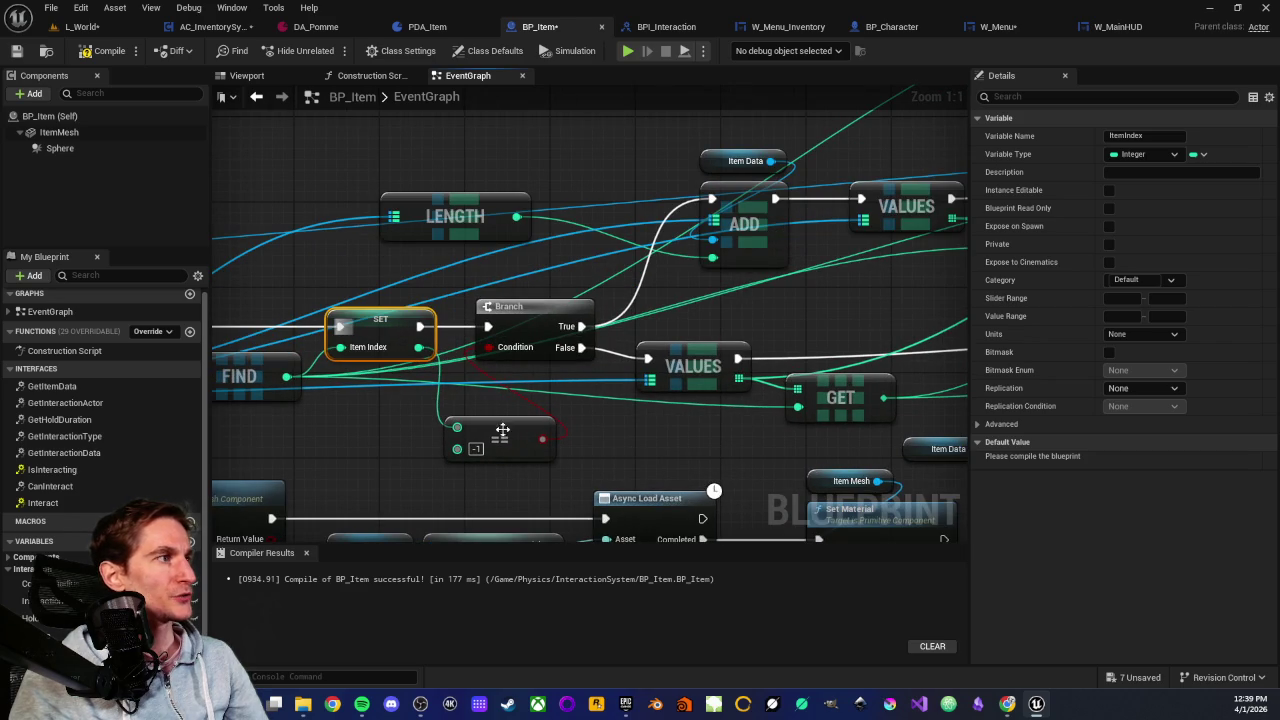
pyautogui.moveTo(45, 585)
pyautogui.mouseDown()
pyautogui.moveTo(240, 605)
pyautogui.moveTo(815, 415)
pyautogui.moveTo(672, 427)
pyautogui.mouseUp()
pyautogui.moveTo(819, 333); pyautogui.dragTo(553, 410)
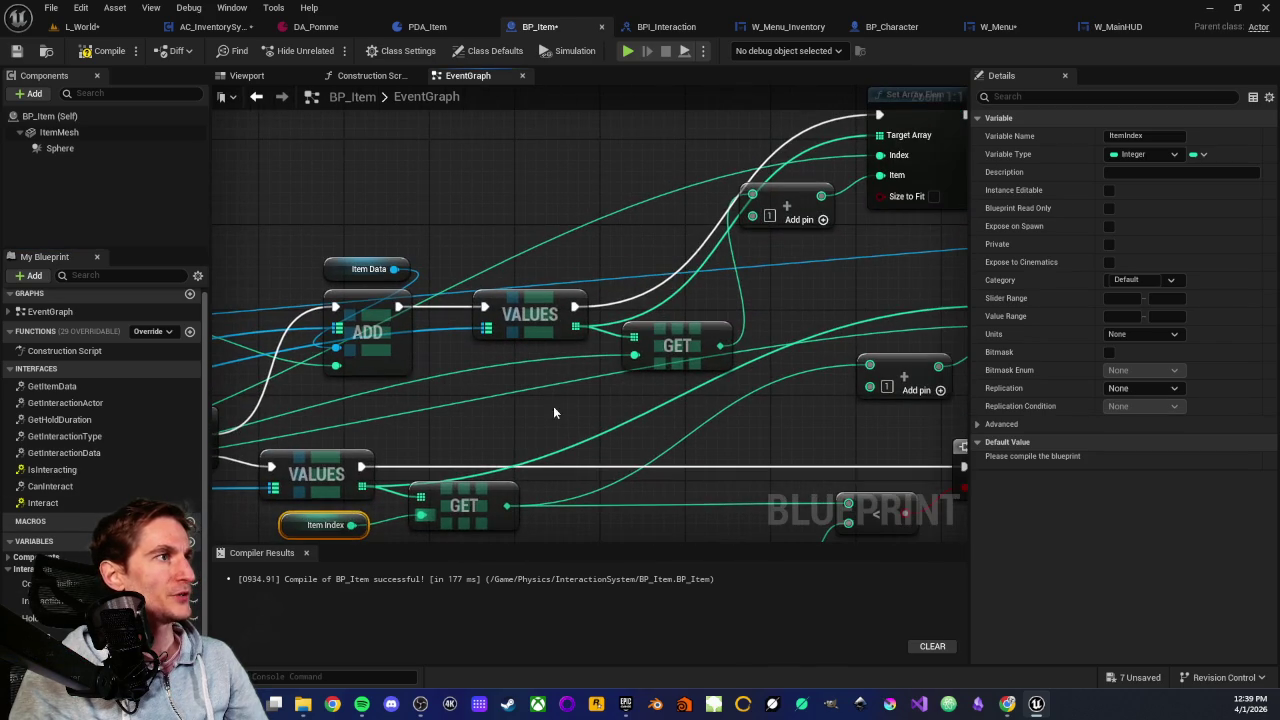
pyautogui.moveTo(45, 585)
pyautogui.mouseDown()
pyautogui.moveTo(283, 596)
pyautogui.moveTo(620, 385)
pyautogui.moveTo(510, 385)
pyautogui.mouseUp()
pyautogui.moveTo(781, 297); pyautogui.dragTo(659, 342)
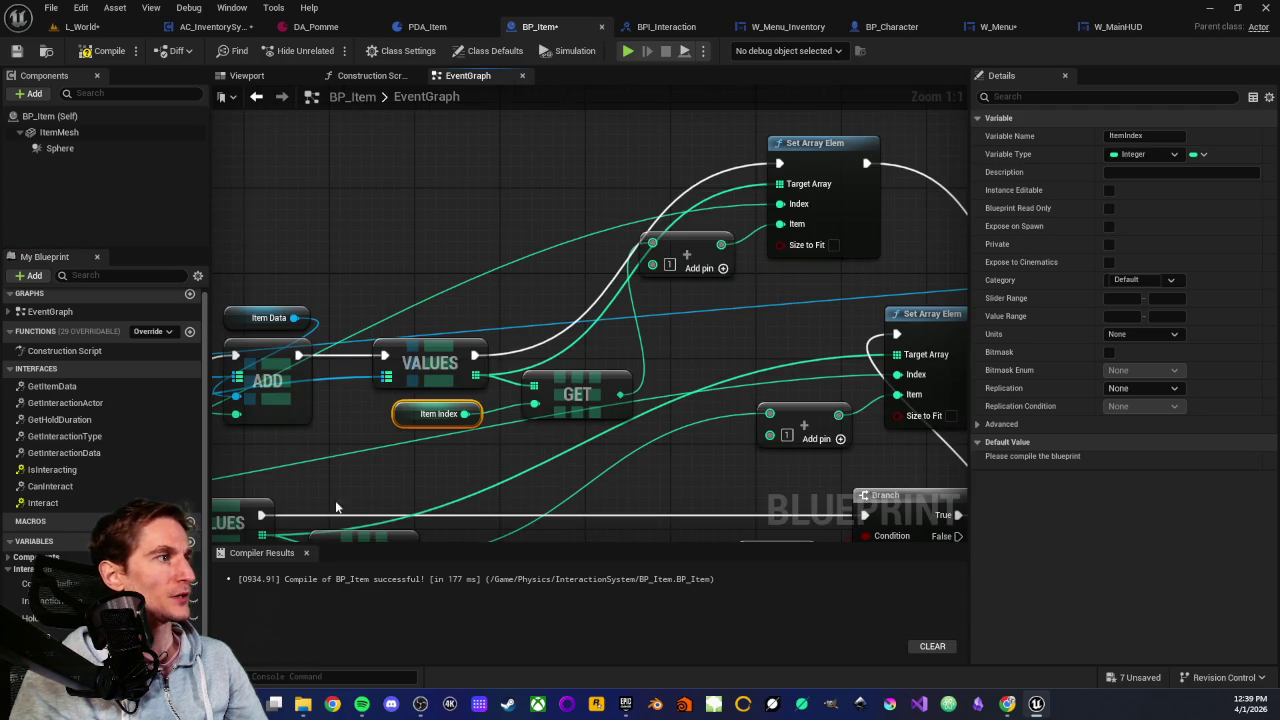
pyautogui.moveTo(45, 585)
pyautogui.mouseDown()
pyautogui.moveTo(700, 205)
pyautogui.moveTo(785, 205)
pyautogui.mouseUp()
pyautogui.moveTo(45, 585)
pyautogui.mouseDown()
pyautogui.moveTo(700, 380)
pyautogui.moveTo(800, 371)
pyautogui.moveTo(880, 385)
pyautogui.moveTo(897, 374)
pyautogui.mouseUp()
pyautogui.scroll(-3, 700, 345)
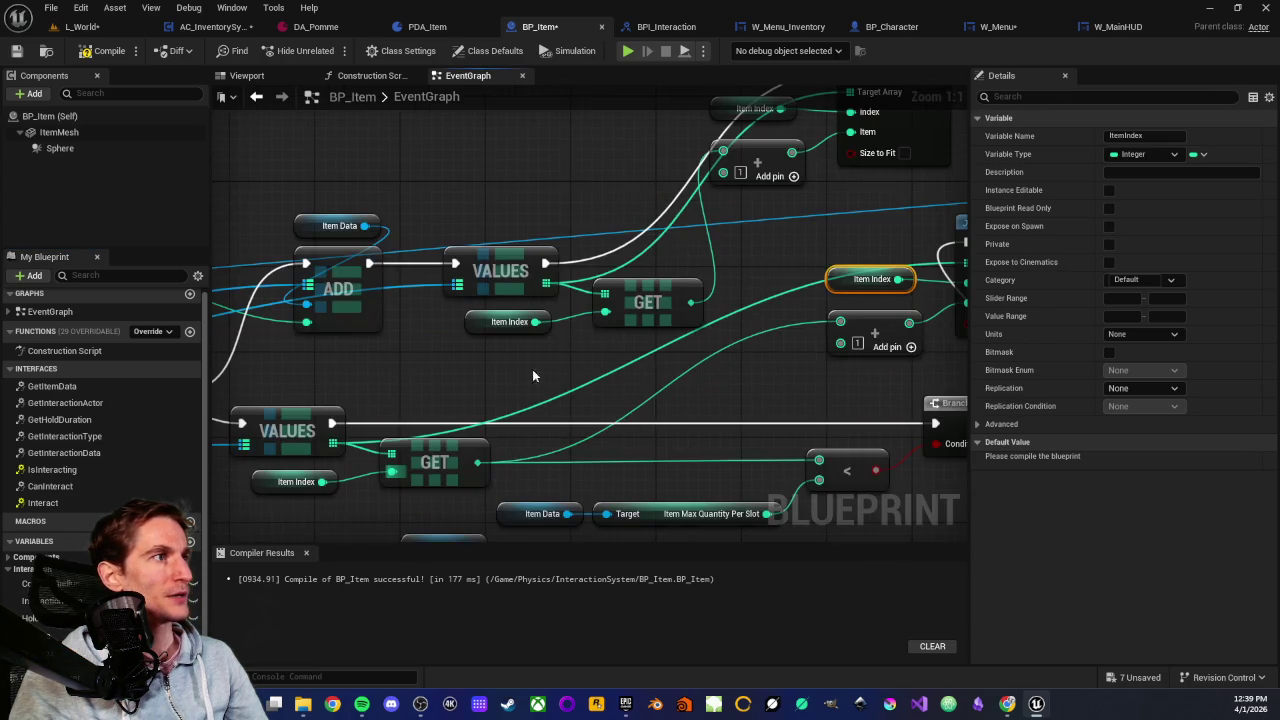
pyautogui.click(572, 308)
pyautogui.moveTo(572, 308); pyautogui.dragTo(450, 335)
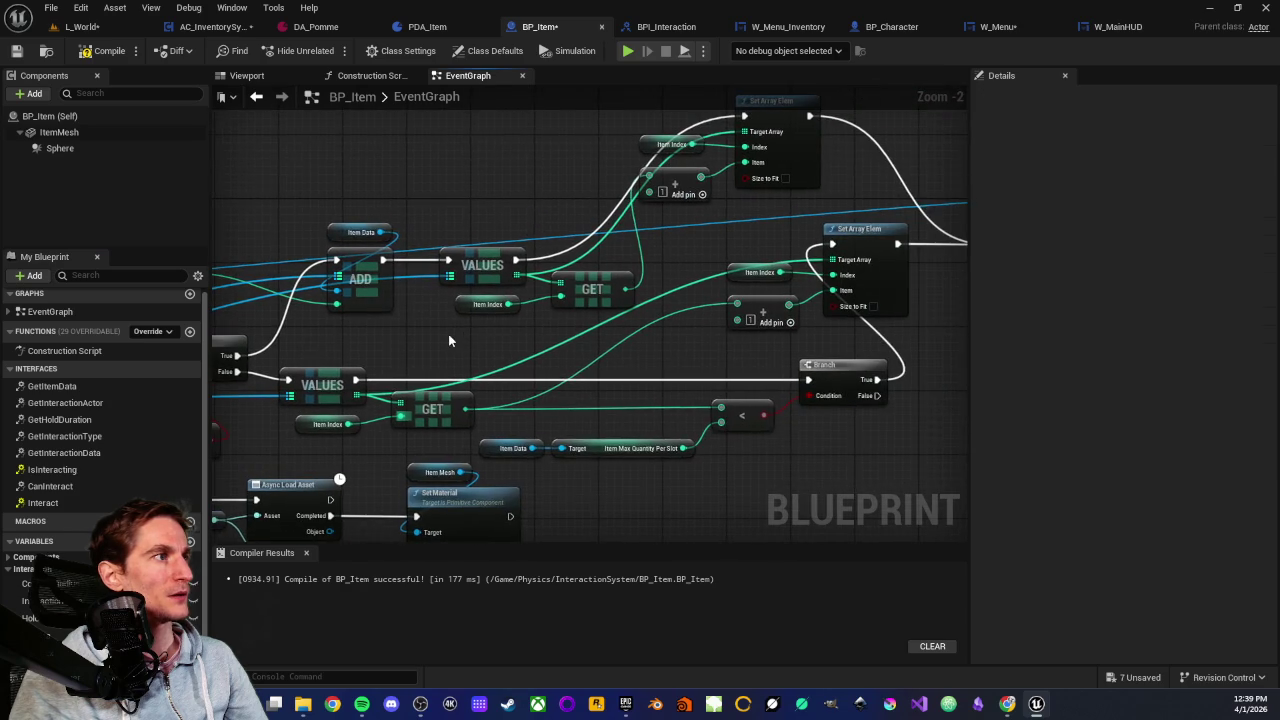
pyautogui.scroll(1, 450, 340)
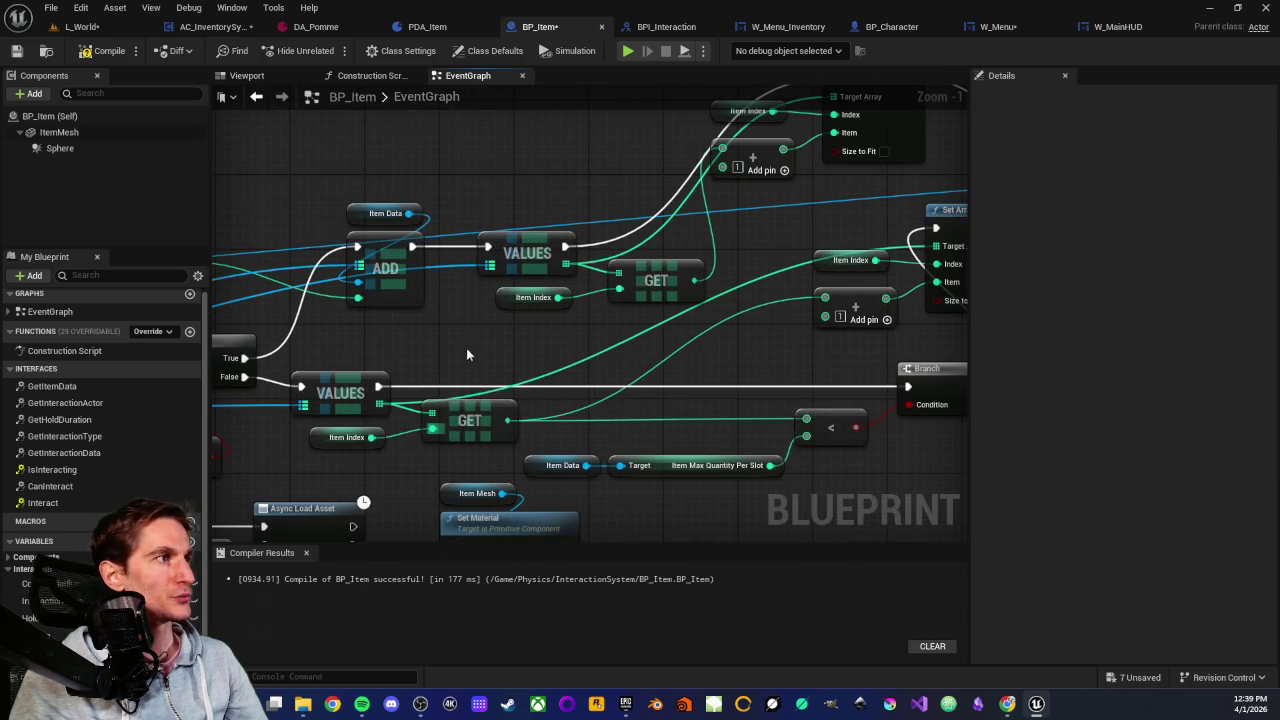
pyautogui.scroll(1, 465, 418)
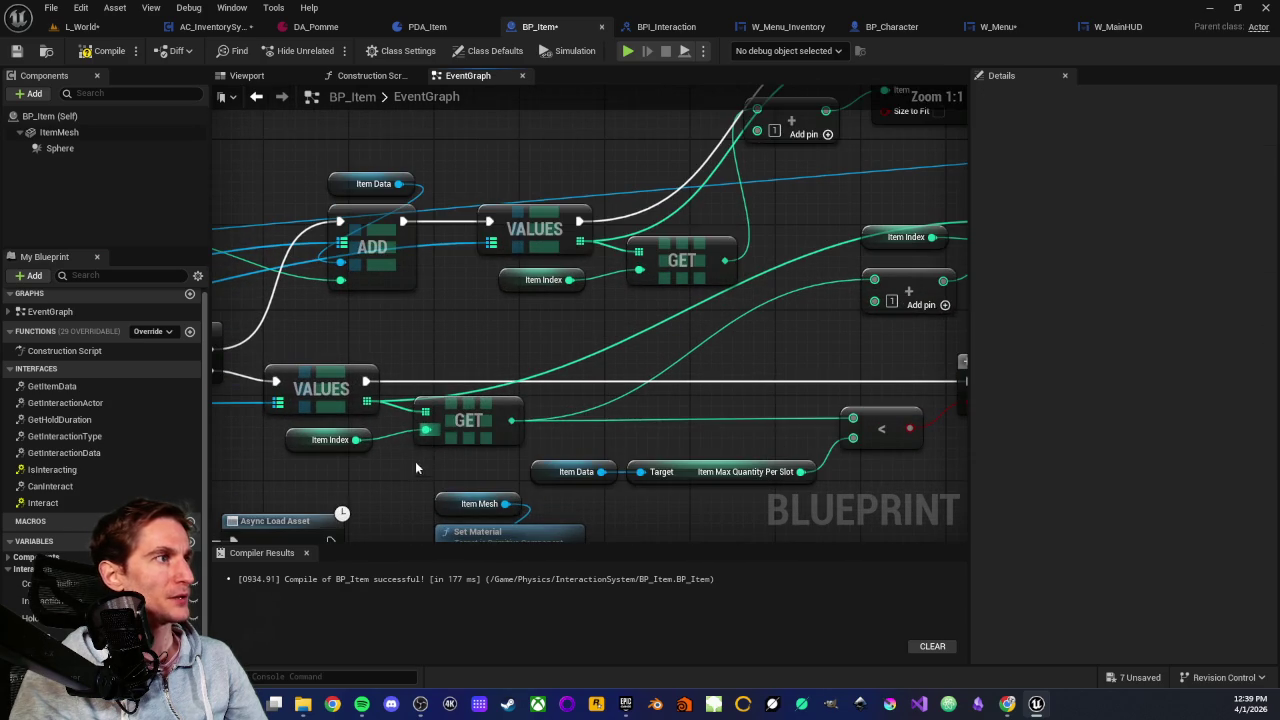
pyautogui.click(478, 440)
pyautogui.moveTo(442, 353)
pyautogui.mouseDown()
pyautogui.moveTo(448, 379)
pyautogui.moveTo(496, 372)
pyautogui.mouseUp()
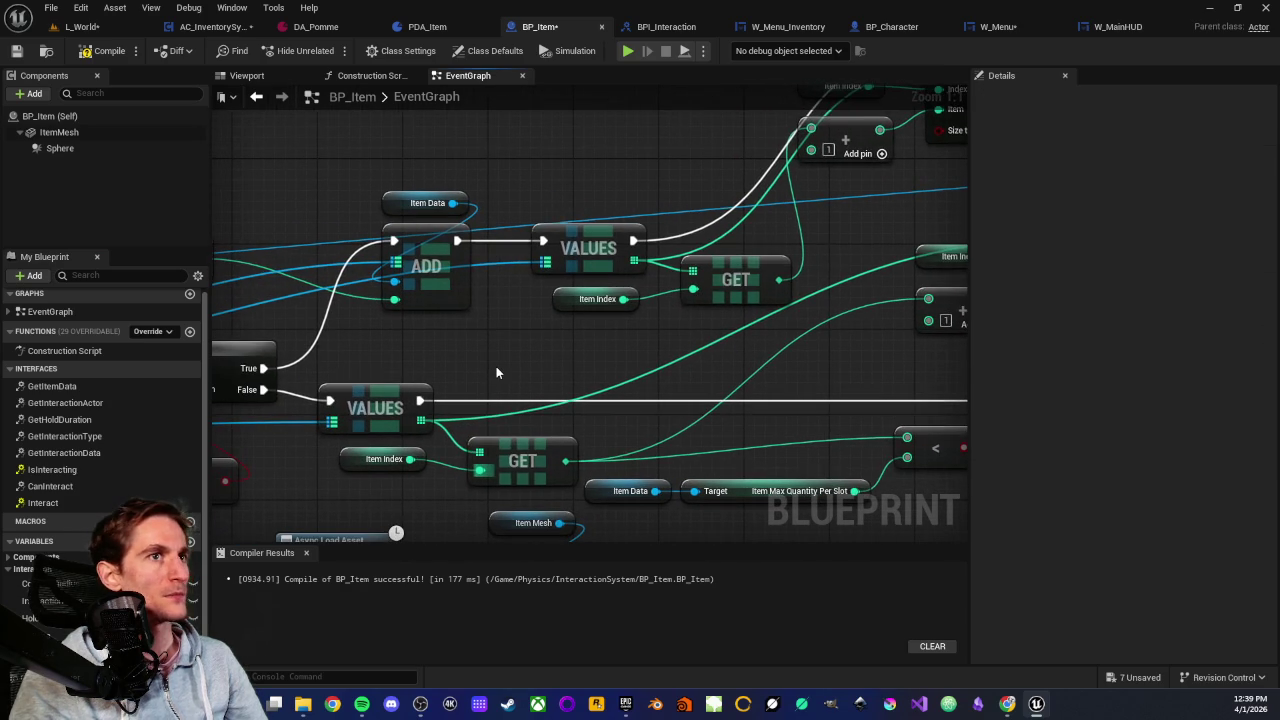
pyautogui.scroll(-2, 514, 385)
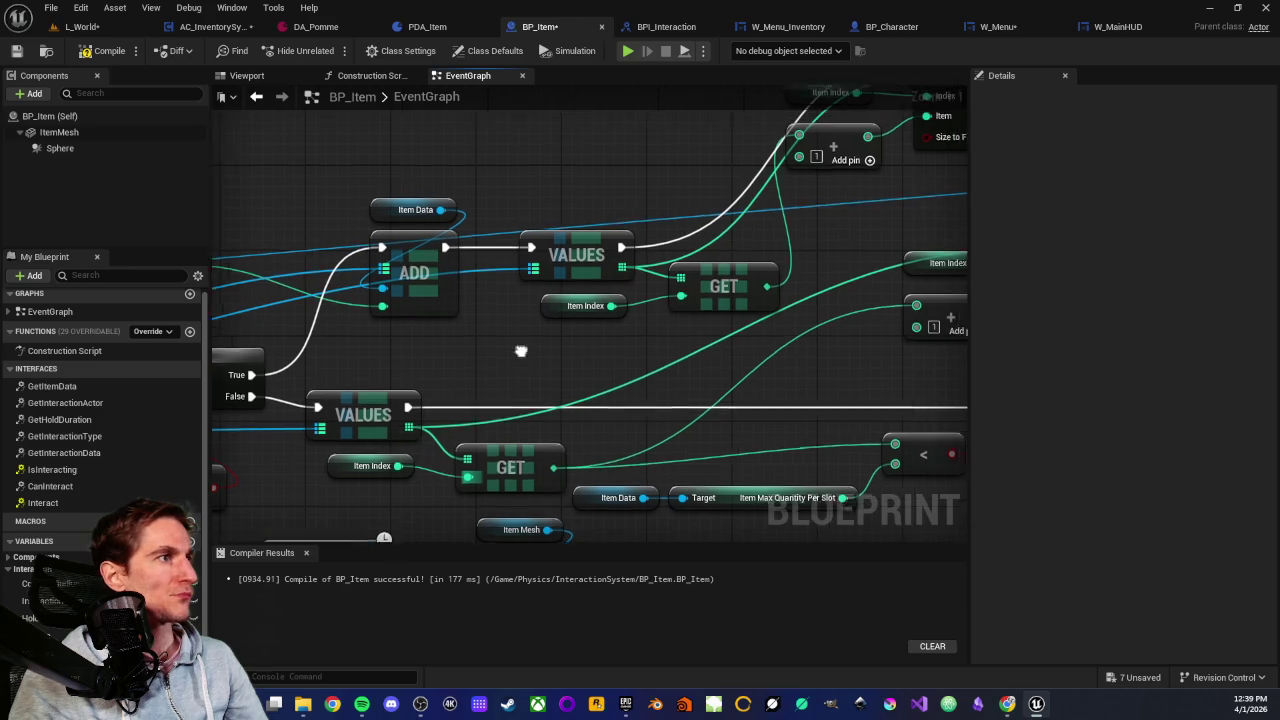
pyautogui.moveTo(512, 397)
pyautogui.mouseDown()
pyautogui.moveTo(724, 316)
pyautogui.moveTo(899, 315)
pyautogui.mouseUp()
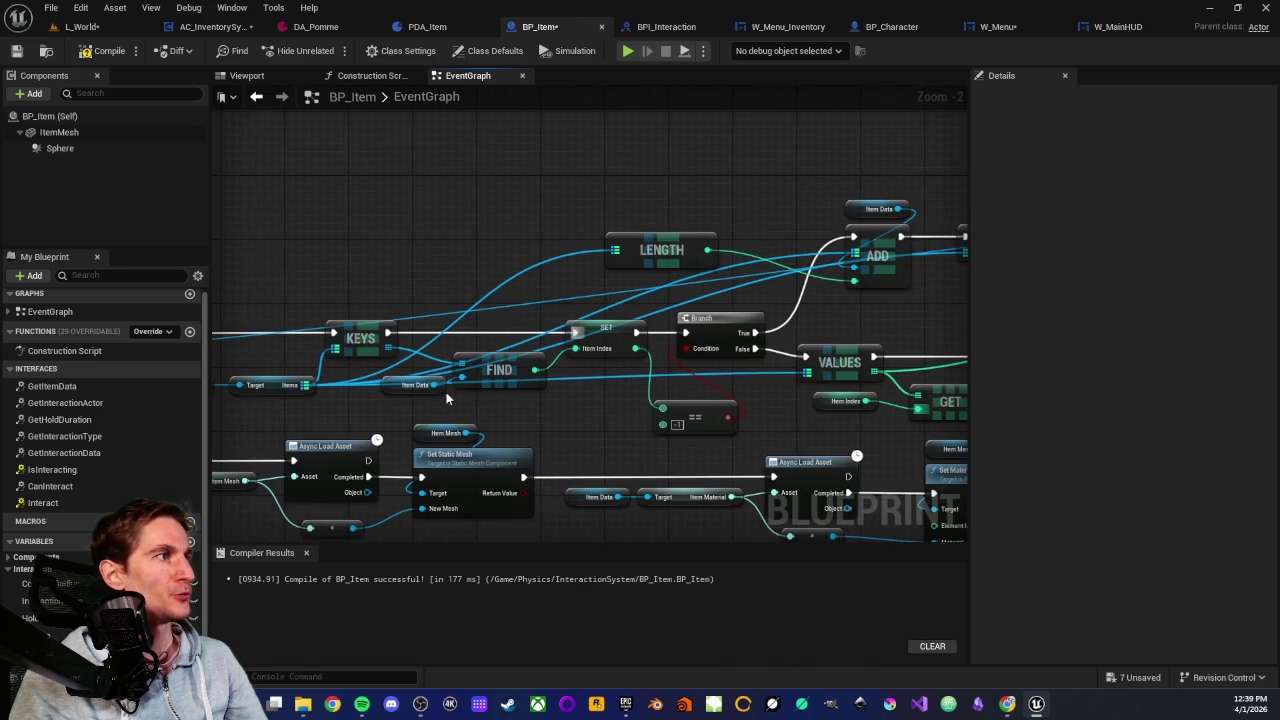
pyautogui.moveTo(446, 398); pyautogui.dragTo(526, 384)
pyautogui.scroll(2, 526, 384)
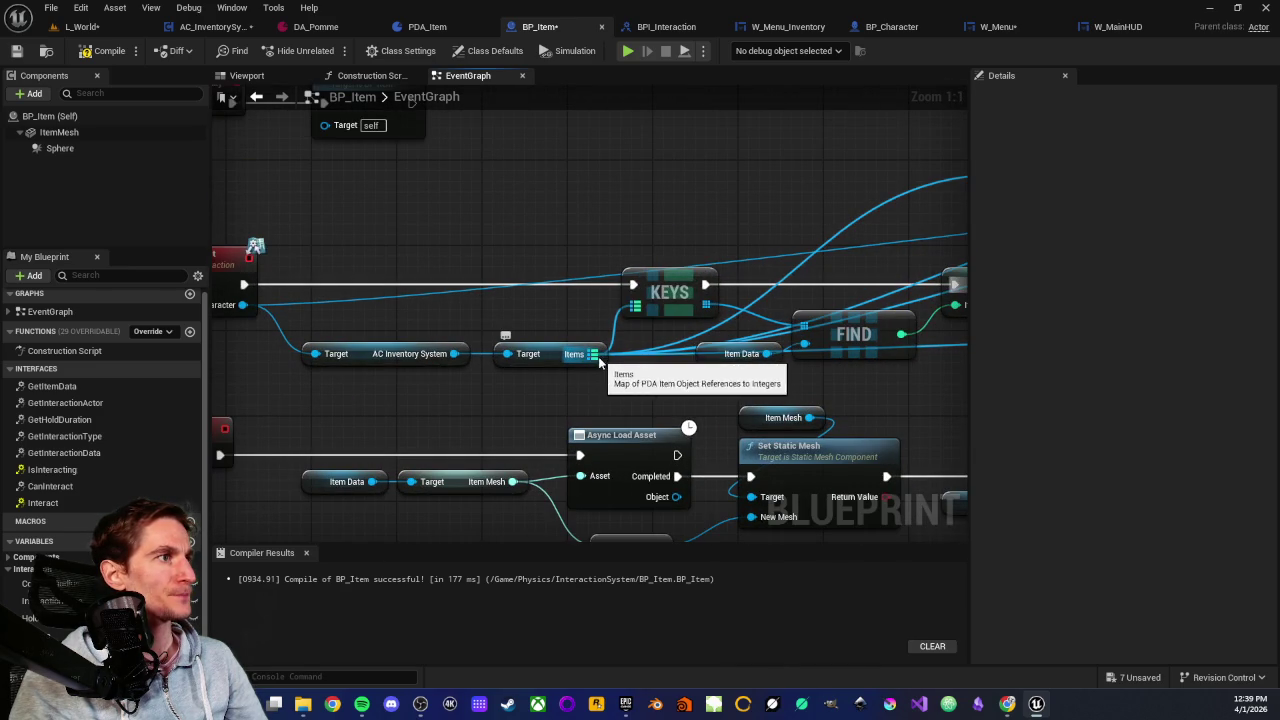
pyautogui.moveTo(614, 373); pyautogui.dragTo(542, 379)
pyautogui.scroll(-1, 82, 597)
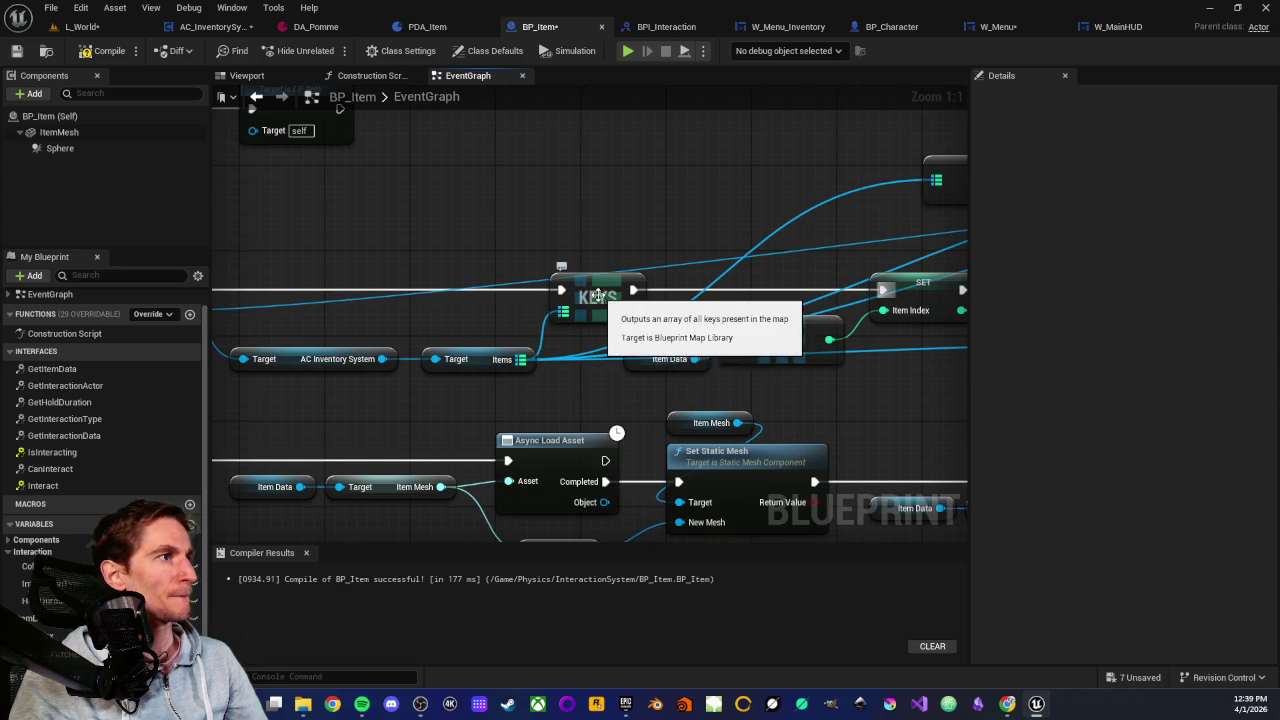
# Promote the Items map to an Items variable and insert SET Items before KEYS
pyautogui.moveTo(521, 359); pyautogui.dragTo(446, 232)
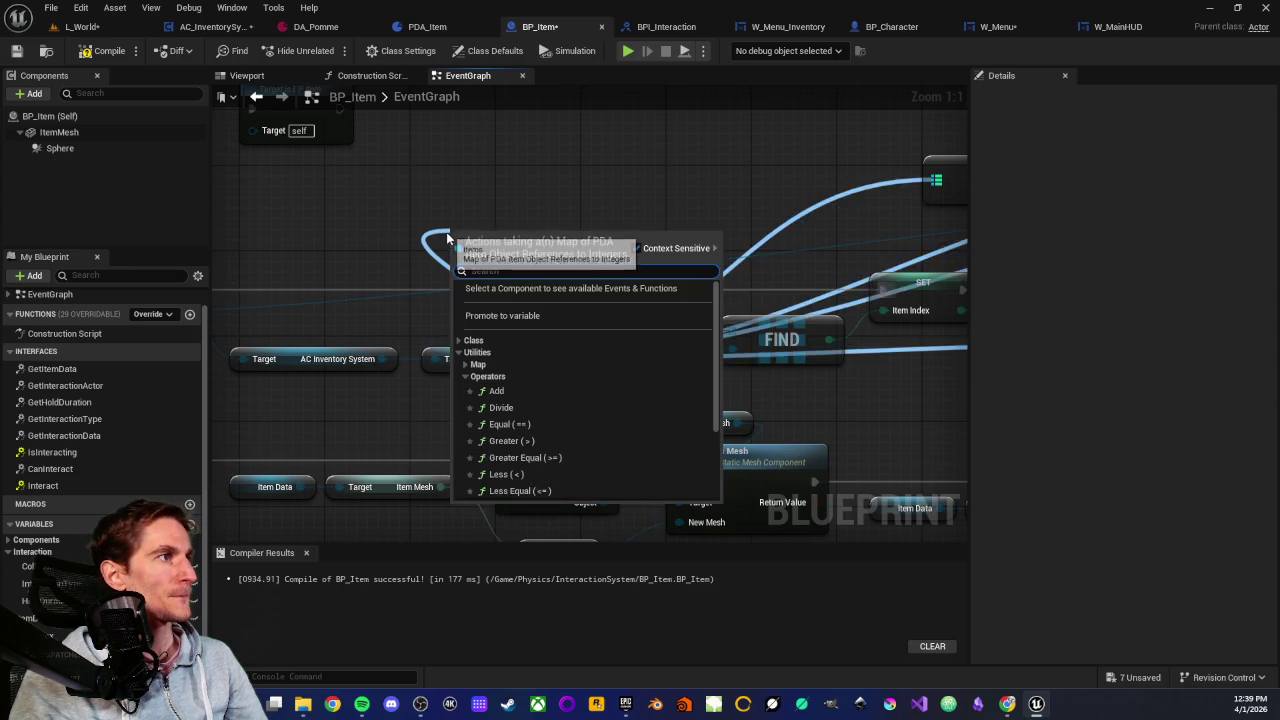
pyautogui.click(488, 315)
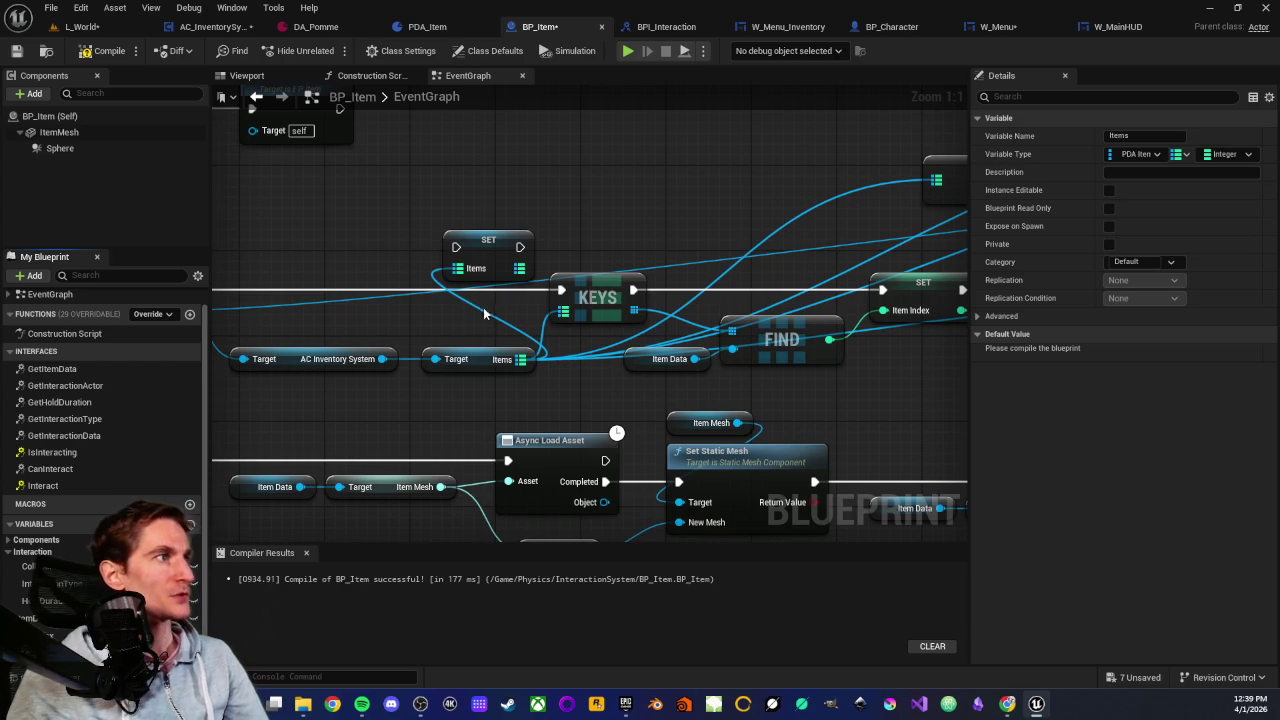
pyautogui.moveTo(489, 238); pyautogui.dragTo(482, 280)
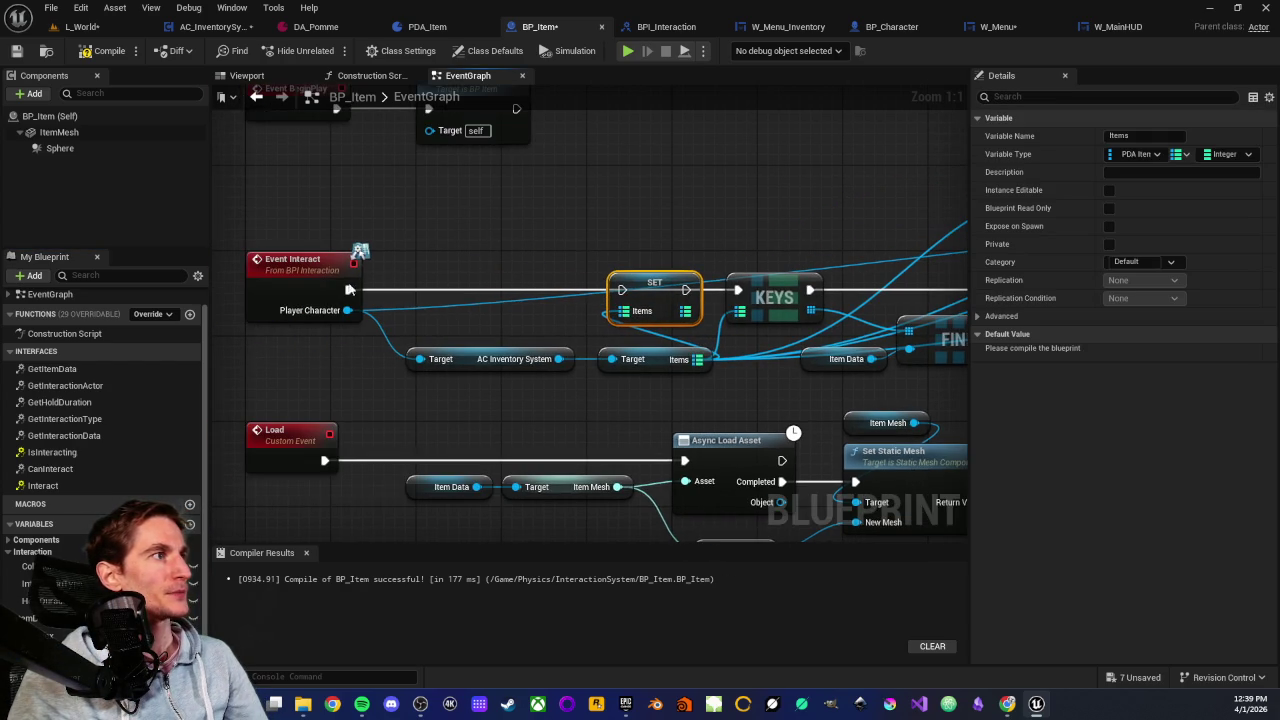
pyautogui.moveTo(657, 268); pyautogui.dragTo(489, 275)
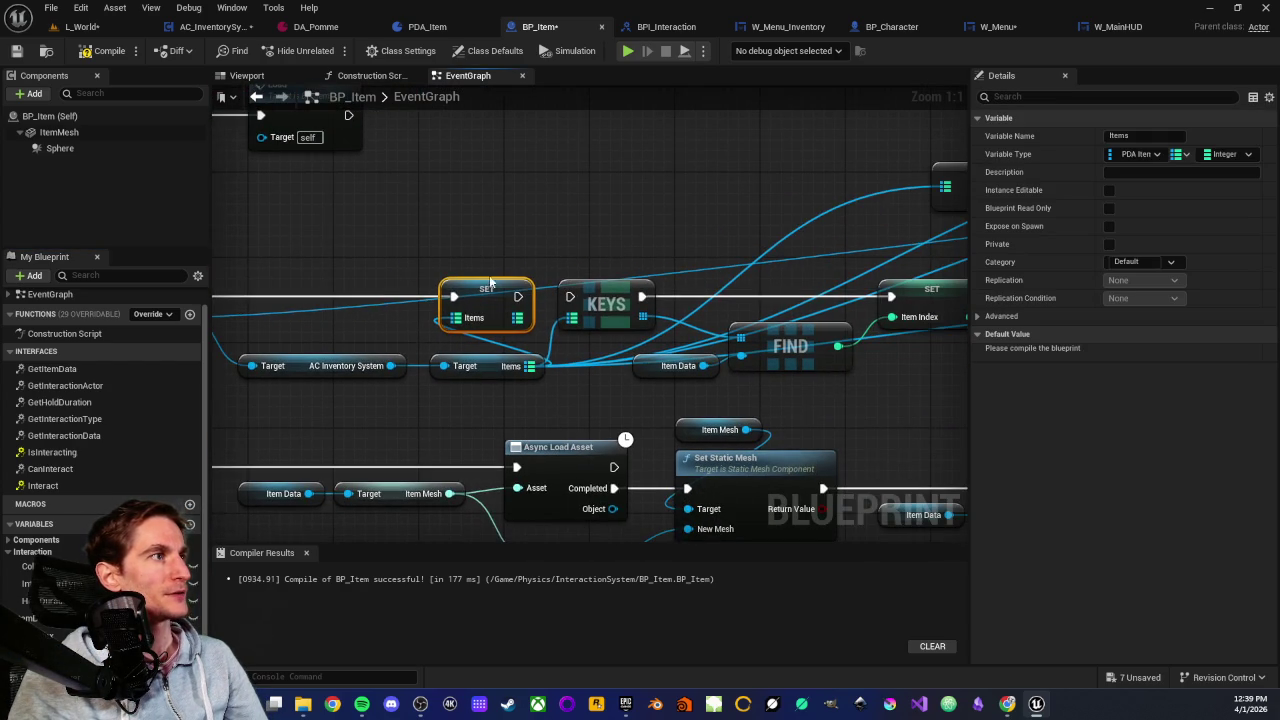
pyautogui.moveTo(567, 246); pyautogui.dragTo(482, 240)
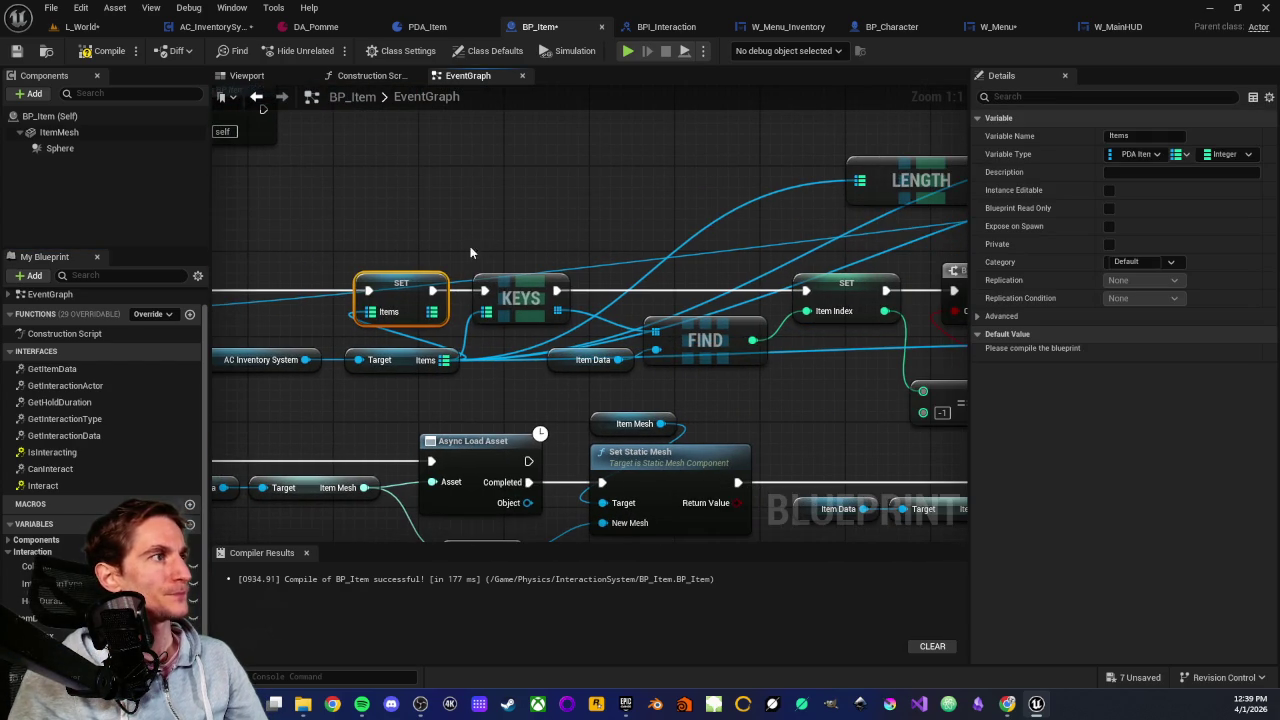
pyautogui.moveTo(493, 405)
pyautogui.mouseDown()
pyautogui.moveTo(393, 338)
pyautogui.moveTo(422, 302)
pyautogui.mouseUp()
pyautogui.scroll(-4, 415, 238)
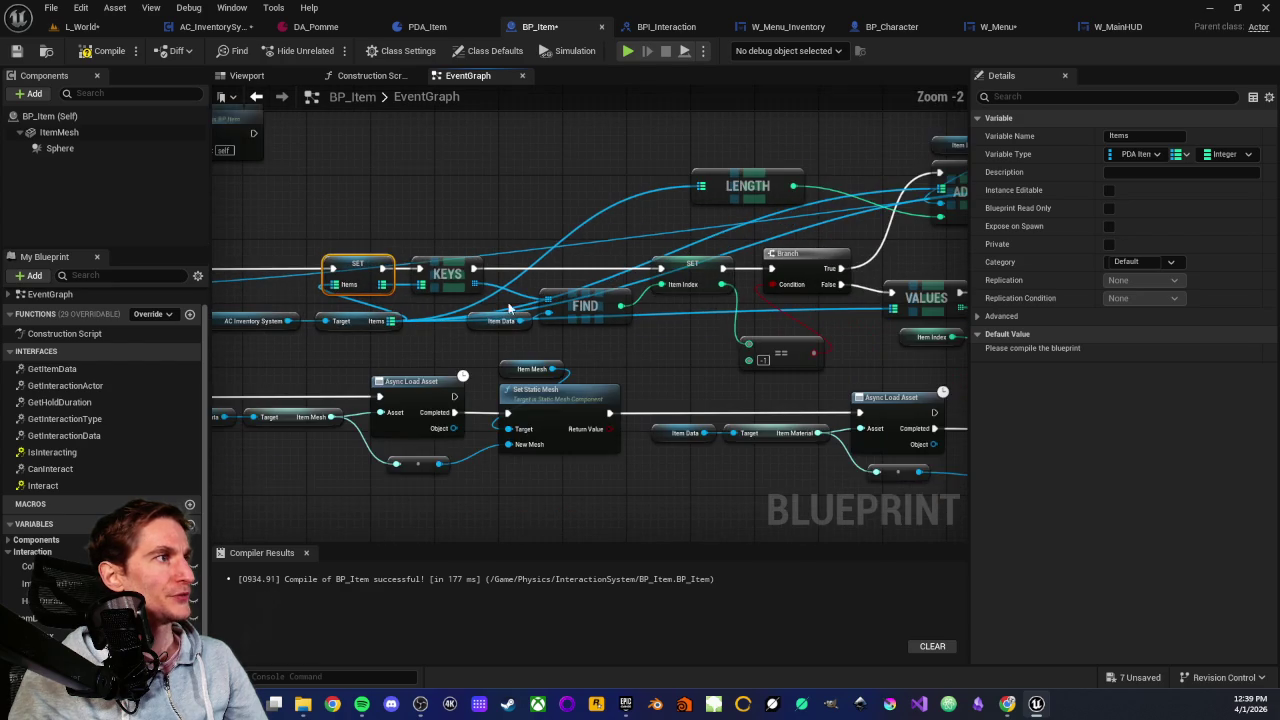
pyautogui.scroll(2, 586, 343)
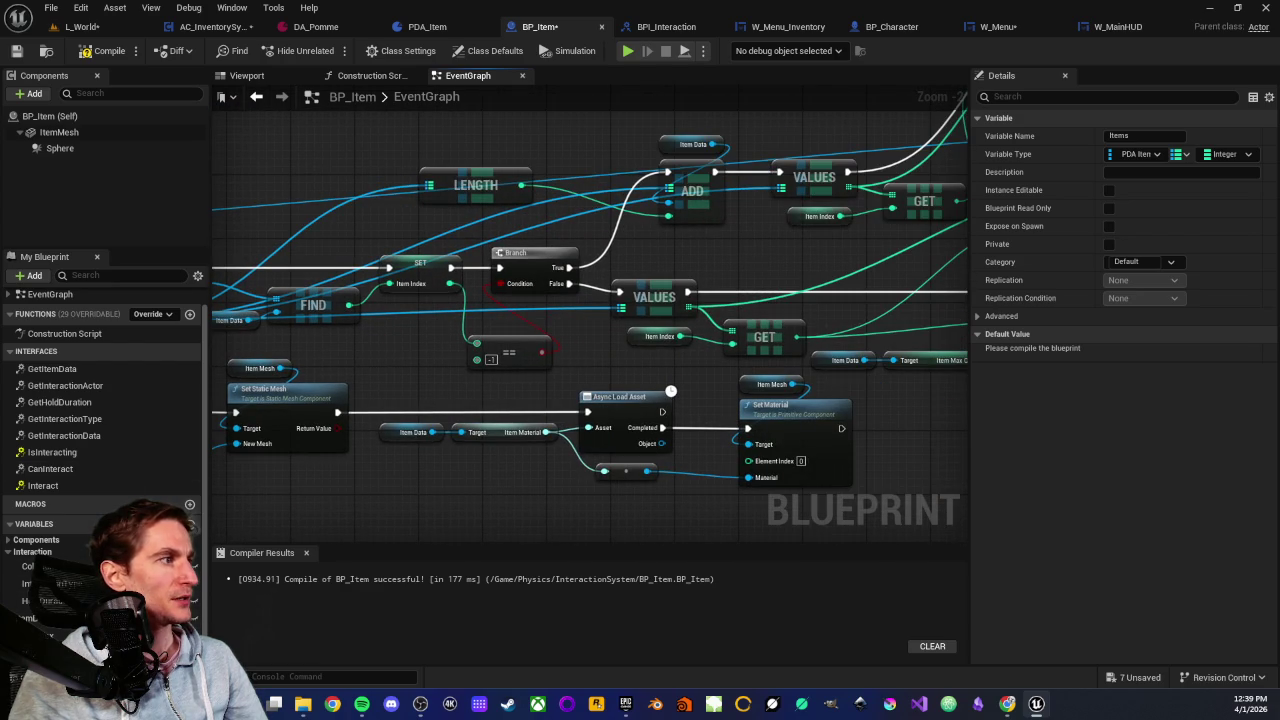
# Wire an Items getter into ADD and place a copied getter above the upper VALUES node
pyautogui.moveTo(68, 653)
pyautogui.mouseDown()
pyautogui.moveTo(652, 328)
pyautogui.moveTo(549, 308)
pyautogui.moveTo(690, 325)
pyautogui.moveTo(708, 152)
pyautogui.mouseUp()
pyautogui.scroll(2, 549, 303)
pyautogui.moveTo(660, 316); pyautogui.dragTo(512, 321)
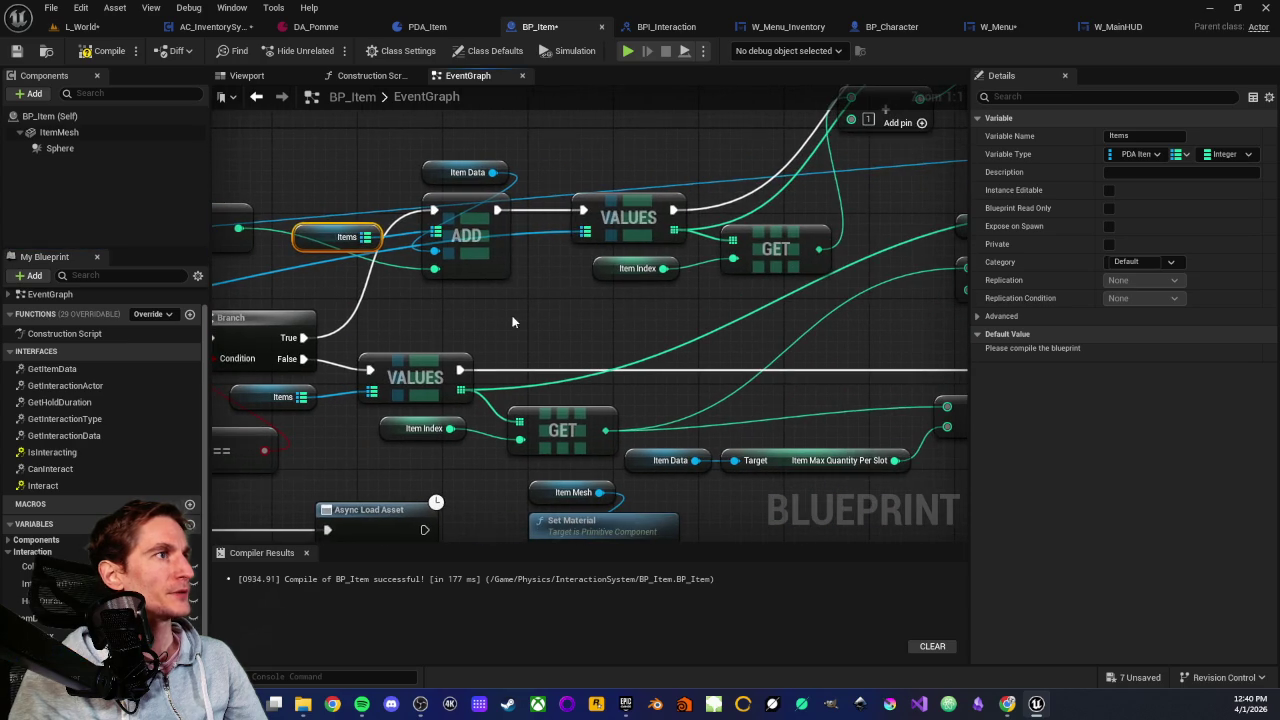
pyautogui.hotkey('ctrl', 'c')
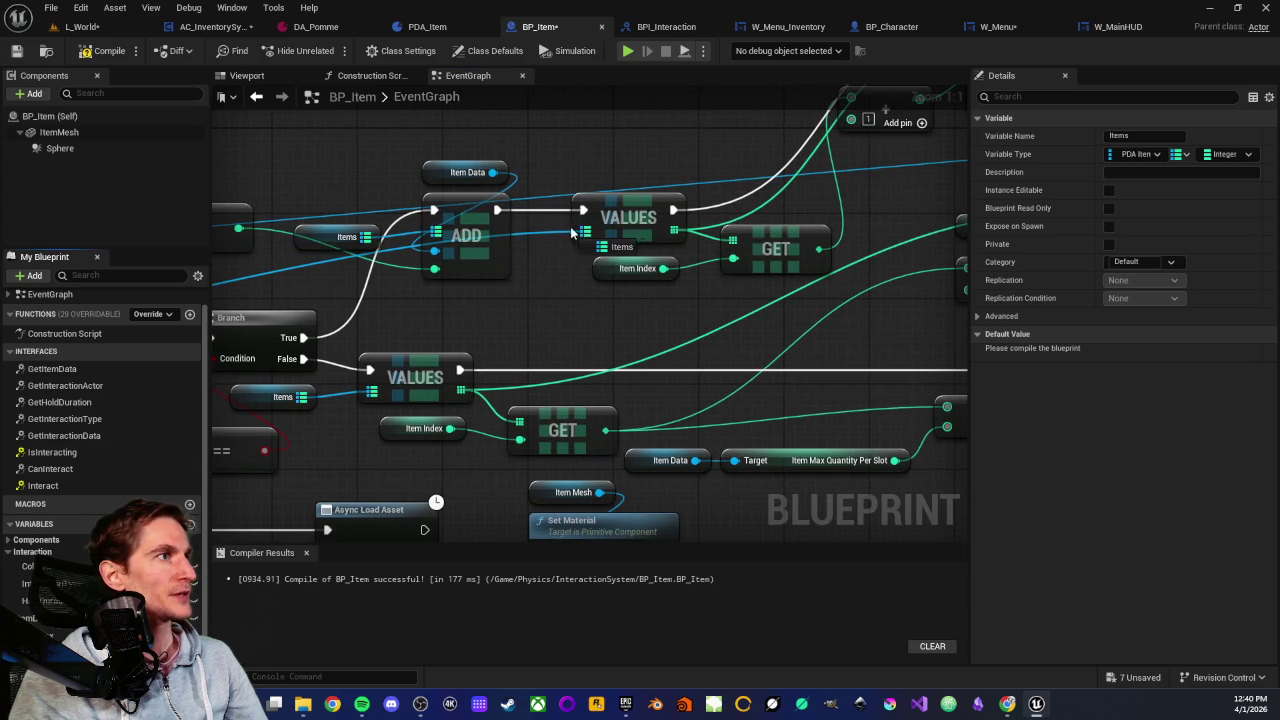
pyautogui.hotkey('ctrl', 'v')
pyautogui.moveTo(527, 247)
pyautogui.mouseDown()
pyautogui.moveTo(563, 268)
pyautogui.moveTo(645, 155)
pyautogui.moveTo(663, 188)
pyautogui.moveTo(466, 277)
pyautogui.moveTo(507, 320)
pyautogui.moveTo(499, 310)
pyautogui.mouseUp()
pyautogui.scroll(-4, 563, 255)
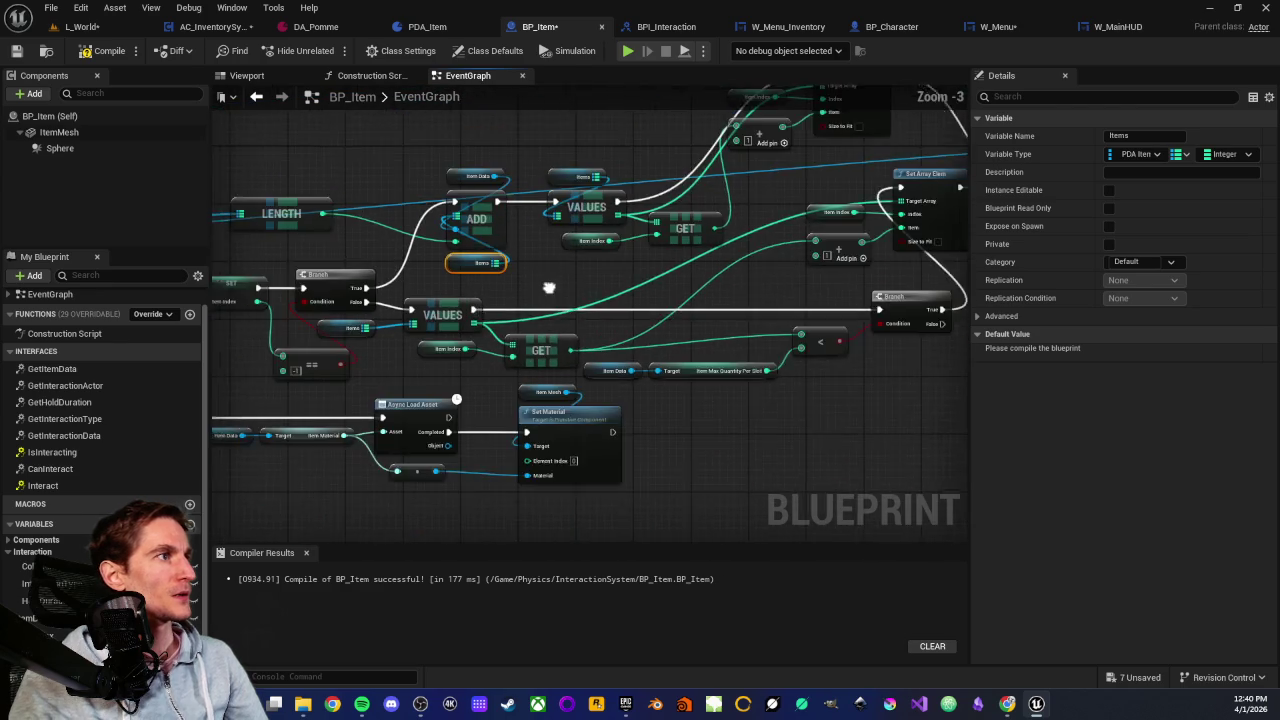
pyautogui.scroll(2, 516, 313)
pyautogui.scroll(2, 516, 313)
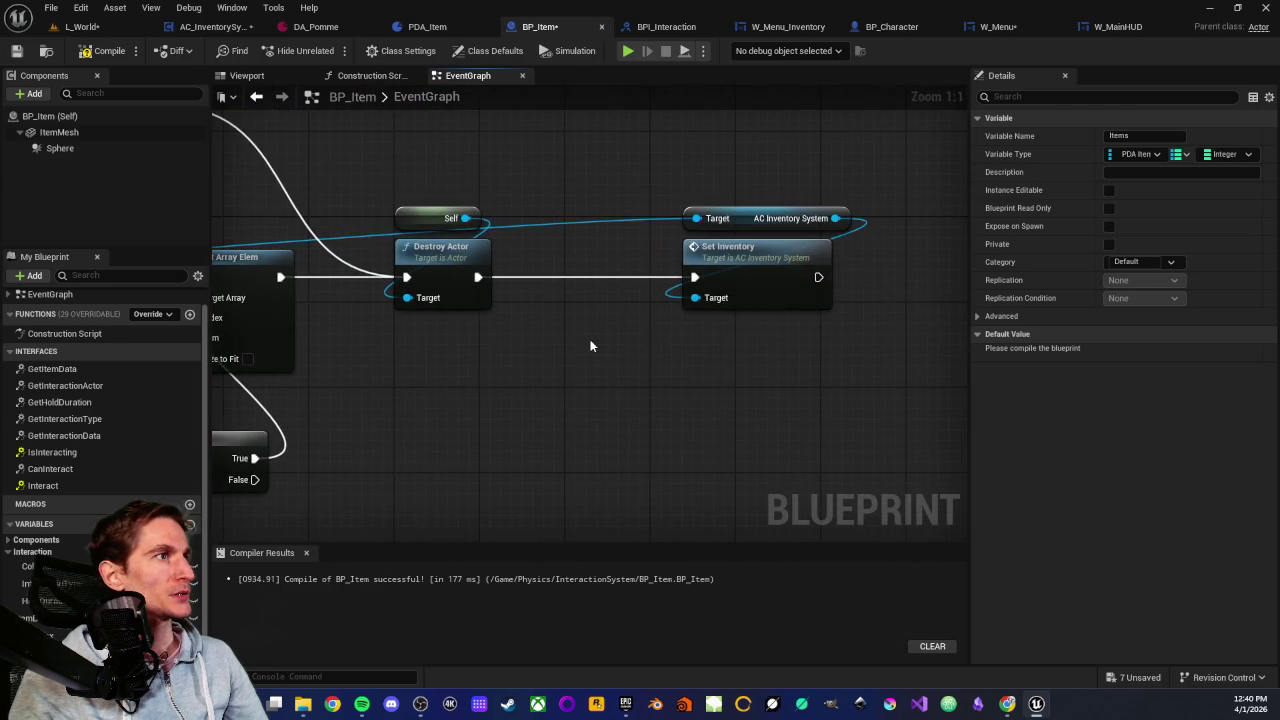
pyautogui.scroll(-3, 591, 343)
pyautogui.moveTo(857, 310); pyautogui.dragTo(740, 260)
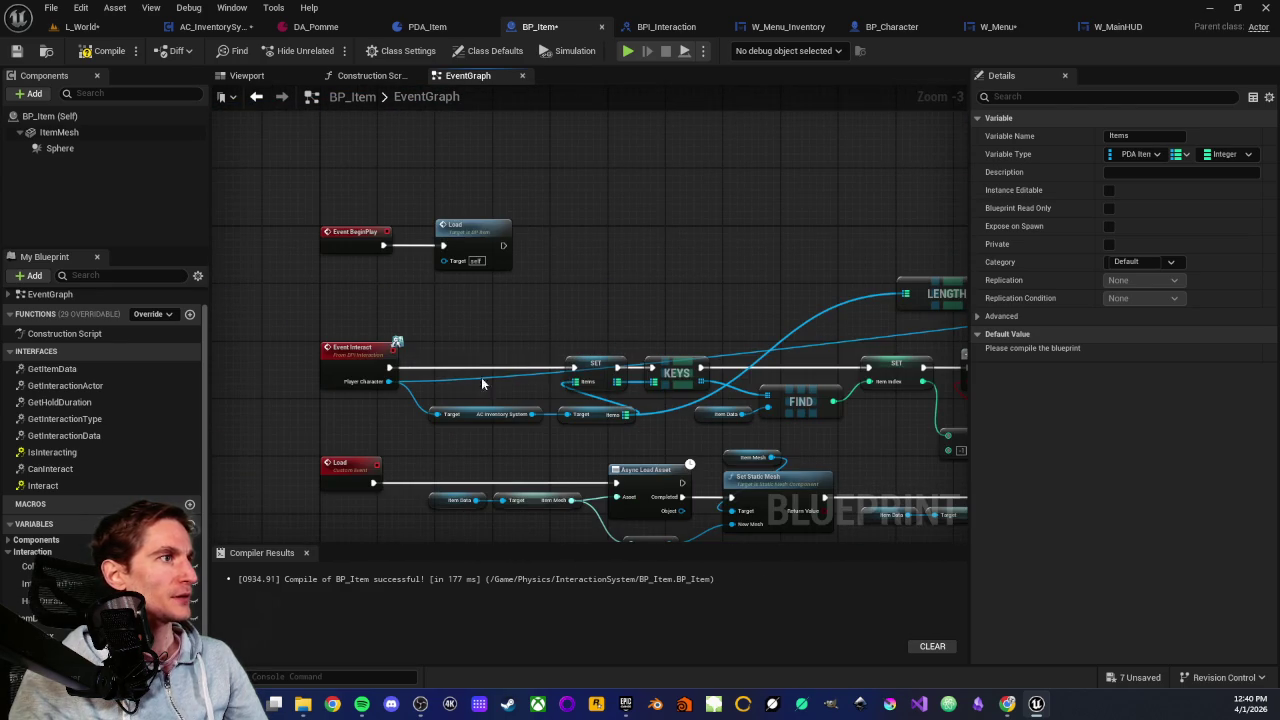
pyautogui.scroll(3, 560, 335)
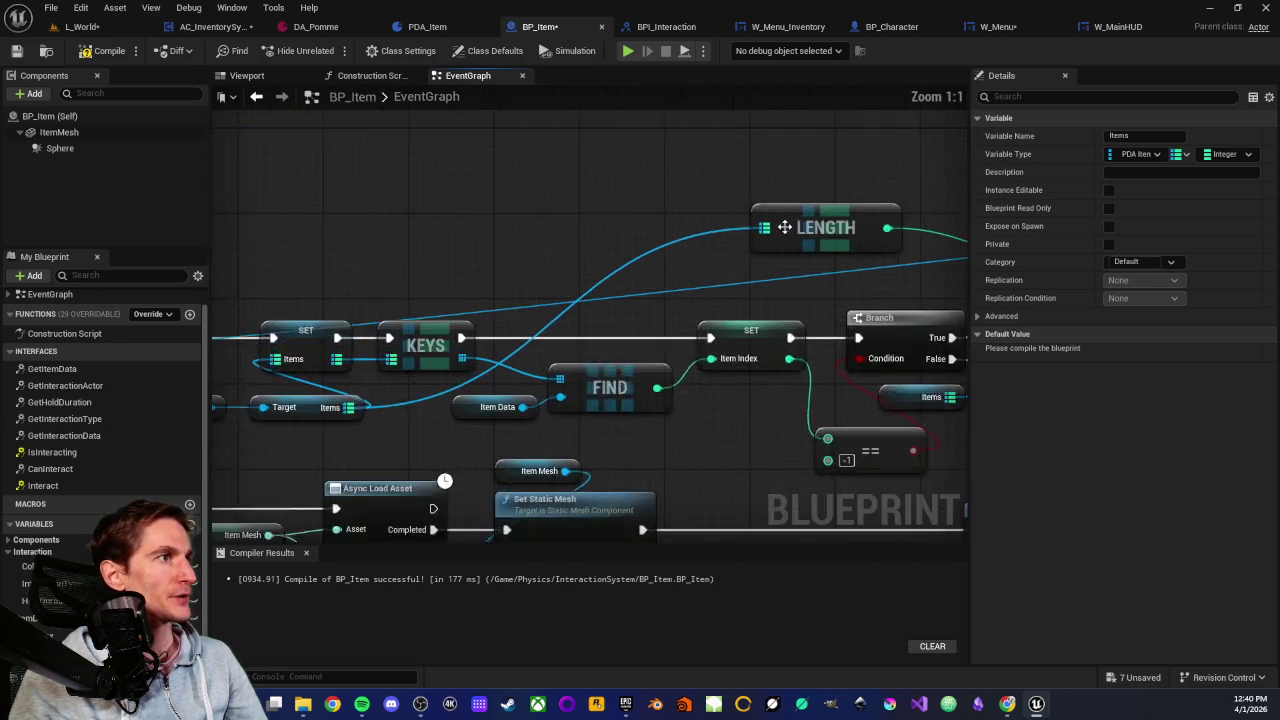
# Paste another Items getter and wire it into LENGTH
pyautogui.hotkey('ctrl', 'v')
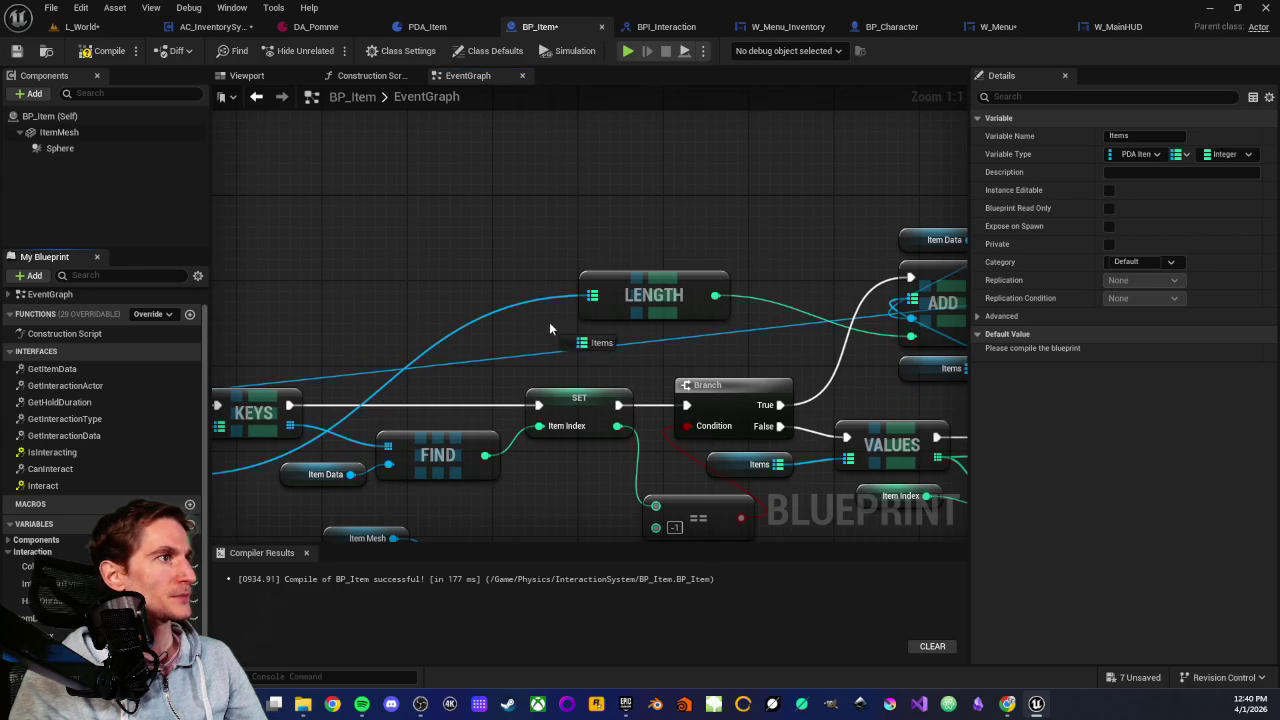
pyautogui.moveTo(549, 322); pyautogui.dragTo(592, 296)
pyautogui.moveTo(512, 305); pyautogui.dragTo(511, 288)
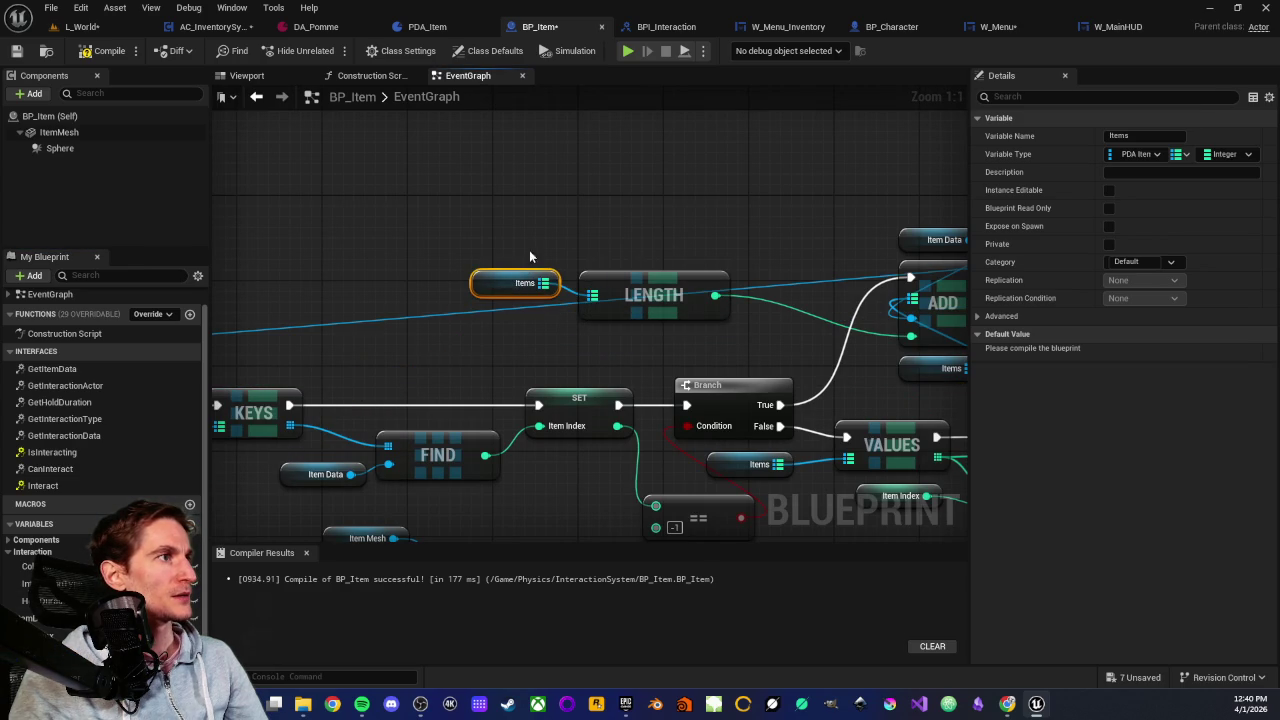
pyautogui.click(529, 250)
pyautogui.scroll(-3, 660, 246)
pyautogui.scroll(2, 685, 238)
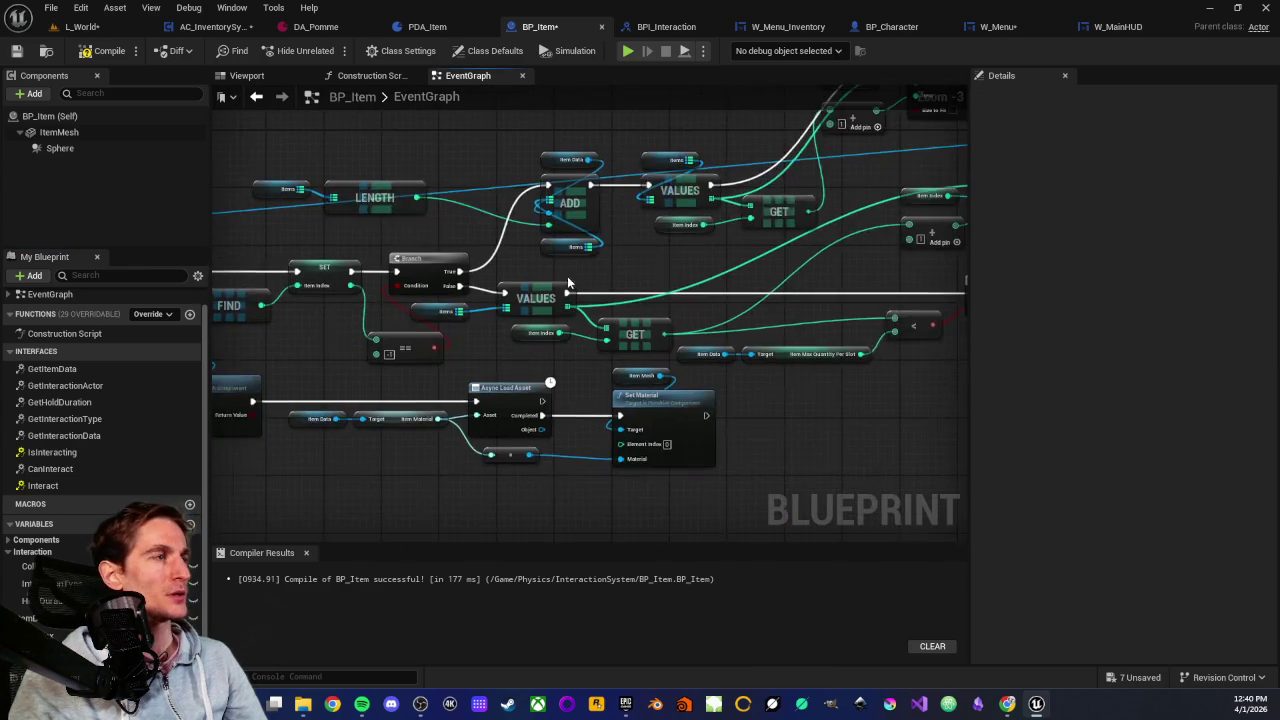
pyautogui.scroll(4, 568, 284)
# Inspect the == comparison and the Item Index SET node
pyautogui.moveTo(503, 321)
pyautogui.mouseDown()
pyautogui.moveTo(716, 410)
pyautogui.moveTo(667, 384)
pyautogui.mouseUp()
pyautogui.scroll(-2, 667, 384)
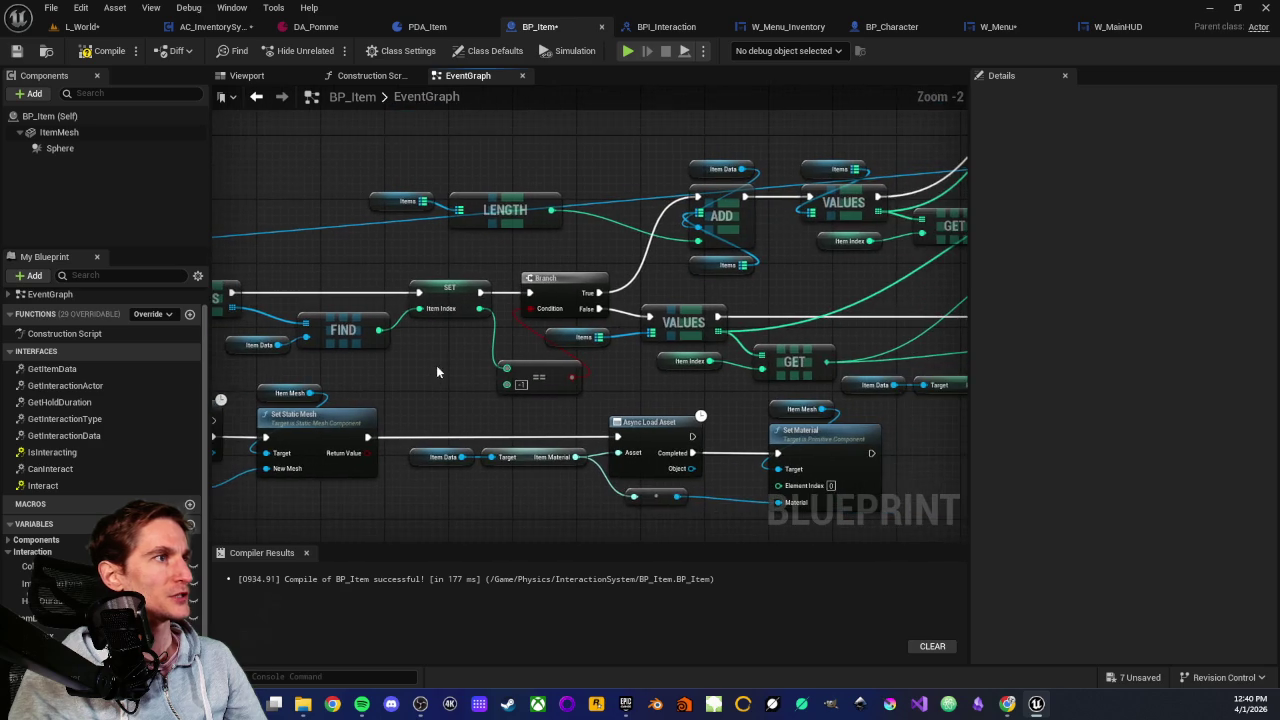
pyautogui.scroll(1, 633, 390)
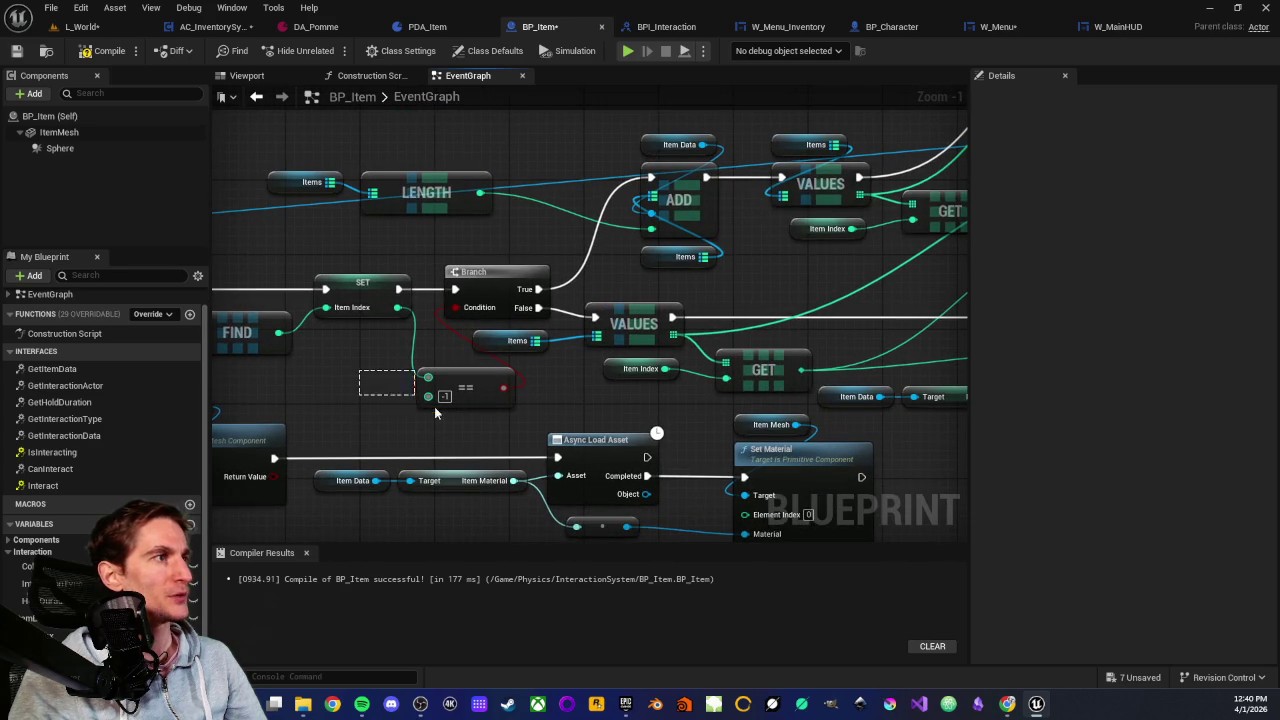
pyautogui.moveTo(434, 406)
pyautogui.mouseDown()
pyautogui.moveTo(520, 405)
pyautogui.moveTo(552, 432)
pyautogui.mouseUp()
pyautogui.click(549, 399)
pyautogui.click(393, 318)
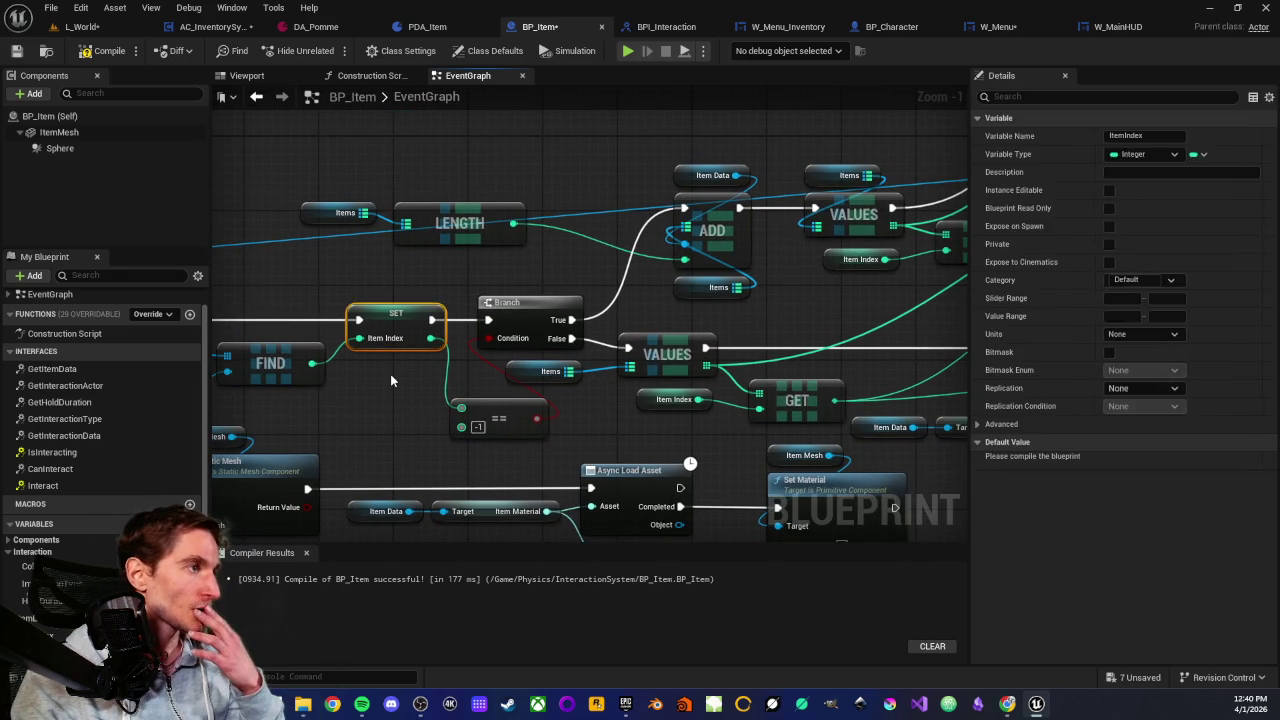
pyautogui.moveTo(390, 374)
pyautogui.mouseDown()
pyautogui.moveTo(366, 331)
pyautogui.moveTo(446, 326)
pyautogui.moveTo(397, 400)
pyautogui.moveTo(555, 376)
pyautogui.mouseUp()
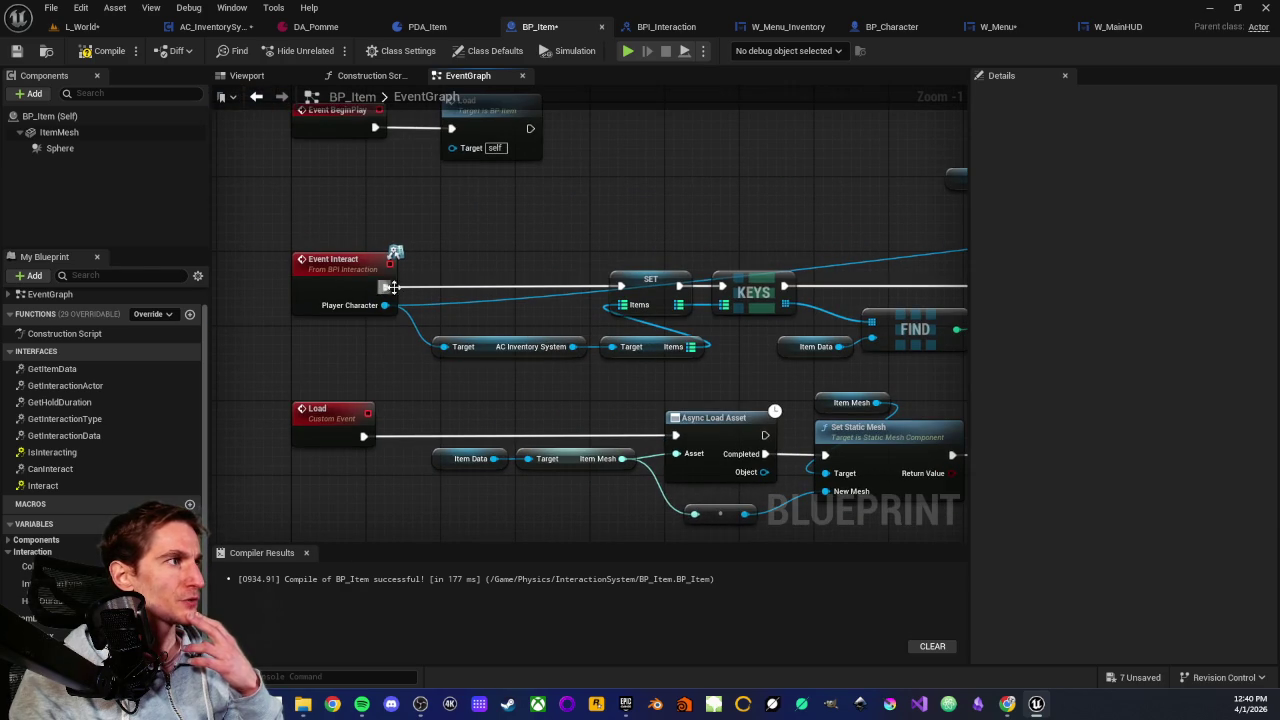
pyautogui.moveTo(497, 320)
pyautogui.mouseDown()
pyautogui.moveTo(712, 360)
pyautogui.moveTo(714, 249)
pyautogui.moveTo(406, 225)
pyautogui.moveTo(463, 312)
pyautogui.moveTo(557, 394)
pyautogui.moveTo(458, 365)
pyautogui.mouseUp()
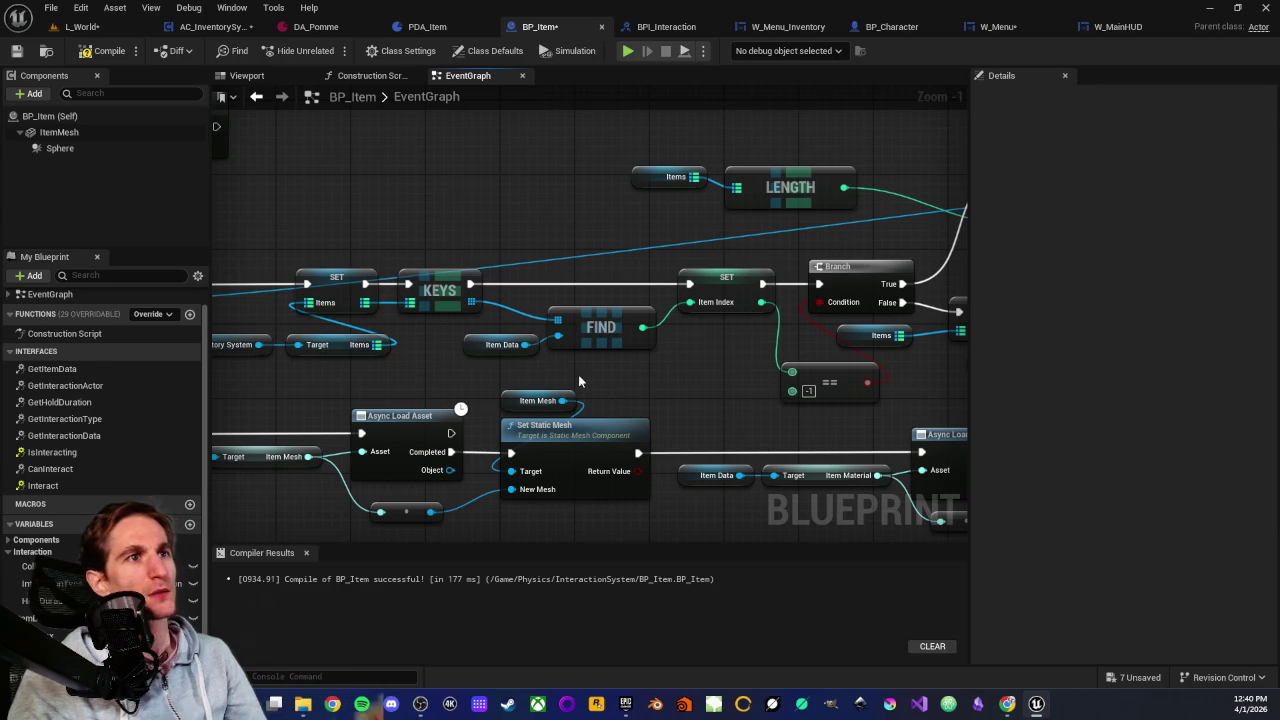
pyautogui.scroll(-4, 519, 245)
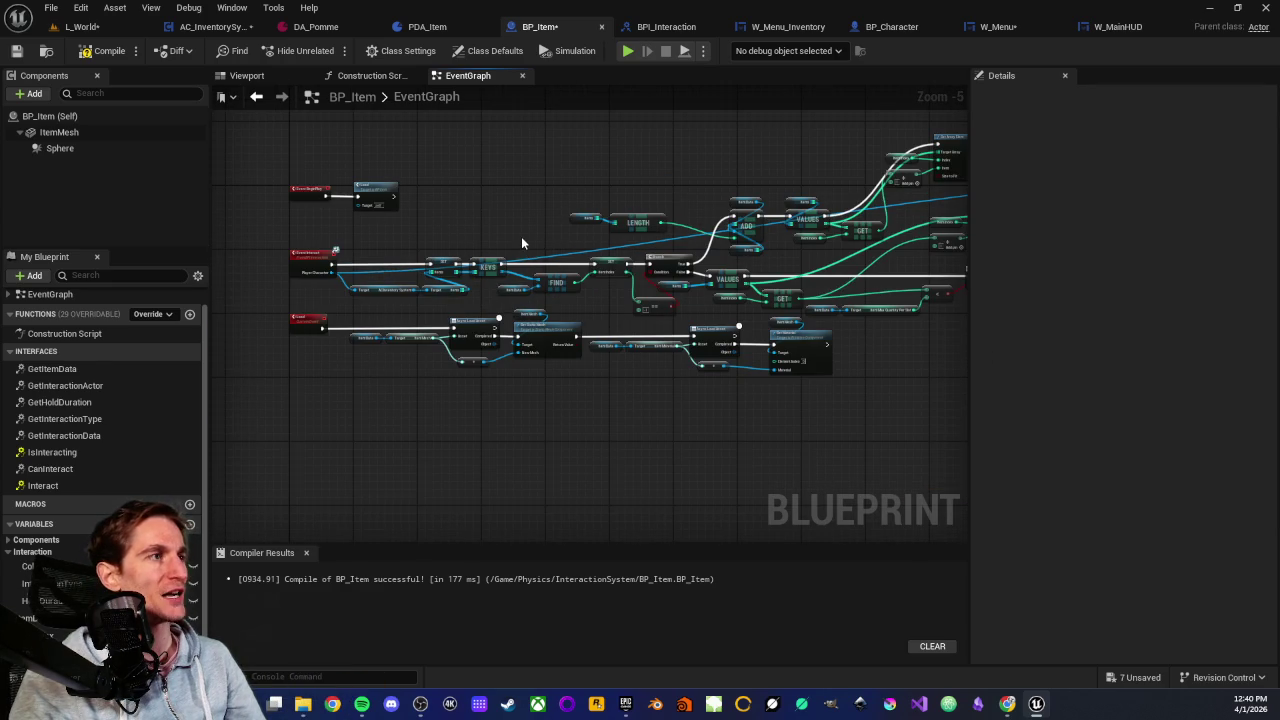
pyautogui.scroll(2, 531, 259)
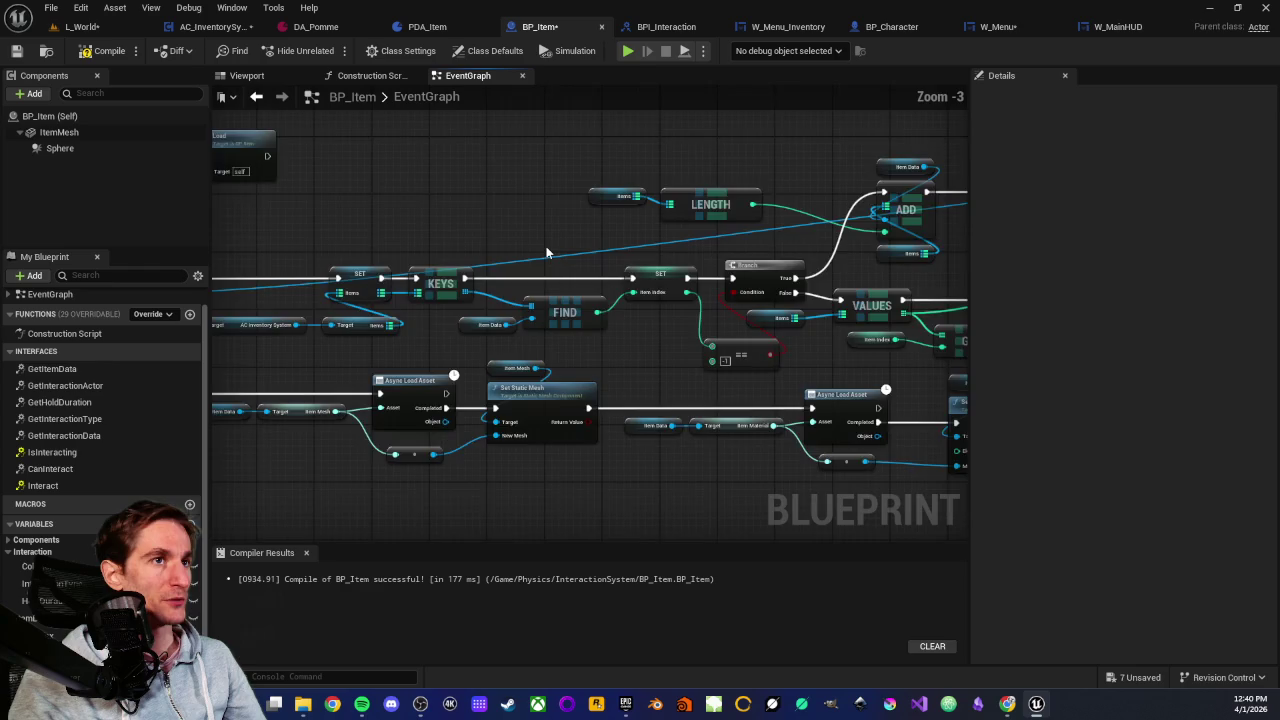
pyautogui.scroll(-2, 531, 259)
pyautogui.moveTo(531, 259); pyautogui.dragTo(452, 261)
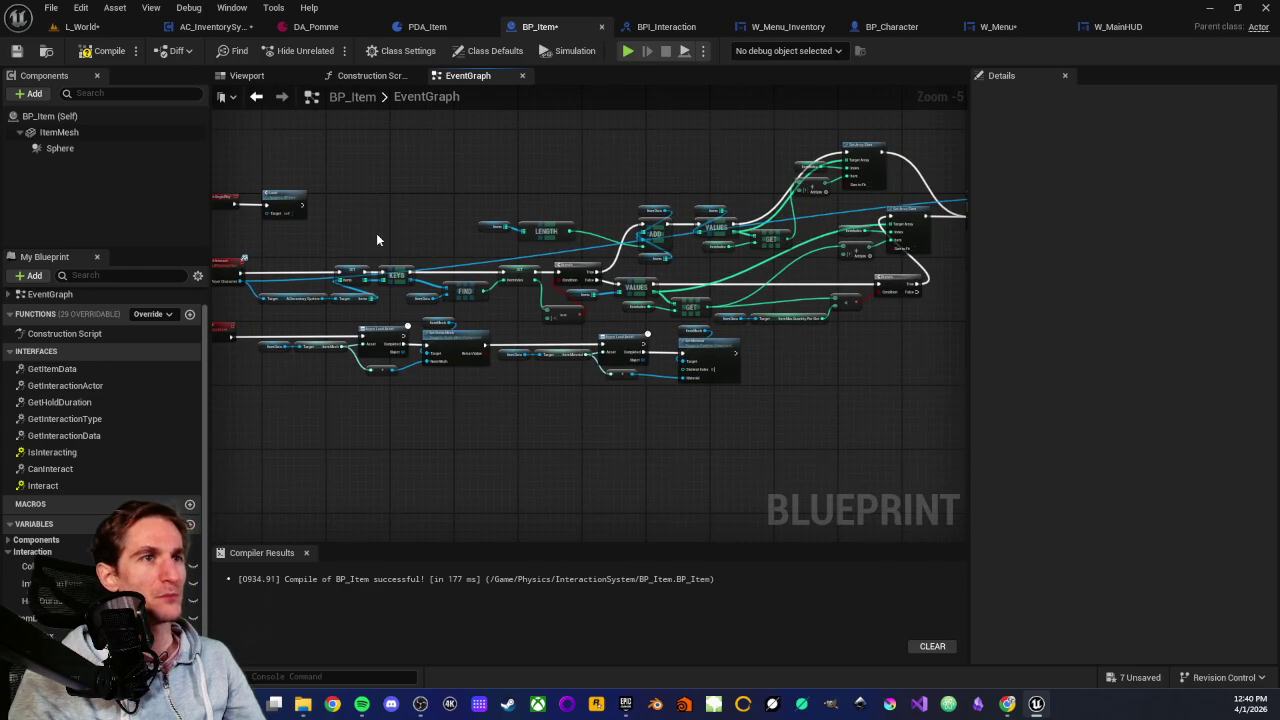
pyautogui.scroll(2, 376, 233)
pyautogui.scroll(3, 544, 250)
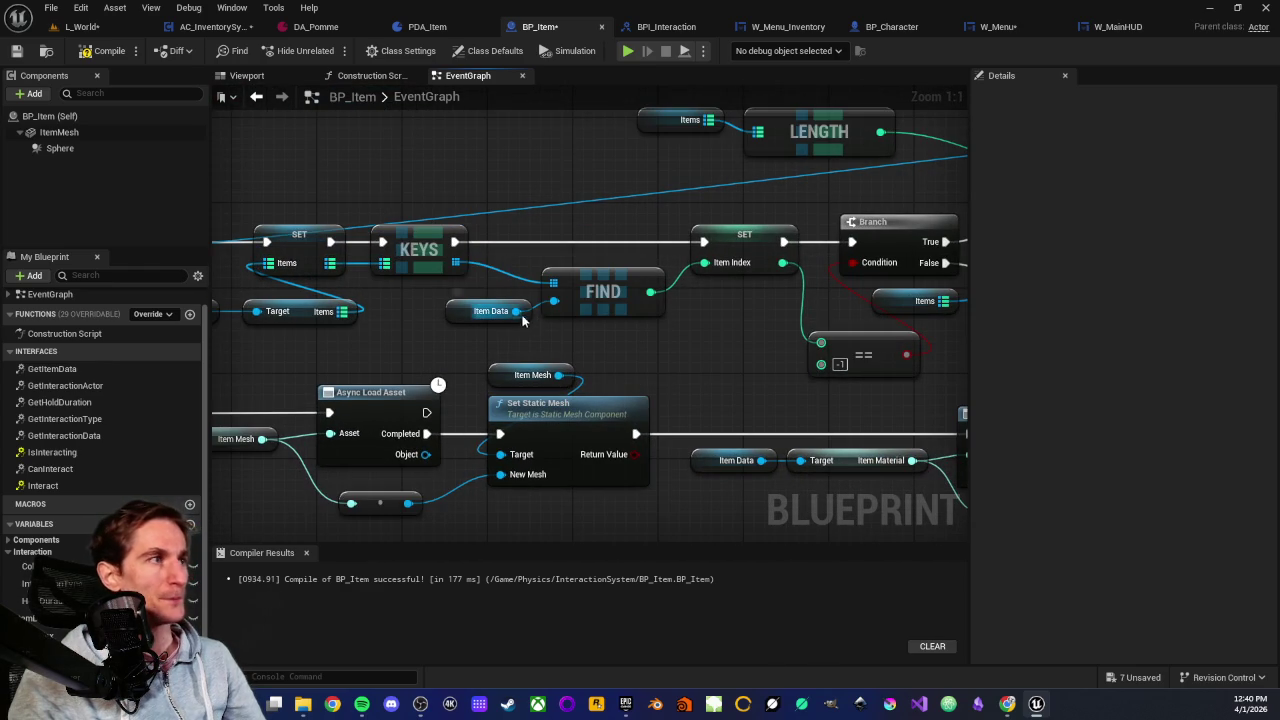
# Move the == -1 comparison beside the Item Index SET and feed it into the Branch Condition
pyautogui.moveTo(452, 288); pyautogui.dragTo(610, 332)
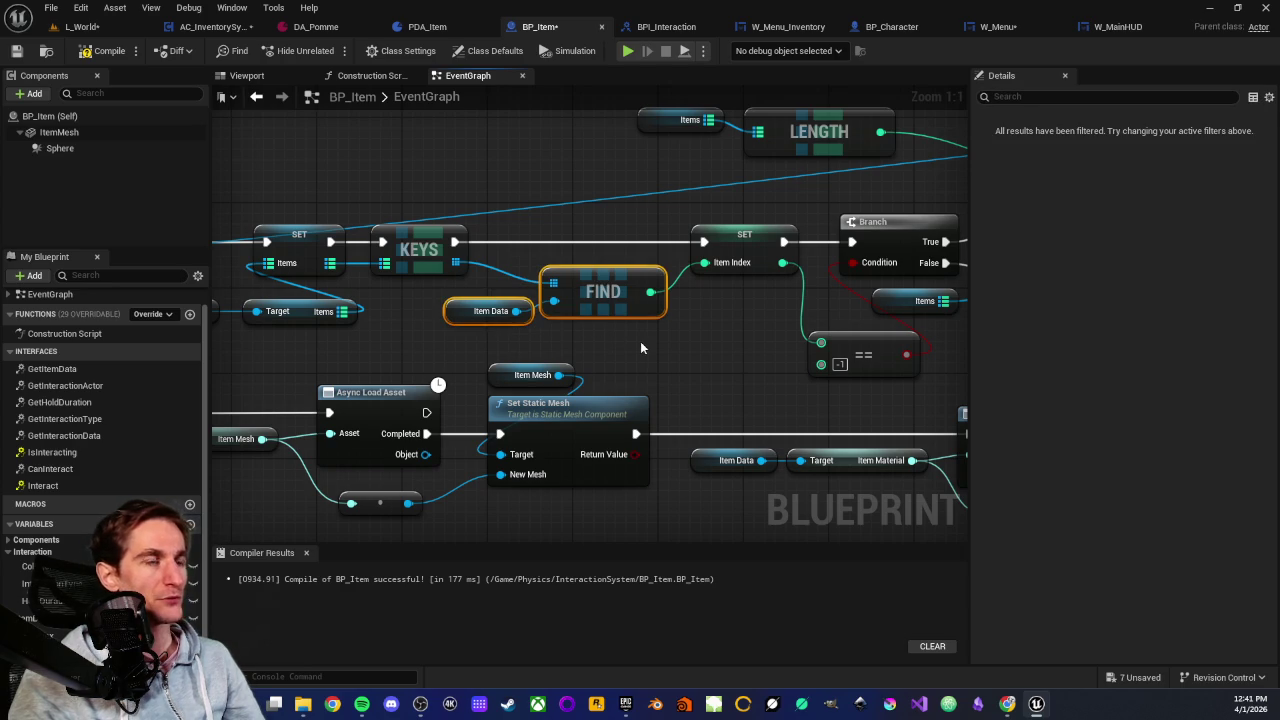
pyautogui.click(640, 343)
pyautogui.moveTo(502, 284)
pyautogui.mouseDown()
pyautogui.moveTo(614, 342)
pyautogui.moveTo(484, 336)
pyautogui.moveTo(402, 291)
pyautogui.moveTo(539, 347)
pyautogui.mouseUp()
pyautogui.moveTo(680, 300); pyautogui.dragTo(499, 266)
pyautogui.moveTo(622, 352); pyautogui.dragTo(370, 364)
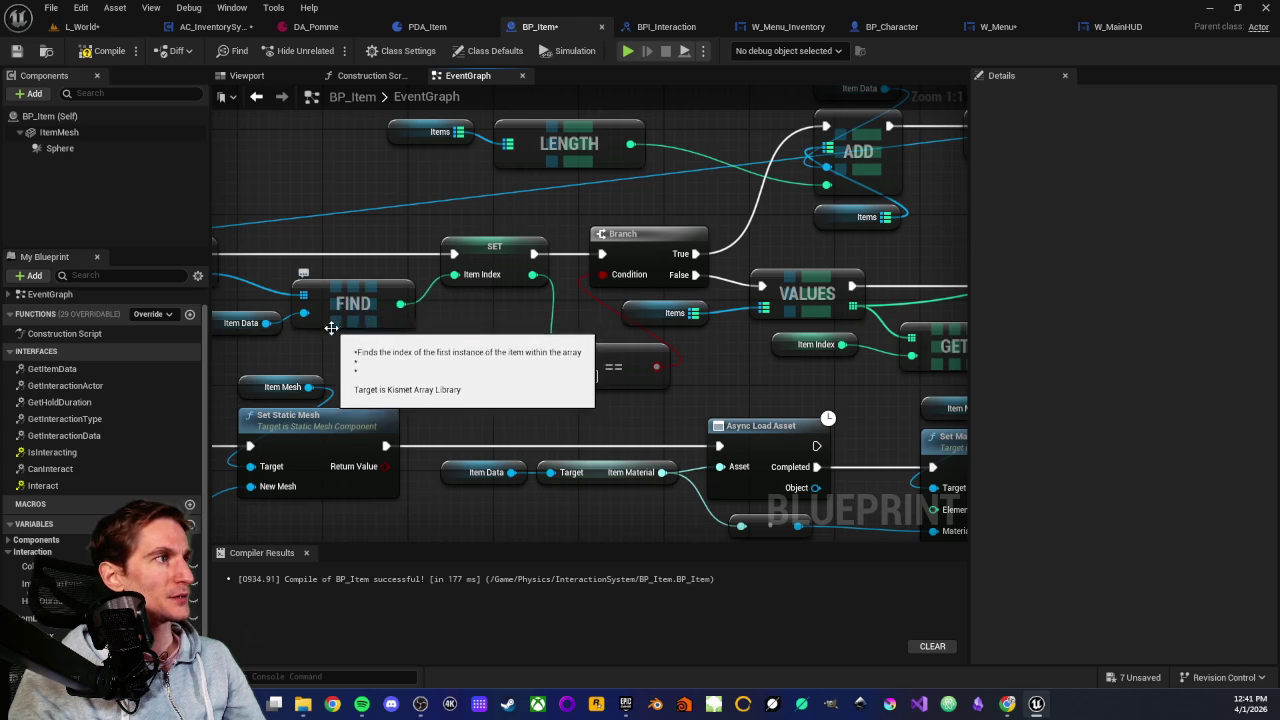
pyautogui.moveTo(405, 352); pyautogui.dragTo(512, 348)
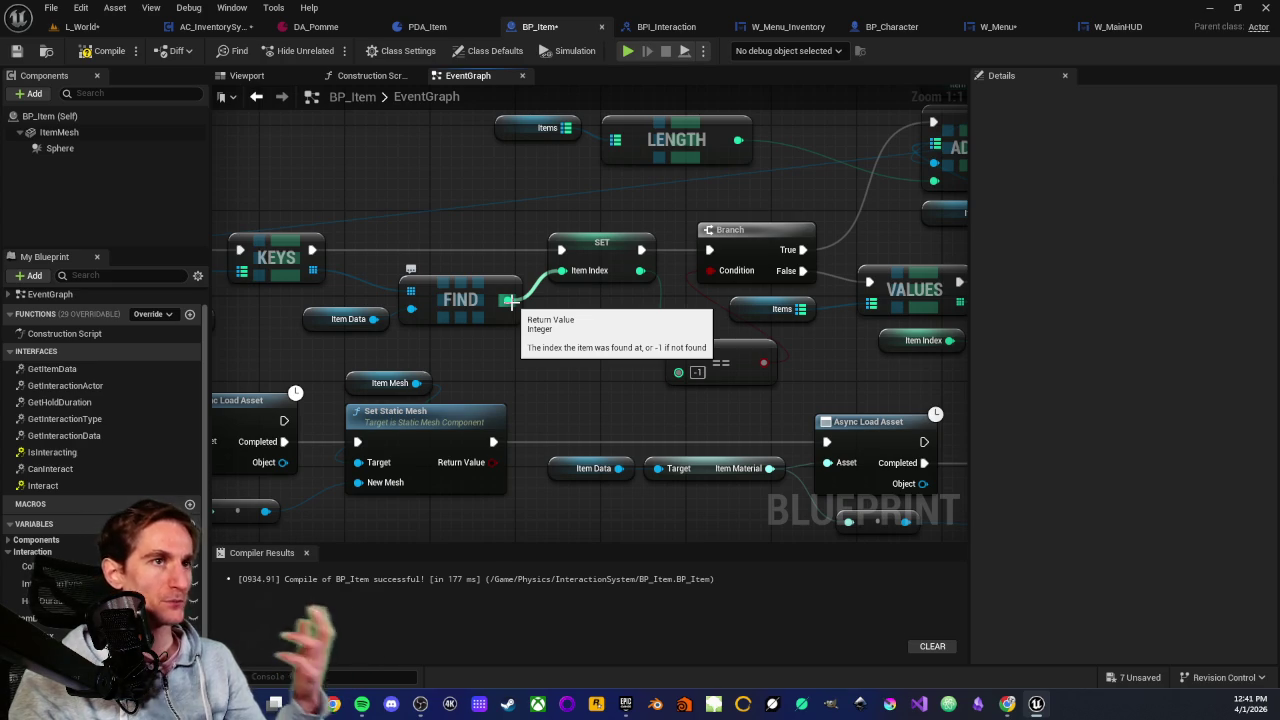
pyautogui.scroll(-2, 608, 346)
pyautogui.moveTo(508, 363)
pyautogui.mouseDown()
pyautogui.moveTo(351, 357)
pyautogui.moveTo(394, 383)
pyautogui.mouseUp()
pyautogui.scroll(2, 514, 322)
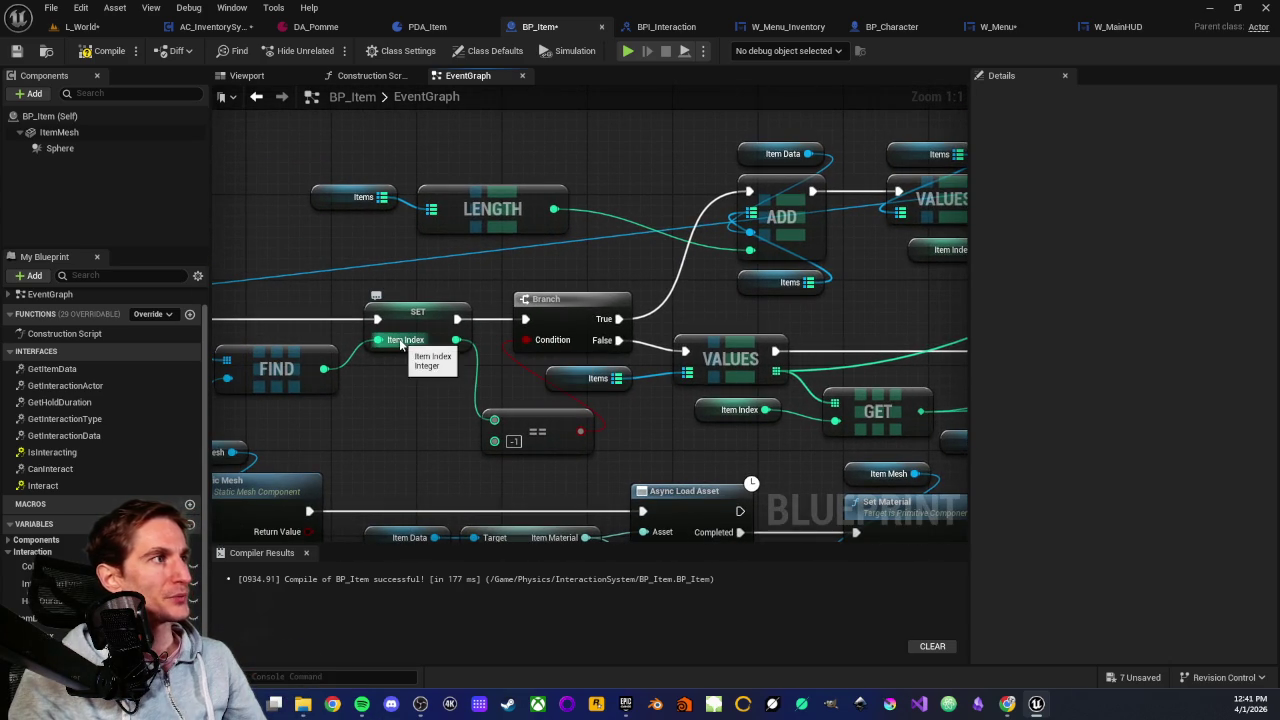
pyautogui.moveTo(539, 423); pyautogui.dragTo(432, 394)
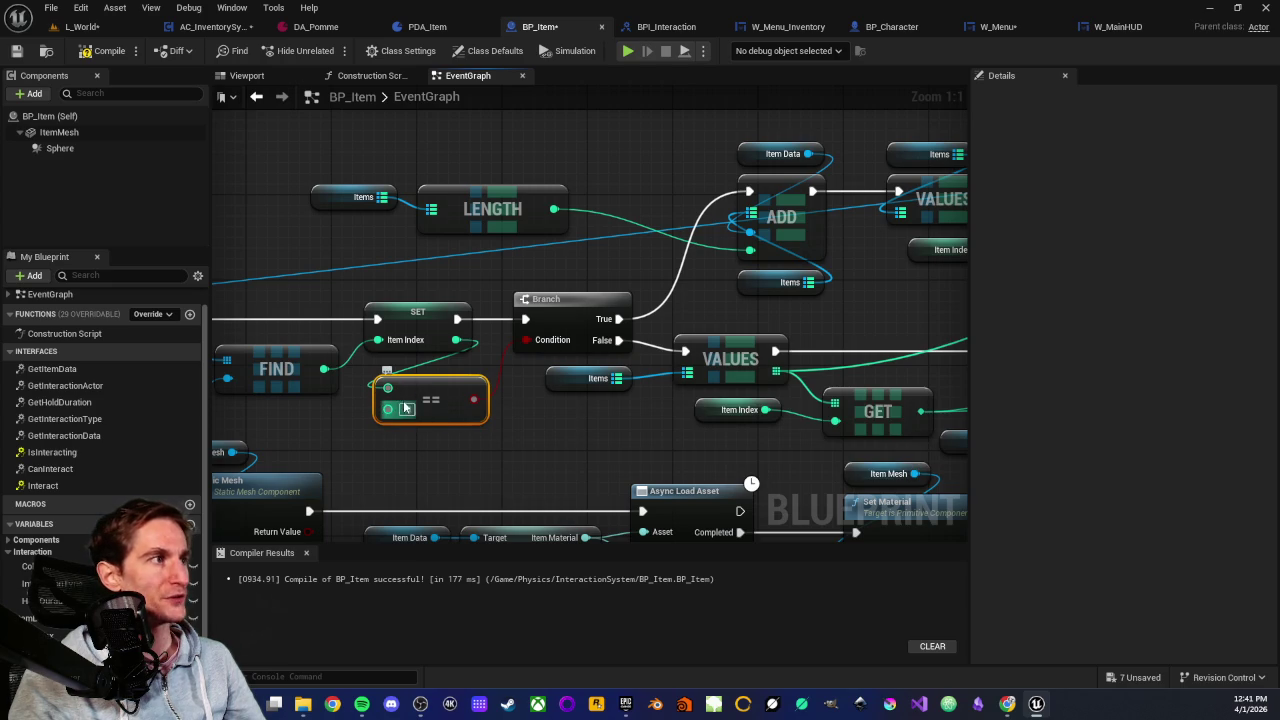
pyautogui.moveTo(474, 399); pyautogui.dragTo(527, 340)
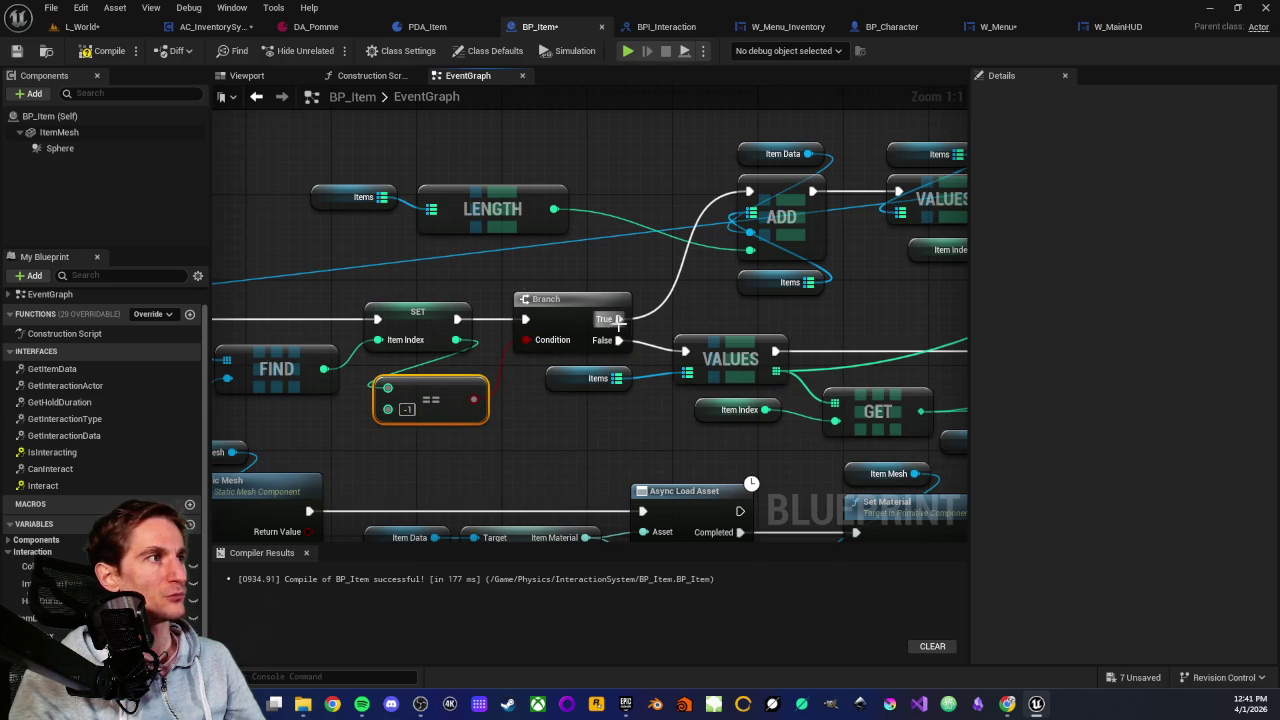
# Connect the Items LENGTH output to the top Set Array Elem Index pin
pyautogui.click(400, 318)
pyautogui.scroll(-2, 701, 328)
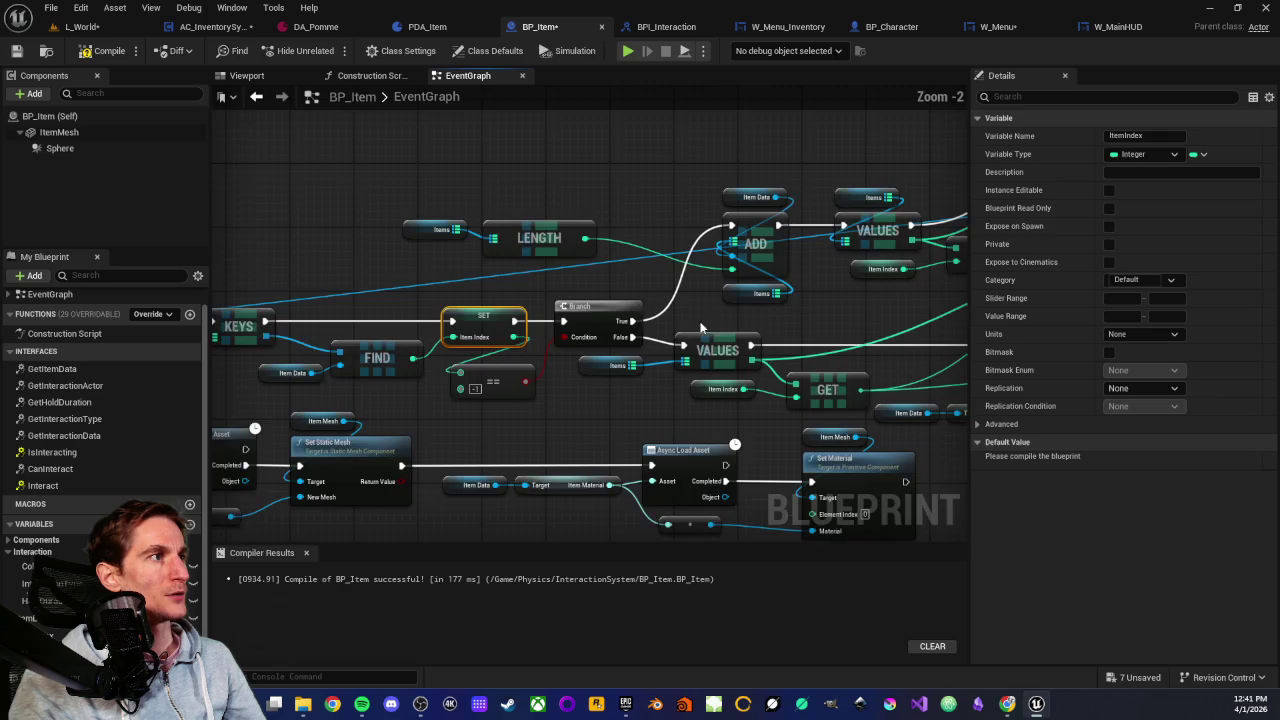
pyautogui.scroll(2, 391, 387)
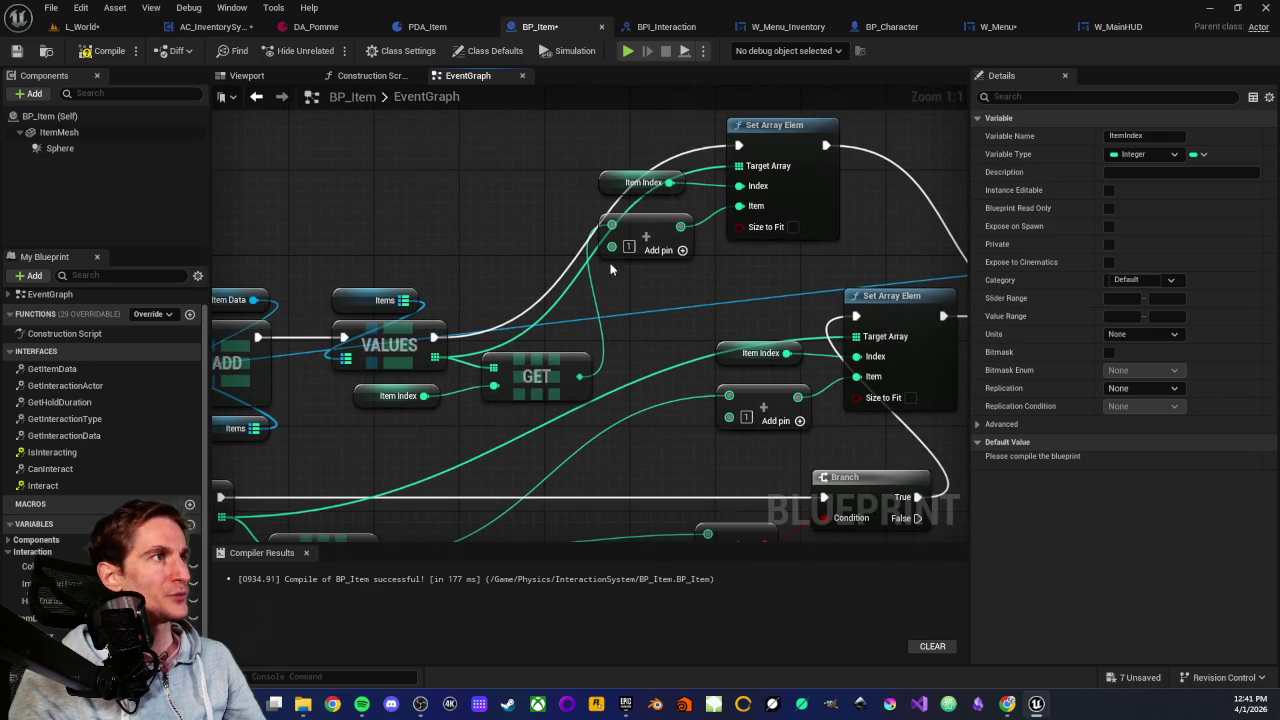
pyautogui.moveTo(388, 224); pyautogui.dragTo(825, 222)
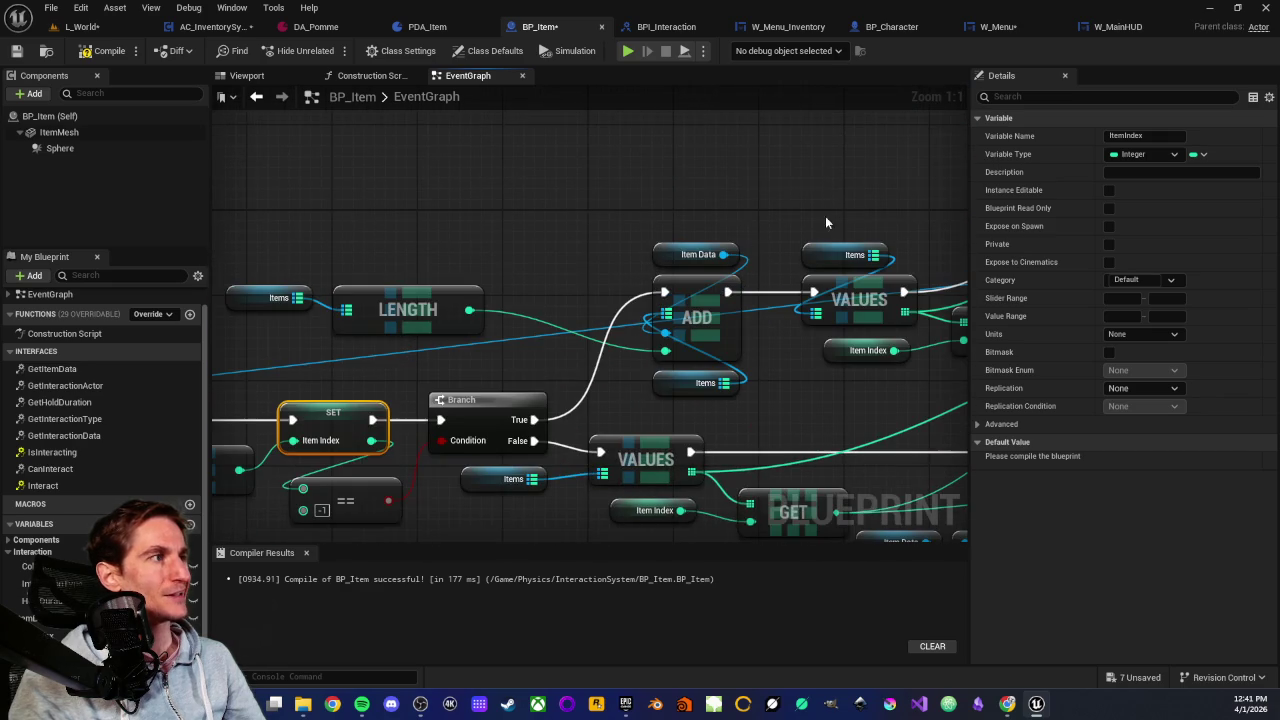
pyautogui.click(414, 374)
pyautogui.moveTo(617, 320)
pyautogui.mouseDown()
pyautogui.moveTo(637, 246)
pyautogui.moveTo(411, 307)
pyautogui.moveTo(508, 298)
pyautogui.moveTo(420, 302)
pyautogui.mouseUp()
pyautogui.scroll(-1, 647, 236)
pyautogui.moveTo(348, 341)
pyautogui.mouseDown()
pyautogui.moveTo(434, 280)
pyautogui.moveTo(758, 229)
pyautogui.moveTo(983, 263)
pyautogui.moveTo(823, 251)
pyautogui.moveTo(829, 214)
pyautogui.moveTo(751, 203)
pyautogui.mouseUp()
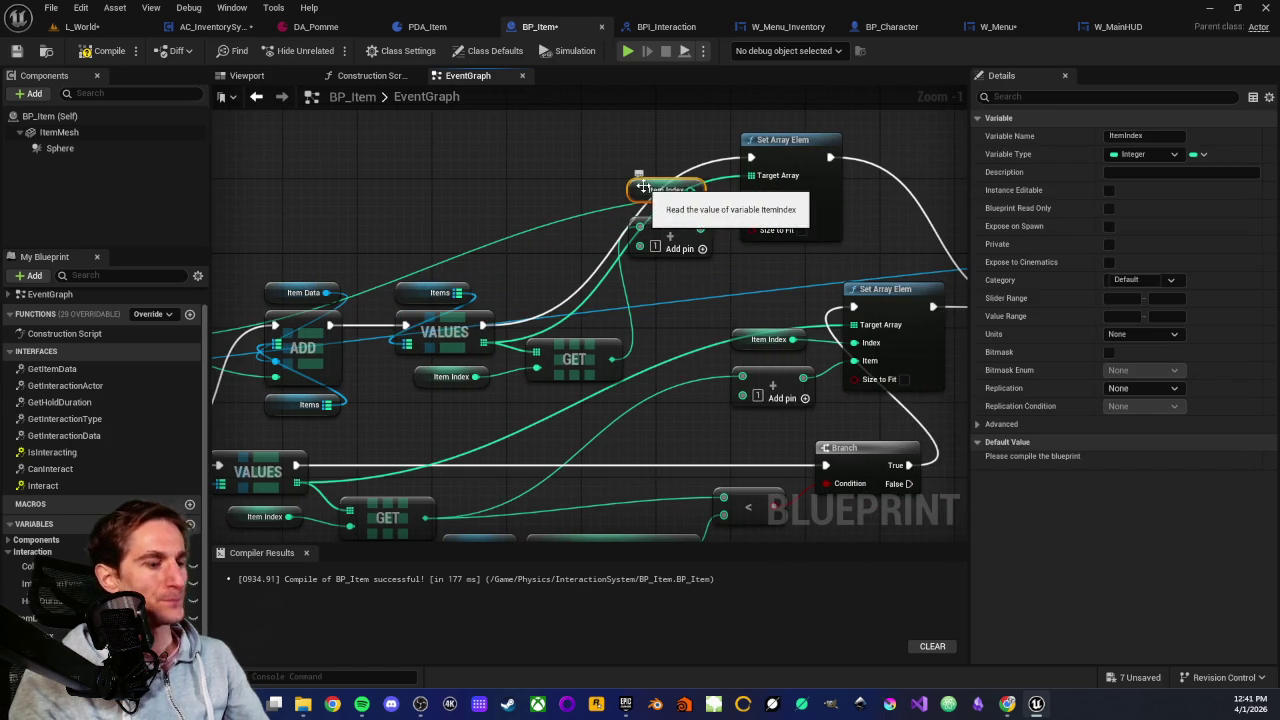
pyautogui.moveTo(548, 220)
pyautogui.mouseDown()
pyautogui.moveTo(667, 164)
pyautogui.moveTo(981, 187)
pyautogui.mouseUp()
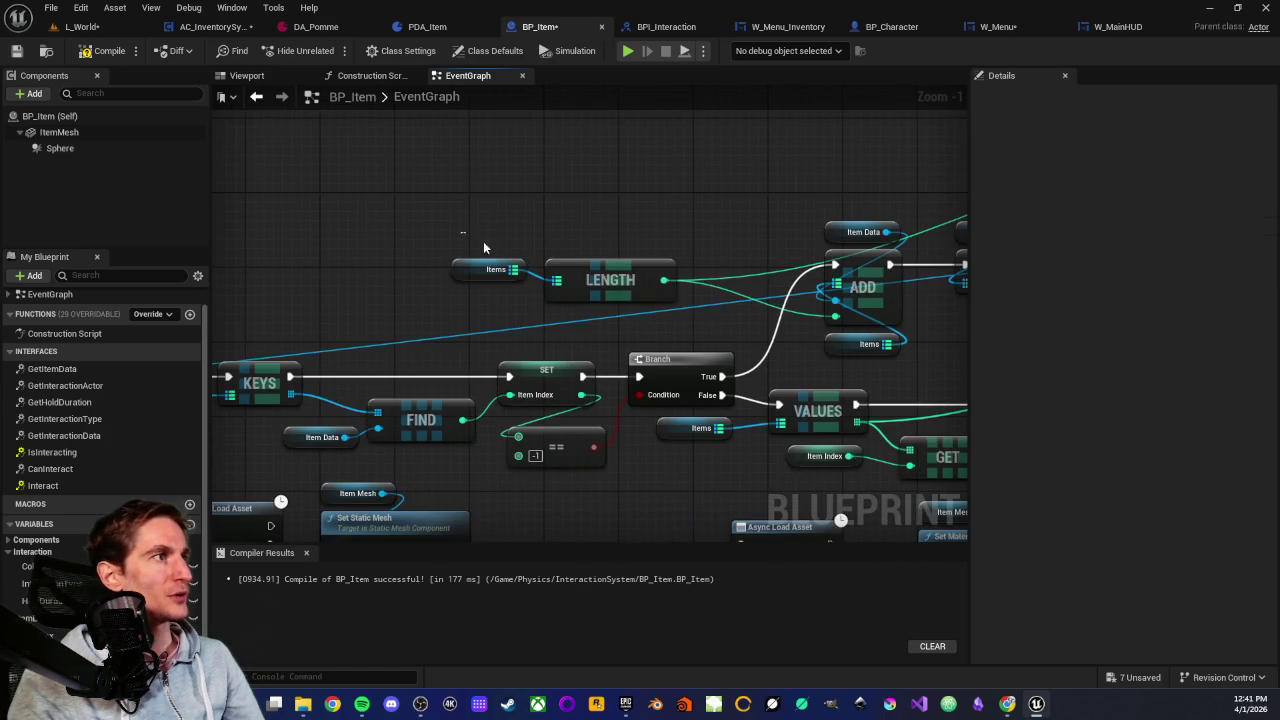
pyautogui.moveTo(460, 231); pyautogui.dragTo(677, 297)
pyautogui.scroll(1, 683, 243)
pyautogui.moveTo(704, 236)
pyautogui.mouseDown()
pyautogui.moveTo(592, 233)
pyautogui.moveTo(567, 256)
pyautogui.mouseUp()
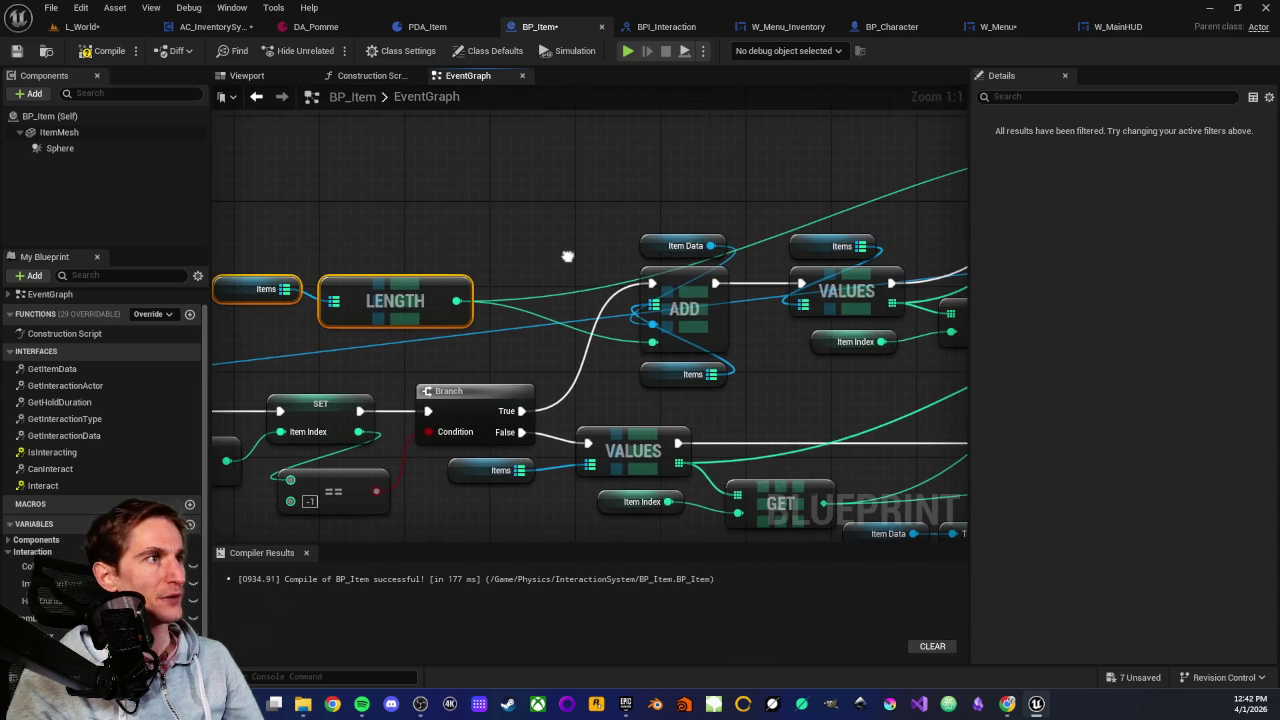
pyautogui.click(650, 248)
pyautogui.click(680, 322)
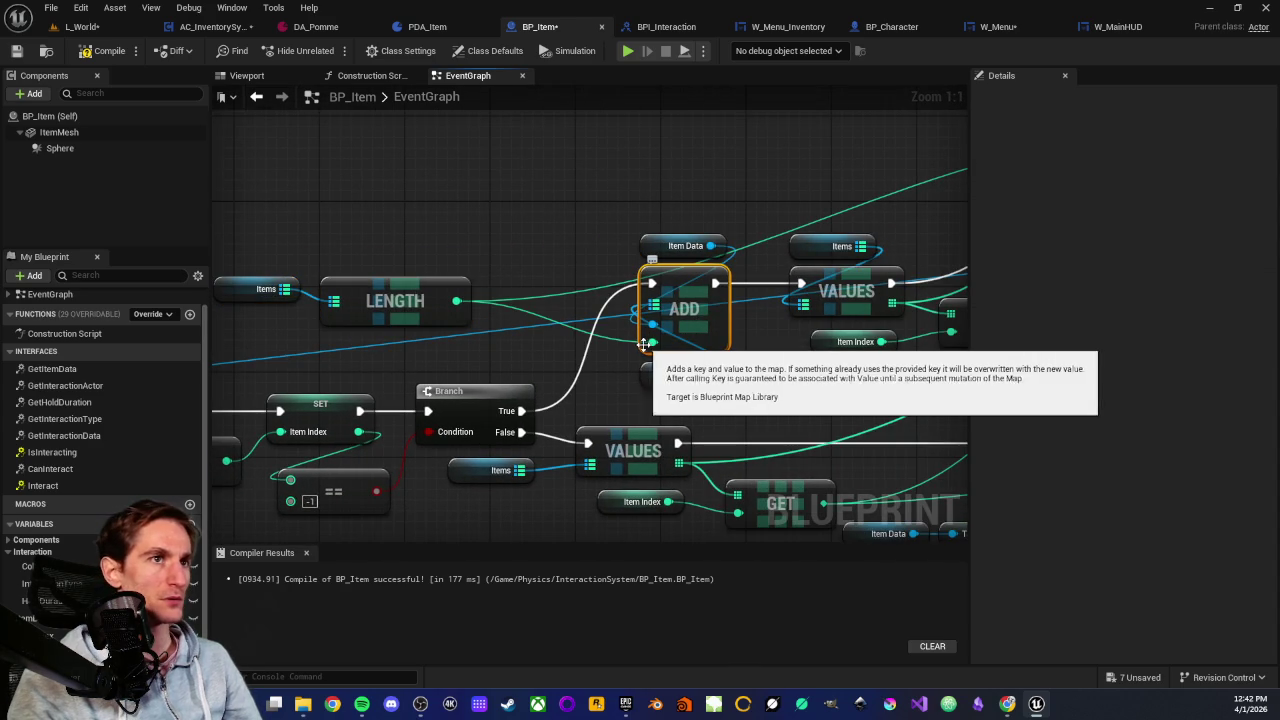
pyautogui.moveTo(562, 250); pyautogui.dragTo(699, 252)
pyautogui.moveTo(397, 241)
pyautogui.mouseDown()
pyautogui.moveTo(600, 328)
pyautogui.moveTo(585, 315)
pyautogui.mouseUp()
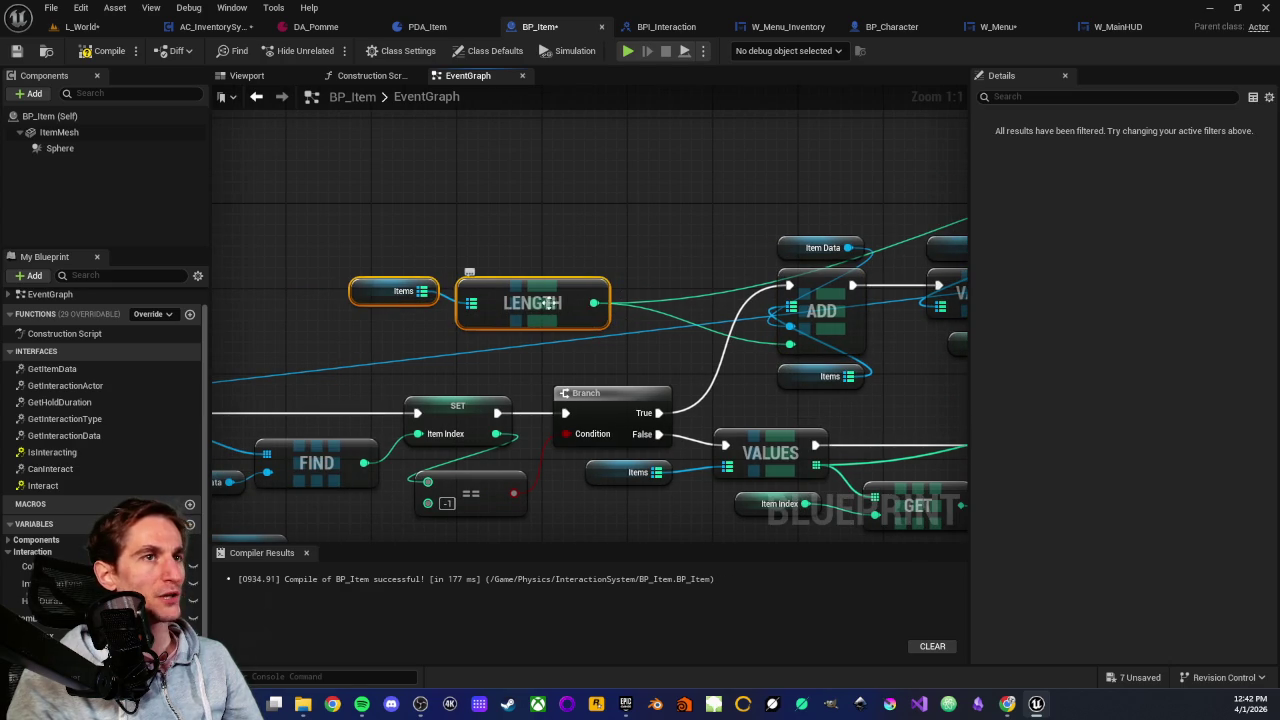
pyautogui.click(643, 220)
pyautogui.moveTo(578, 301); pyautogui.dragTo(443, 291)
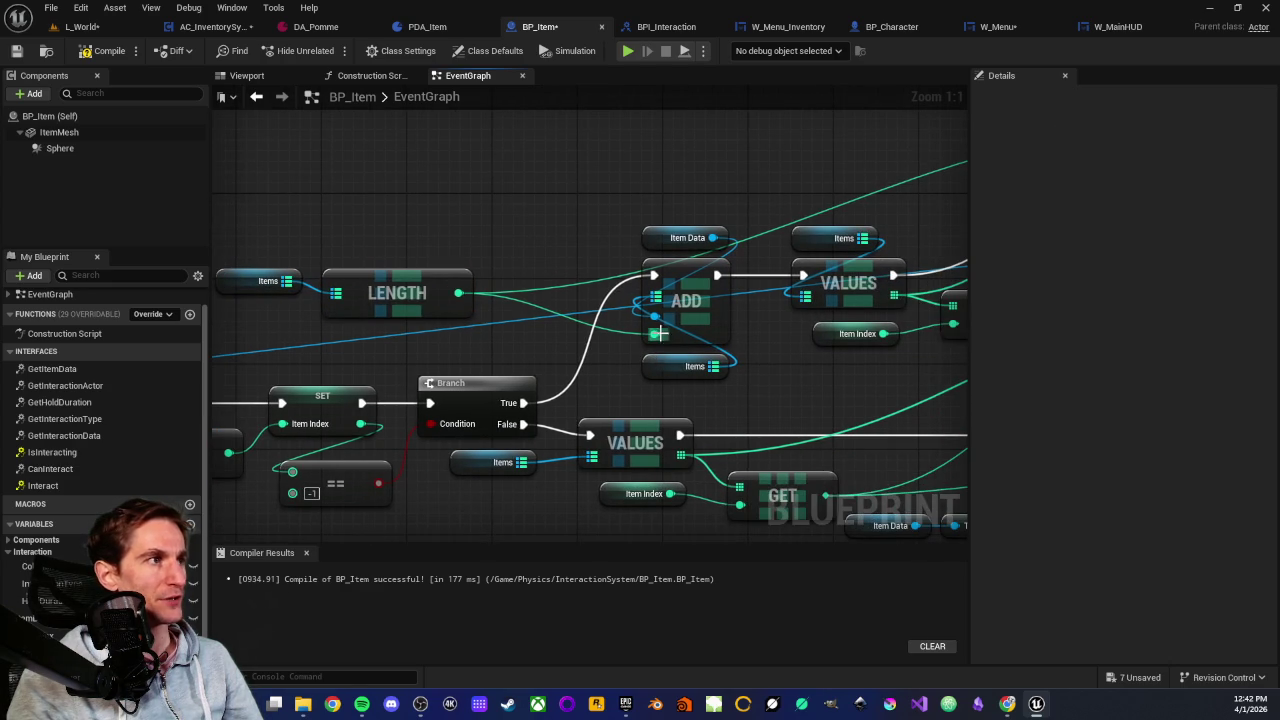
pyautogui.moveTo(489, 227); pyautogui.dragTo(613, 193)
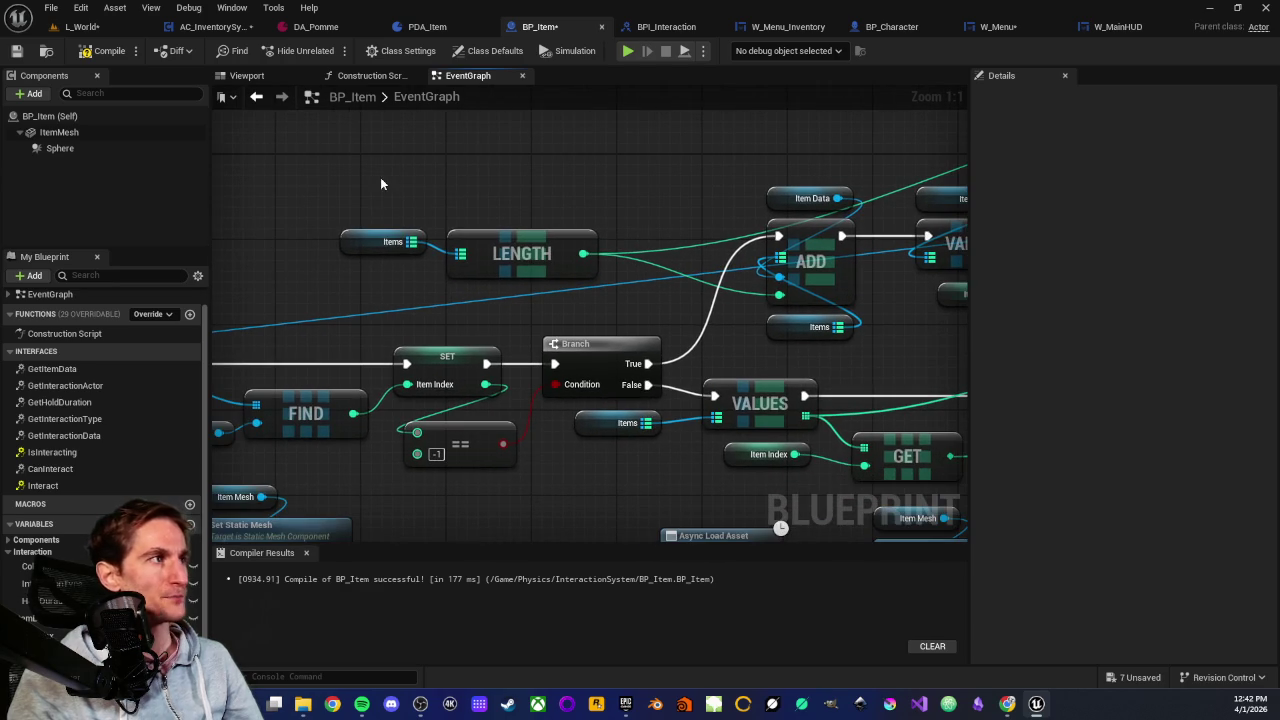
pyautogui.moveTo(380, 177); pyautogui.dragTo(600, 286)
pyautogui.moveTo(613, 201); pyautogui.dragTo(418, 218)
pyautogui.click(418, 218)
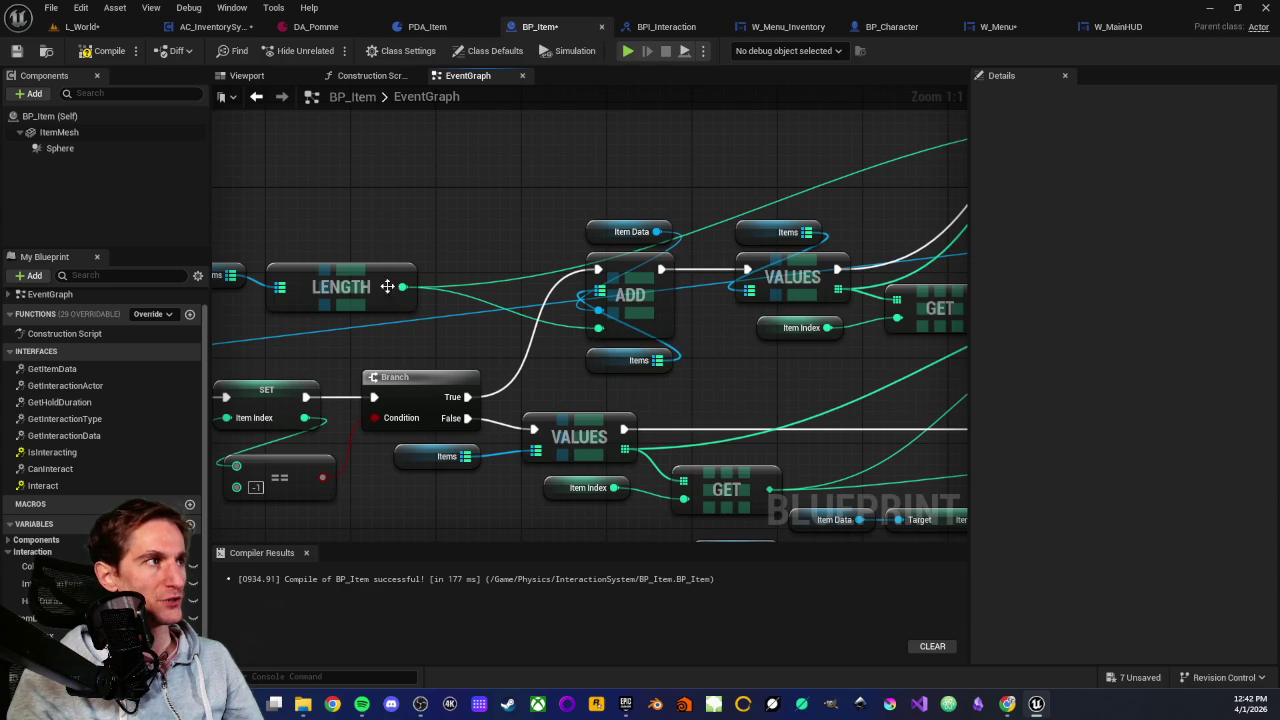
pyautogui.scroll(-2, 517, 296)
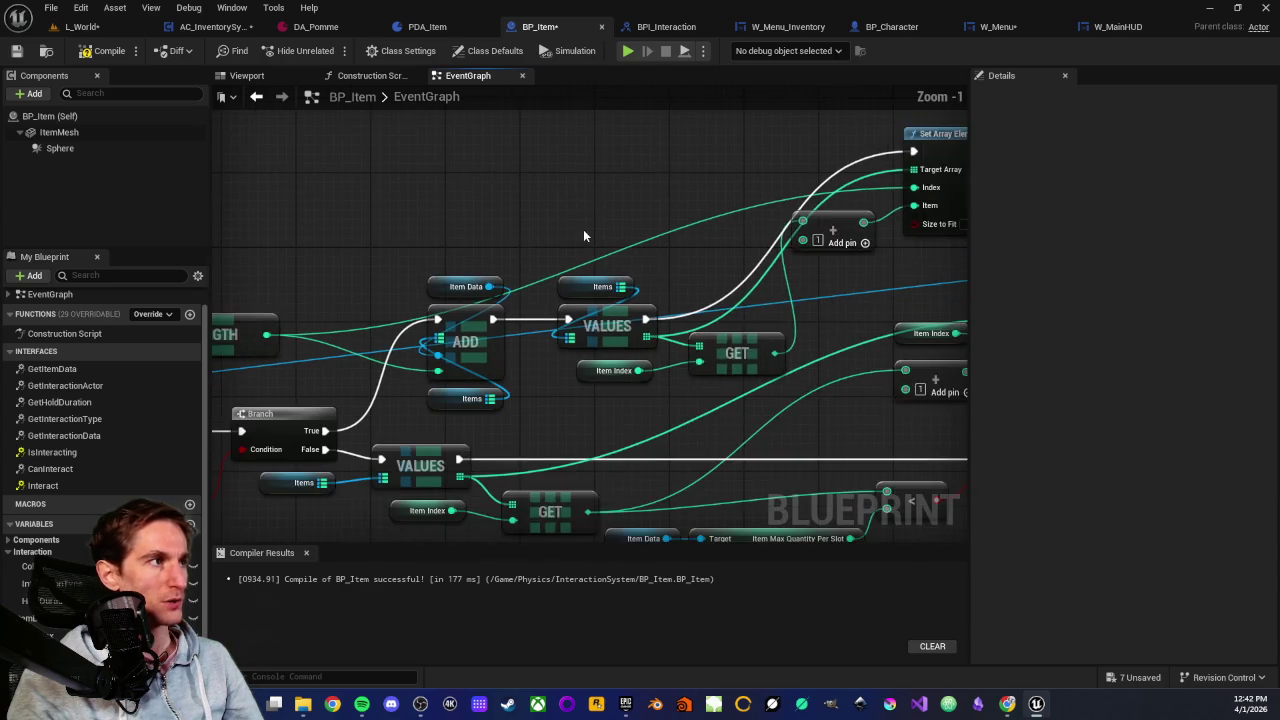
pyautogui.moveTo(643, 196); pyautogui.dragTo(795, 229)
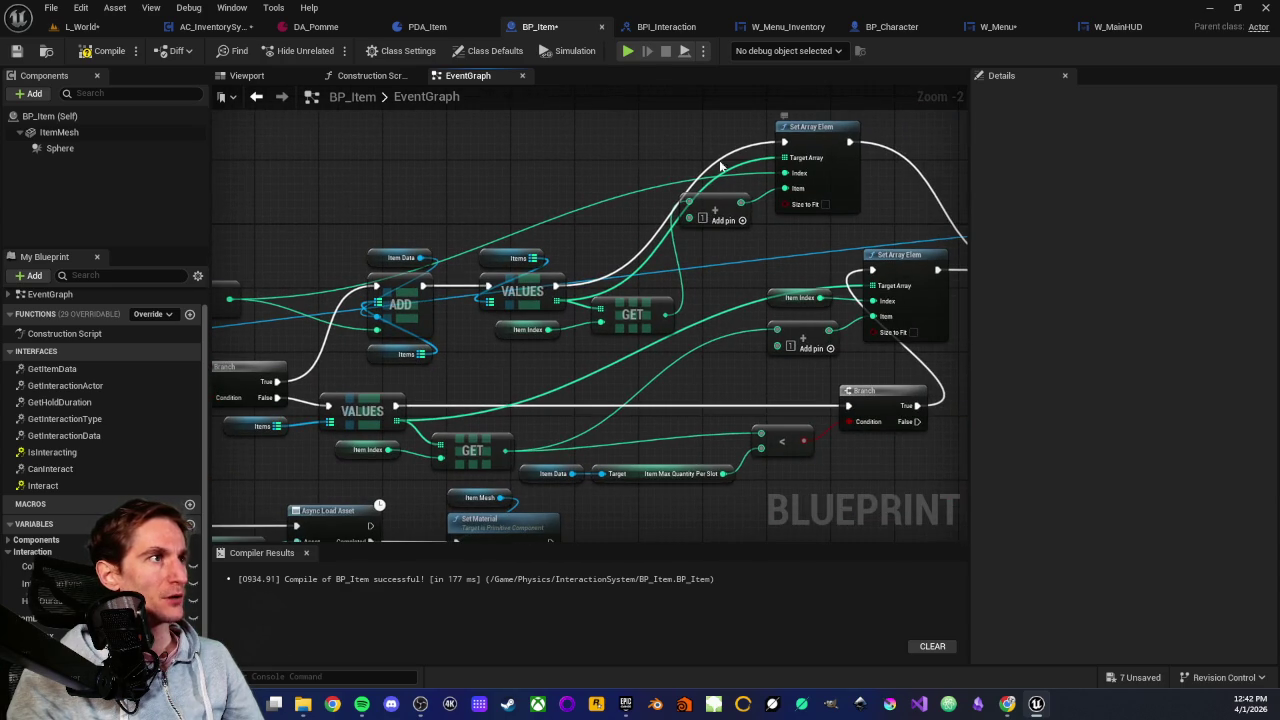
pyautogui.moveTo(720, 165); pyautogui.dragTo(581, 195)
pyautogui.scroll(2, 782, 271)
pyautogui.moveTo(782, 271); pyautogui.dragTo(481, 298)
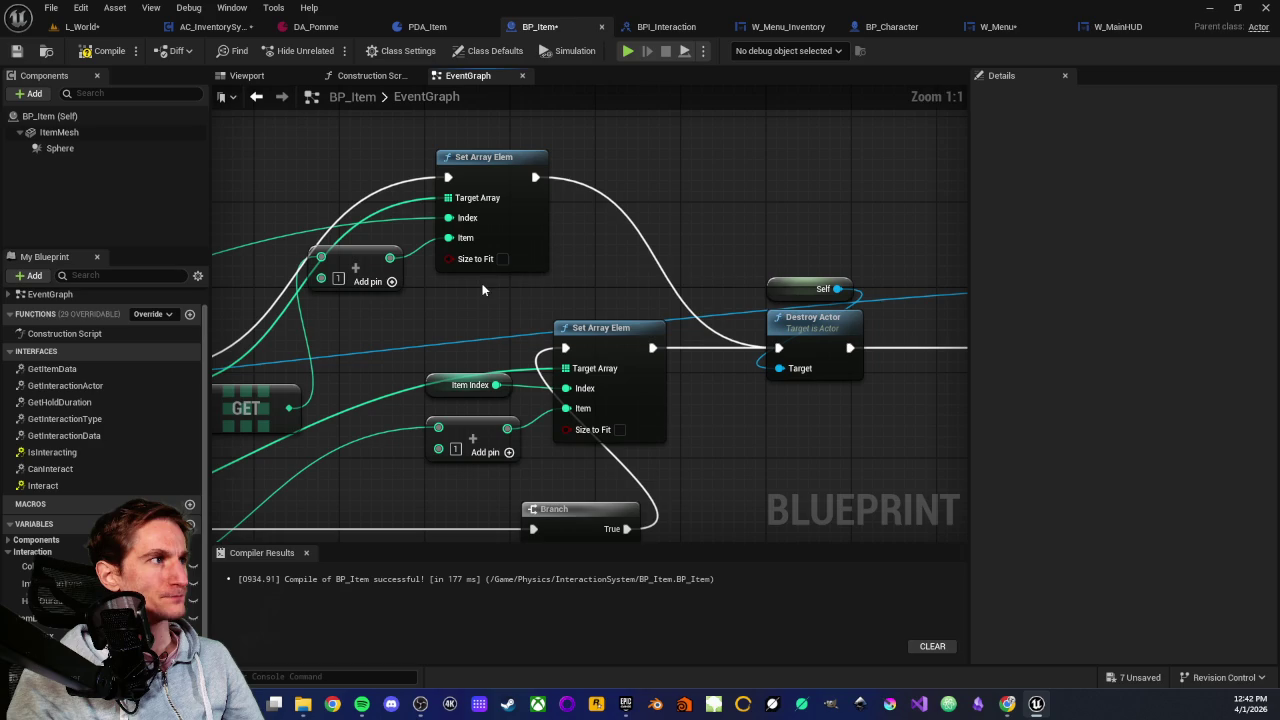
pyautogui.click(502, 260)
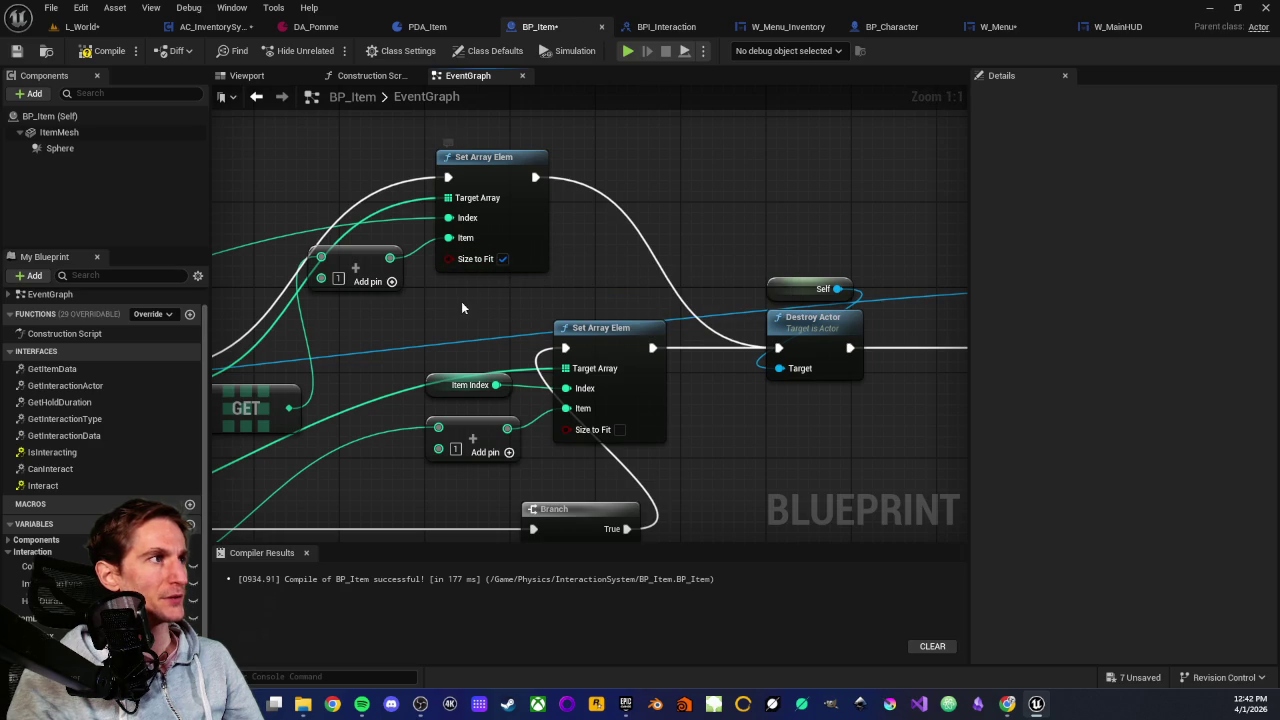
pyautogui.scroll(-2, 461, 301)
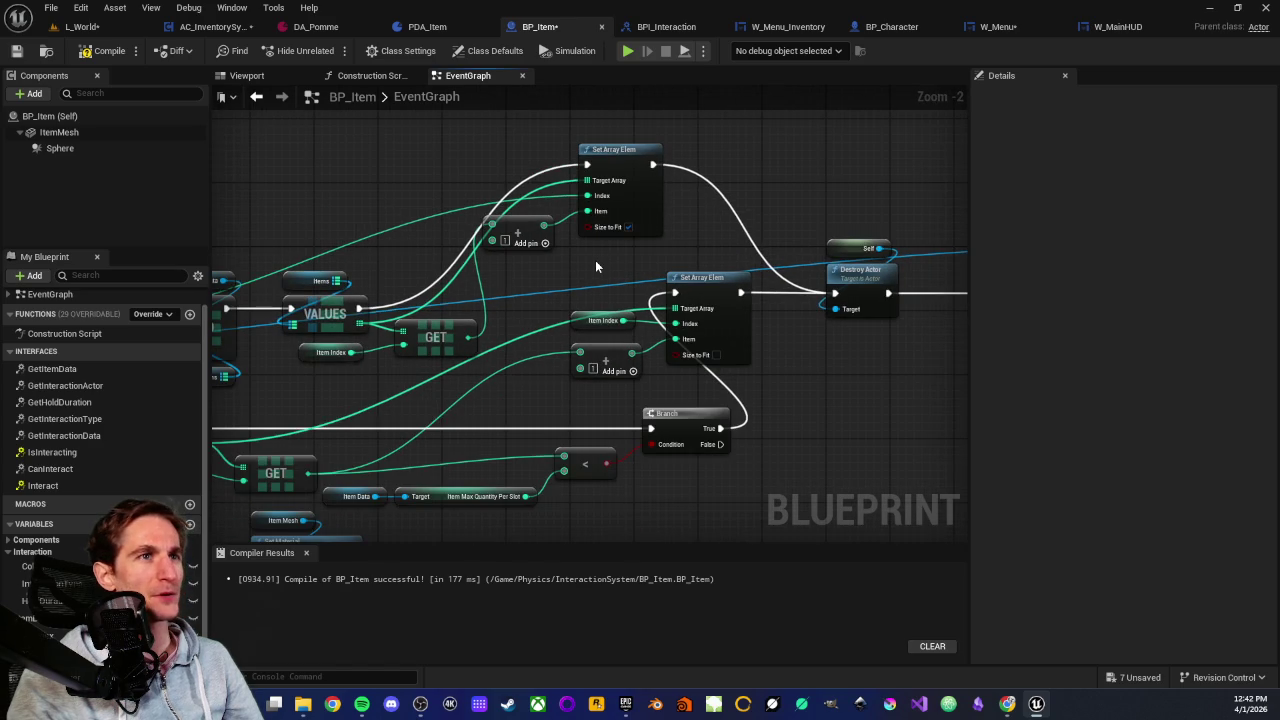
pyautogui.moveTo(595, 262); pyautogui.dragTo(564, 324)
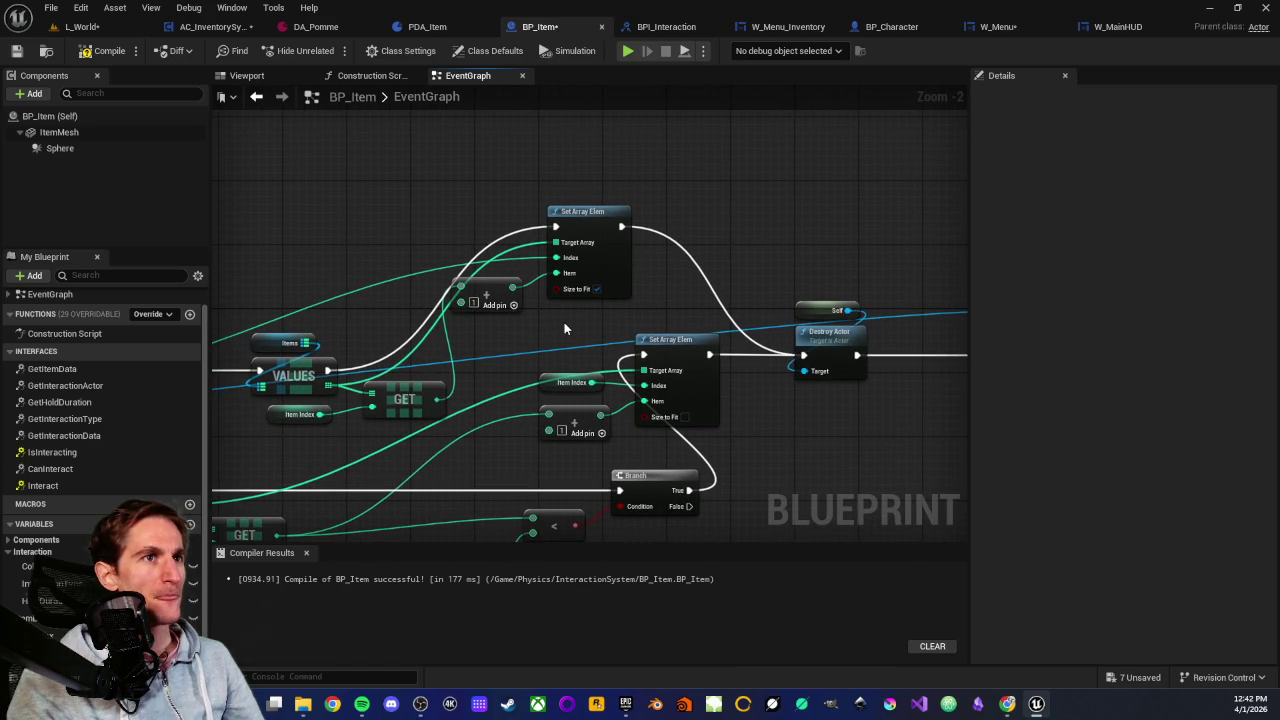
pyautogui.moveTo(566, 182)
pyautogui.mouseDown()
pyautogui.moveTo(571, 320)
pyautogui.moveTo(716, 316)
pyautogui.mouseUp()
pyautogui.click(583, 229)
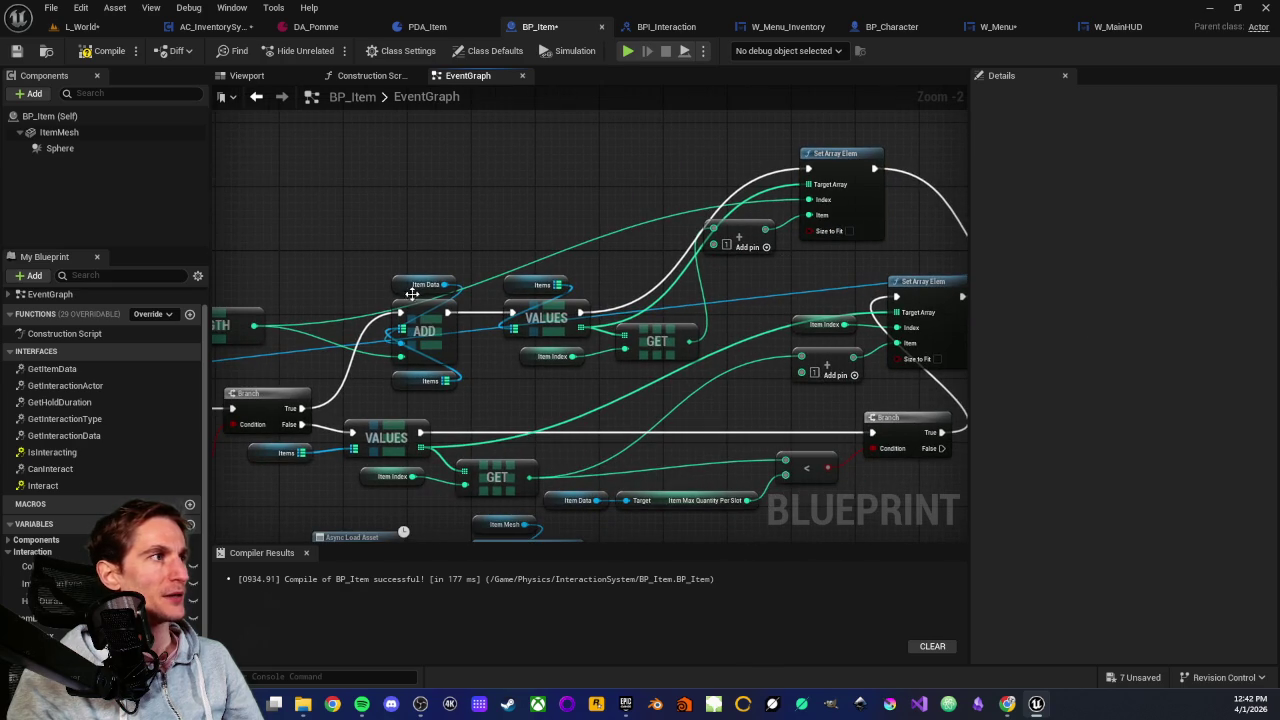
pyautogui.moveTo(414, 247); pyautogui.dragTo(423, 400)
pyautogui.click(715, 250)
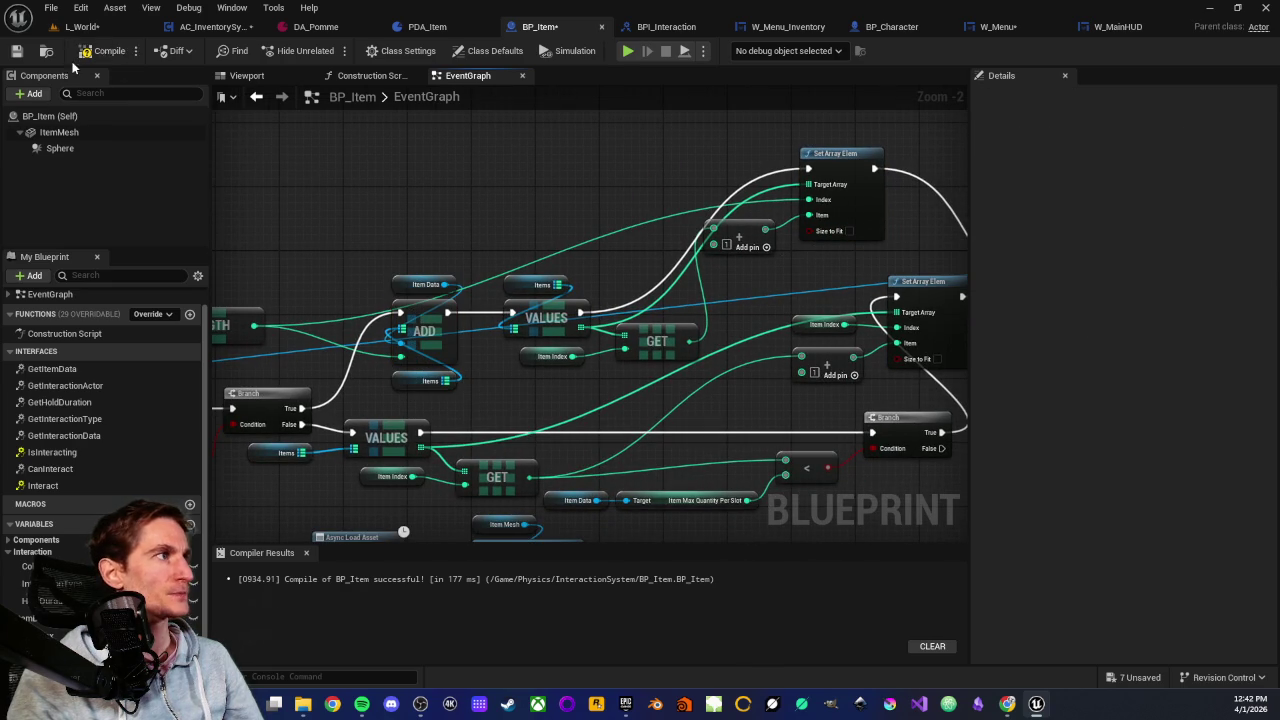
pyautogui.click(16, 50)
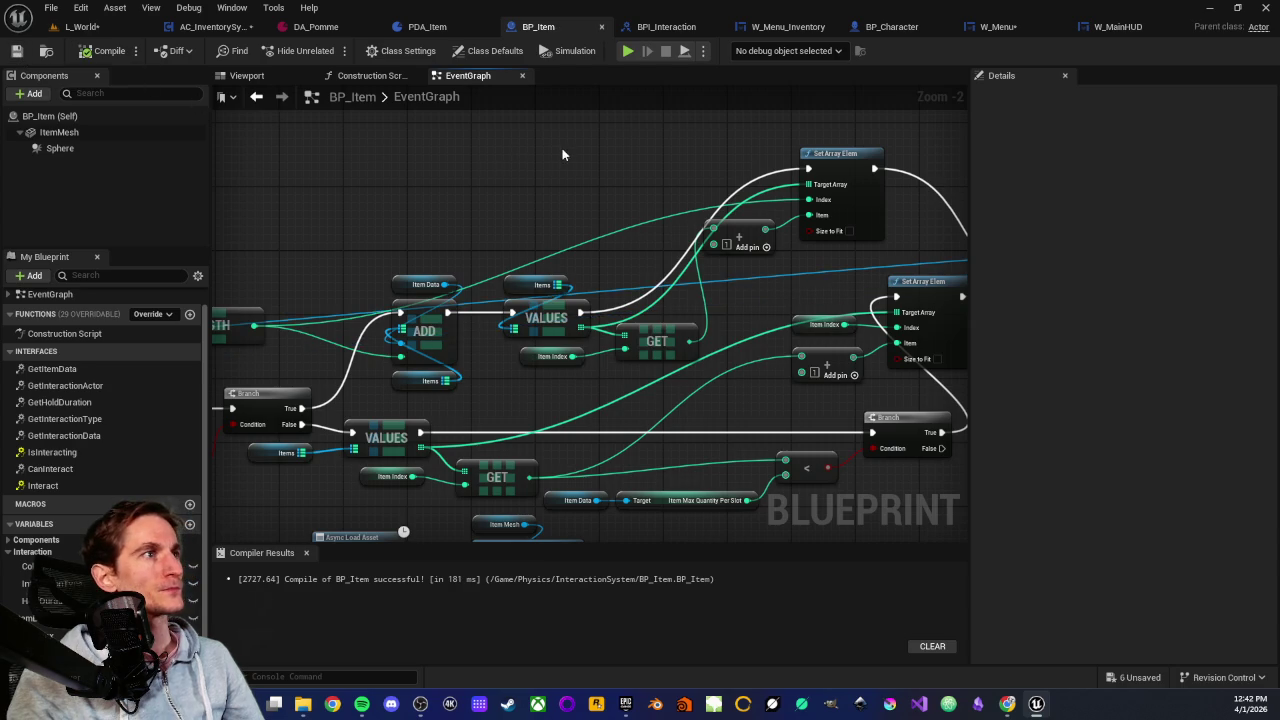
pyautogui.moveTo(562, 155); pyautogui.dragTo(510, 202)
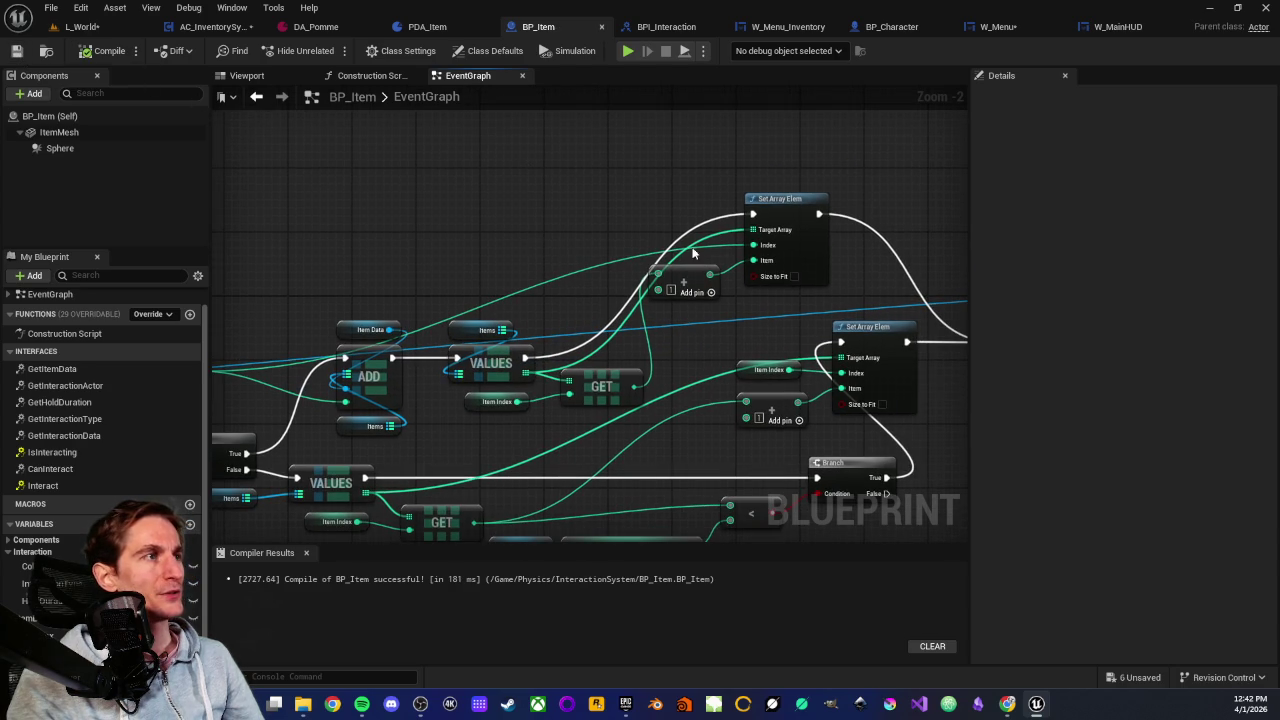
pyautogui.moveTo(655, 185); pyautogui.dragTo(778, 305)
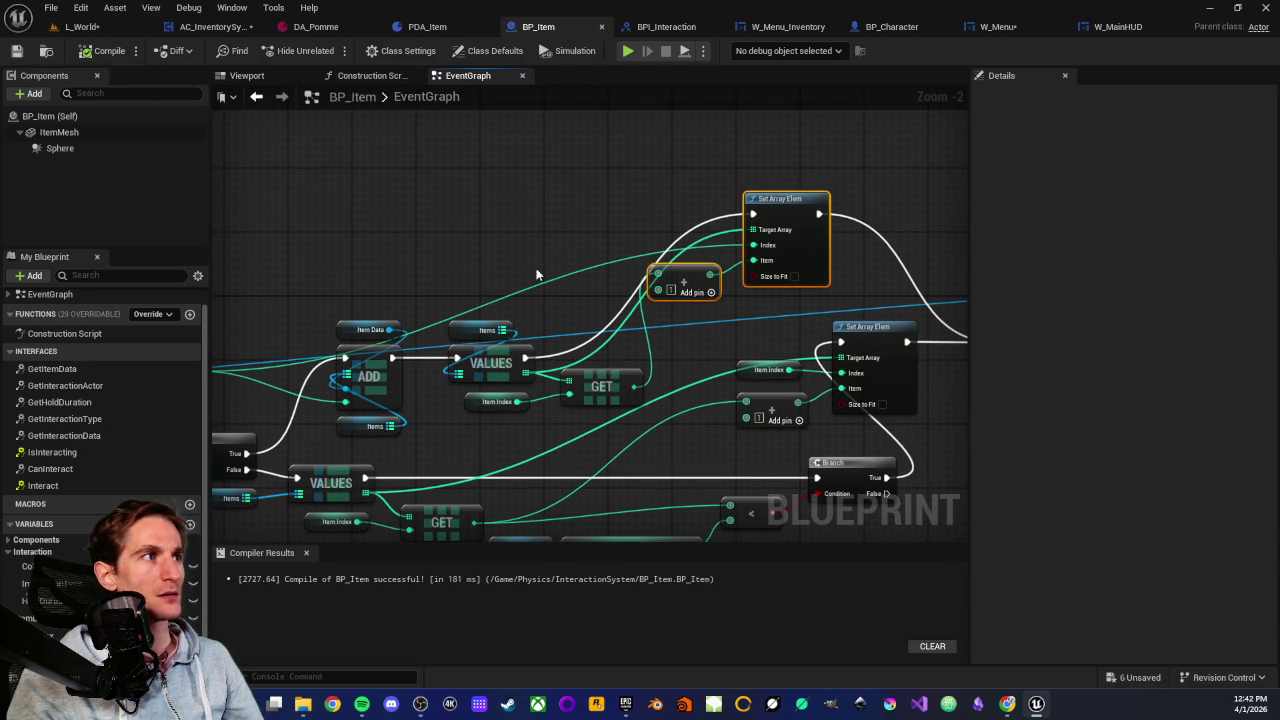
pyautogui.moveTo(394, 277)
pyautogui.mouseDown()
pyautogui.moveTo(437, 246)
pyautogui.moveTo(479, 404)
pyautogui.moveTo(626, 408)
pyautogui.mouseUp()
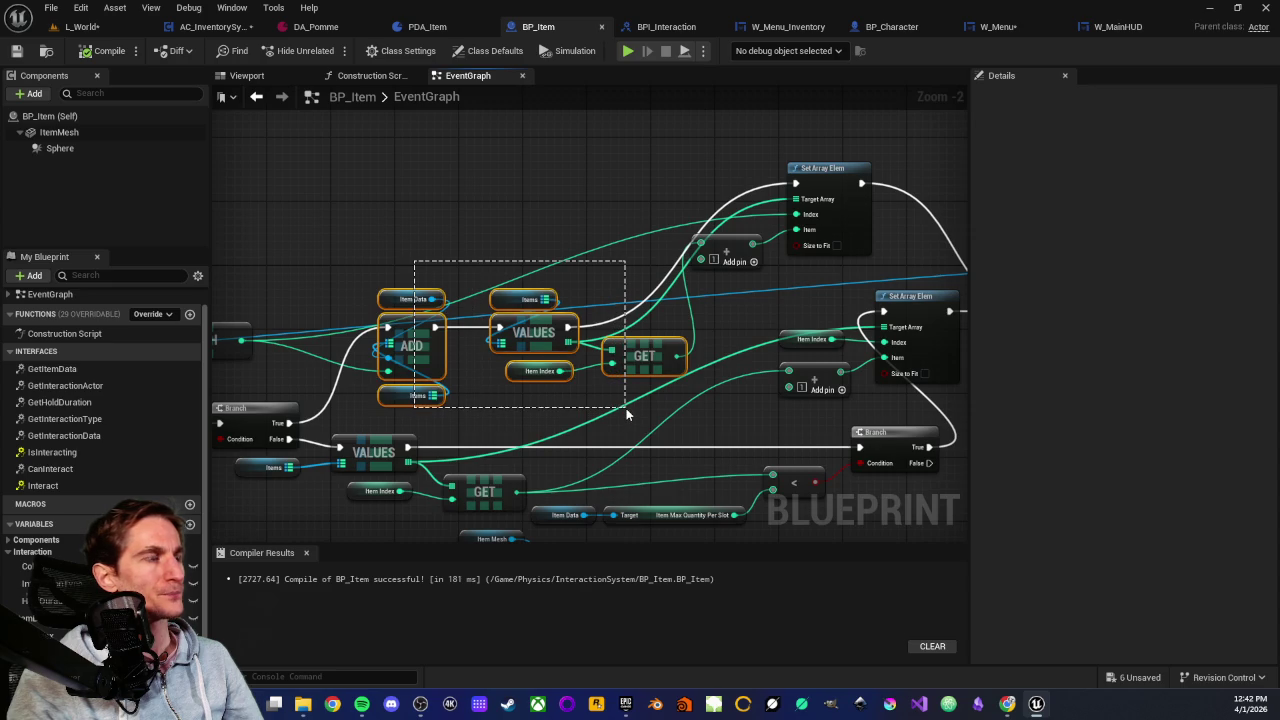
pyautogui.click(548, 231)
pyautogui.moveTo(548, 231); pyautogui.dragTo(452, 271)
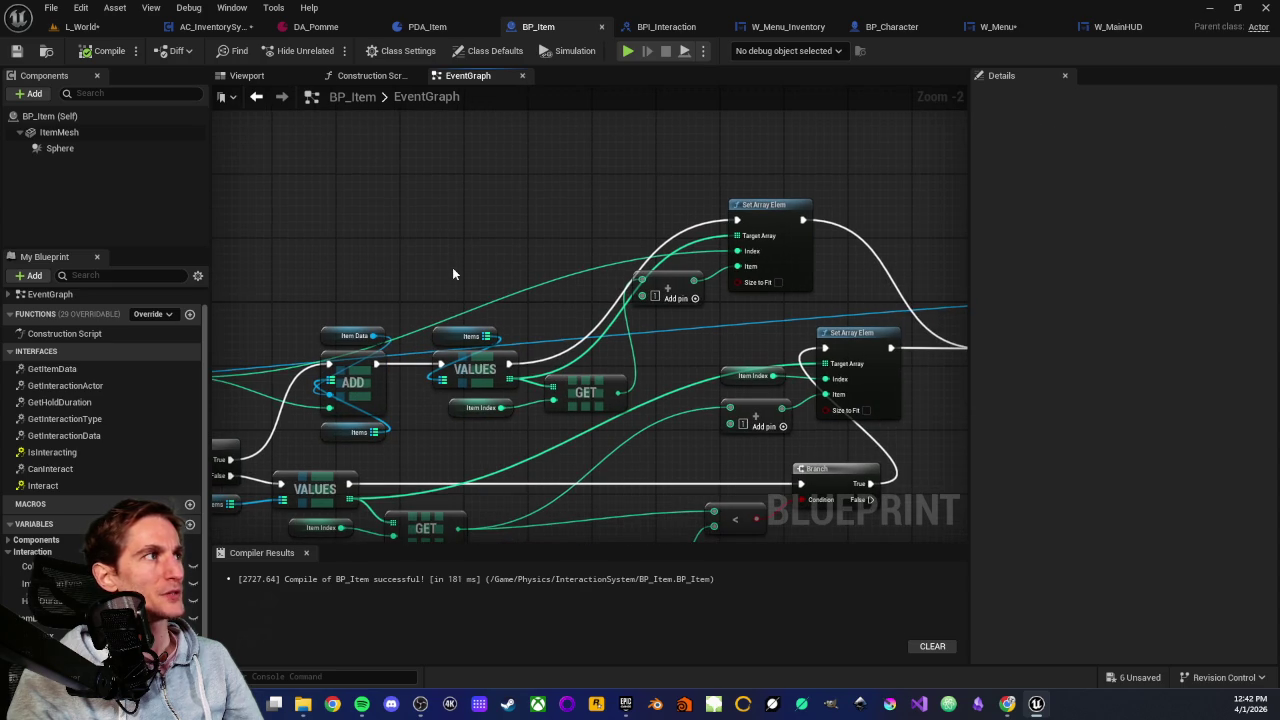
# Test picking up the red sphere in Play From Here, then stop and close the Message Log
pyautogui.click(82, 26)
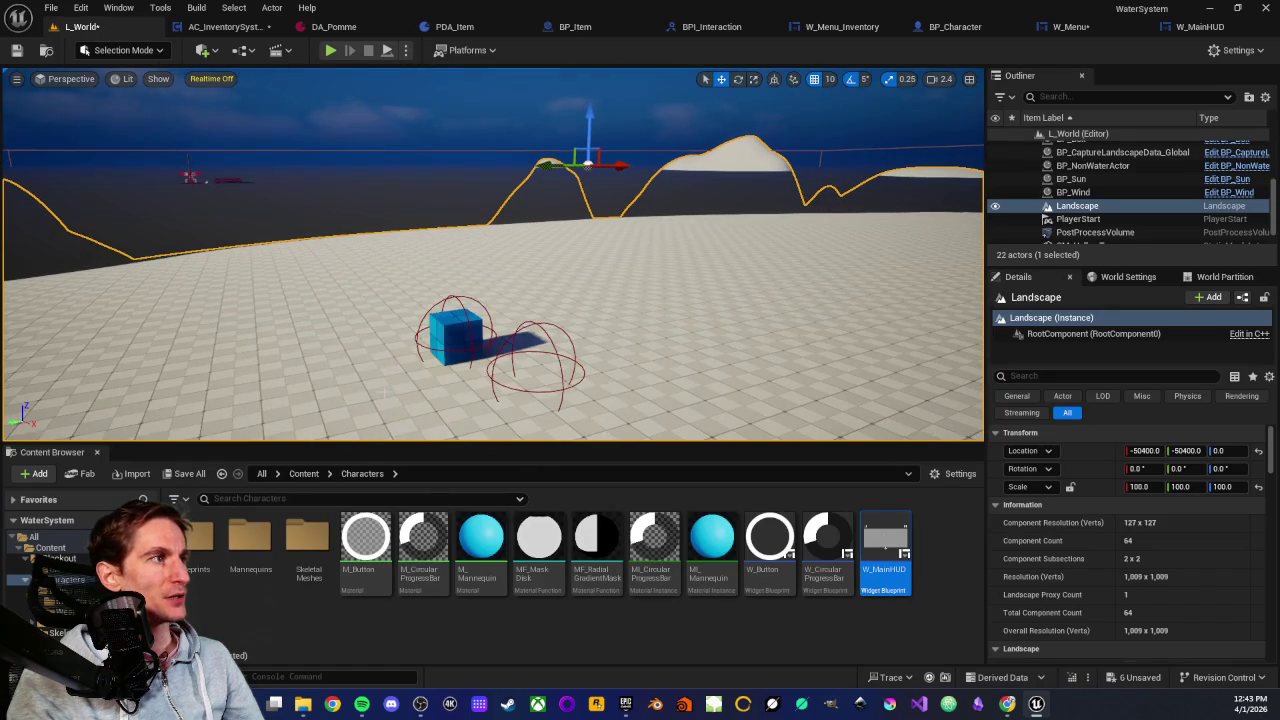
pyautogui.rightClick(388, 260)
pyautogui.click(446, 673)
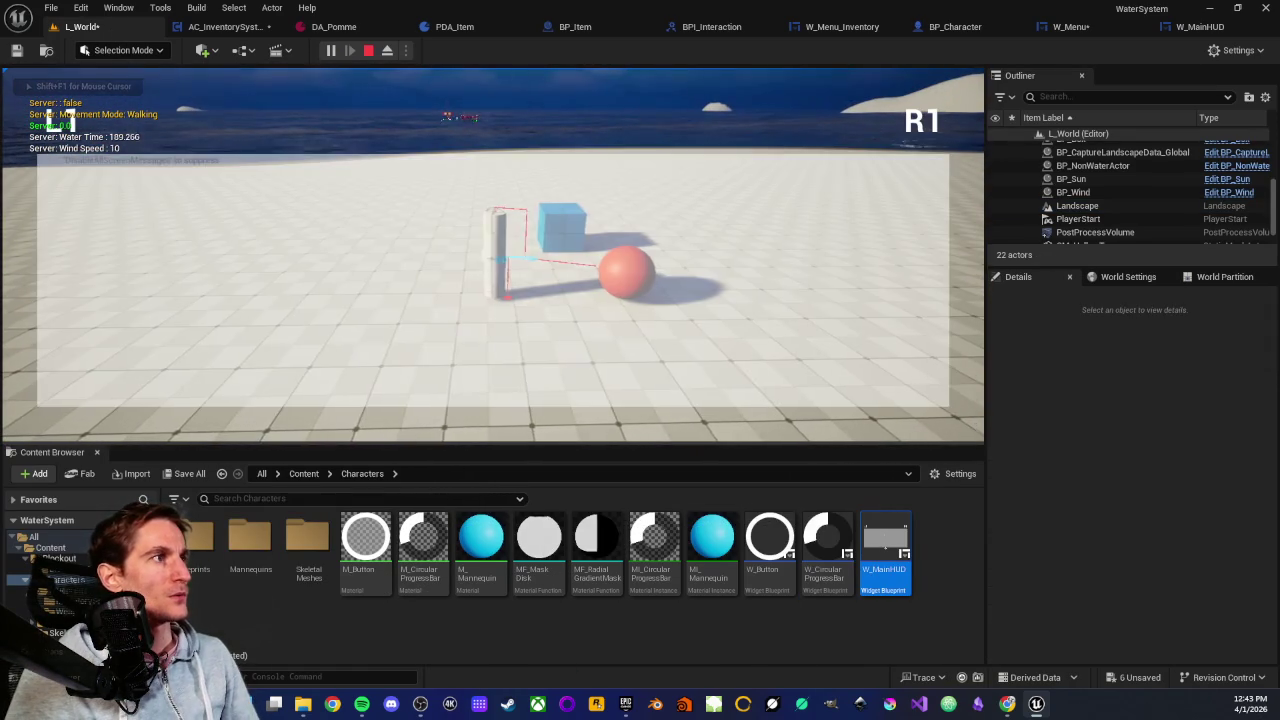
pyautogui.press('e')
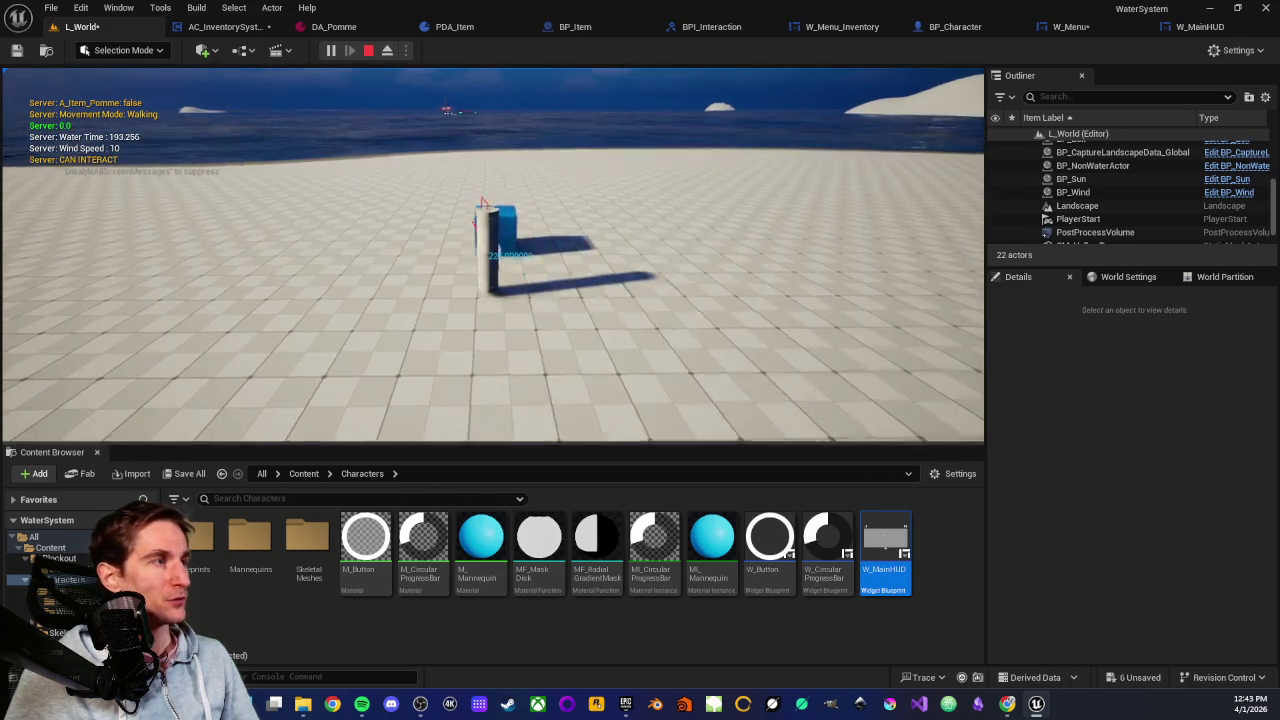
pyautogui.press('Tab')
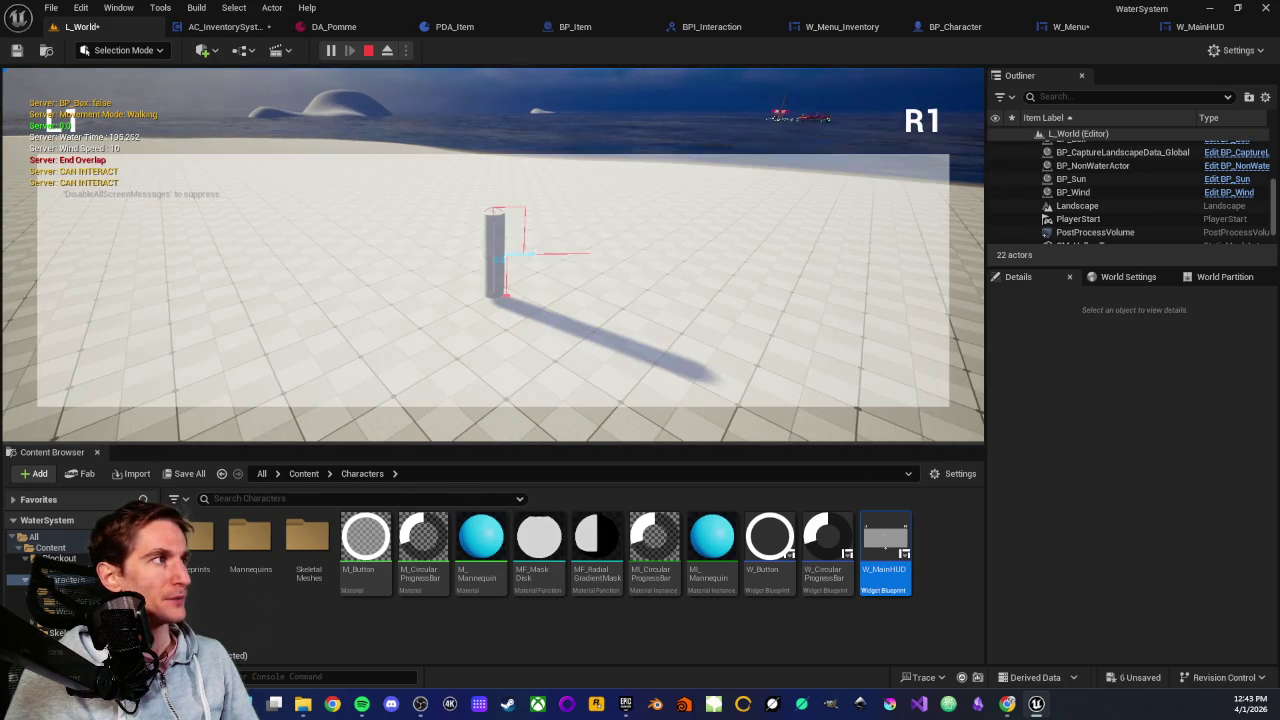
pyautogui.press('Tab')
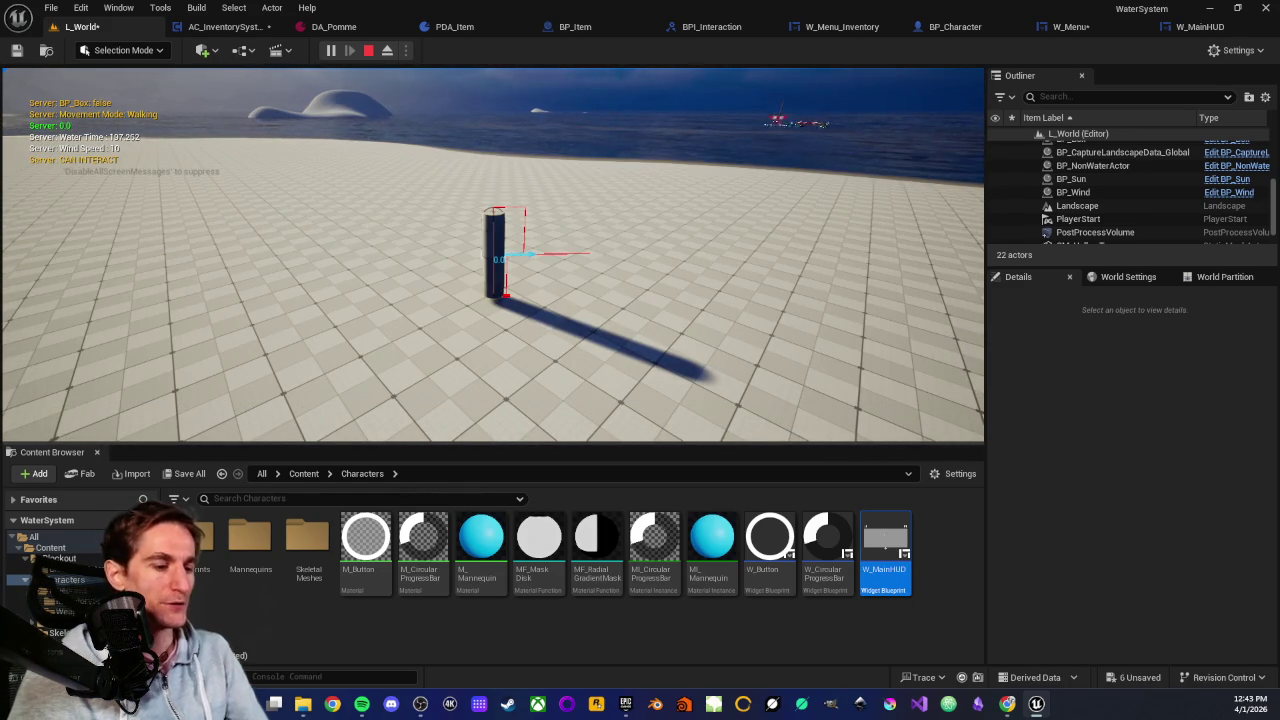
pyautogui.press('Escape')
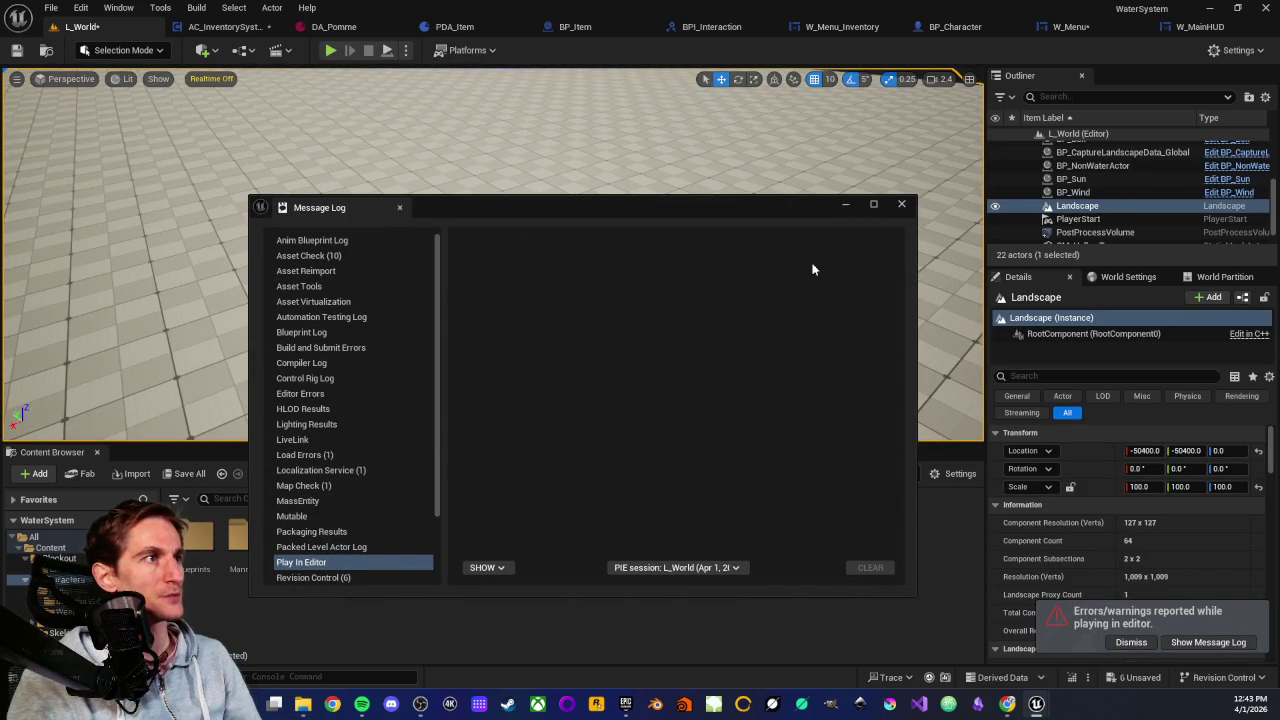
pyautogui.click(901, 204)
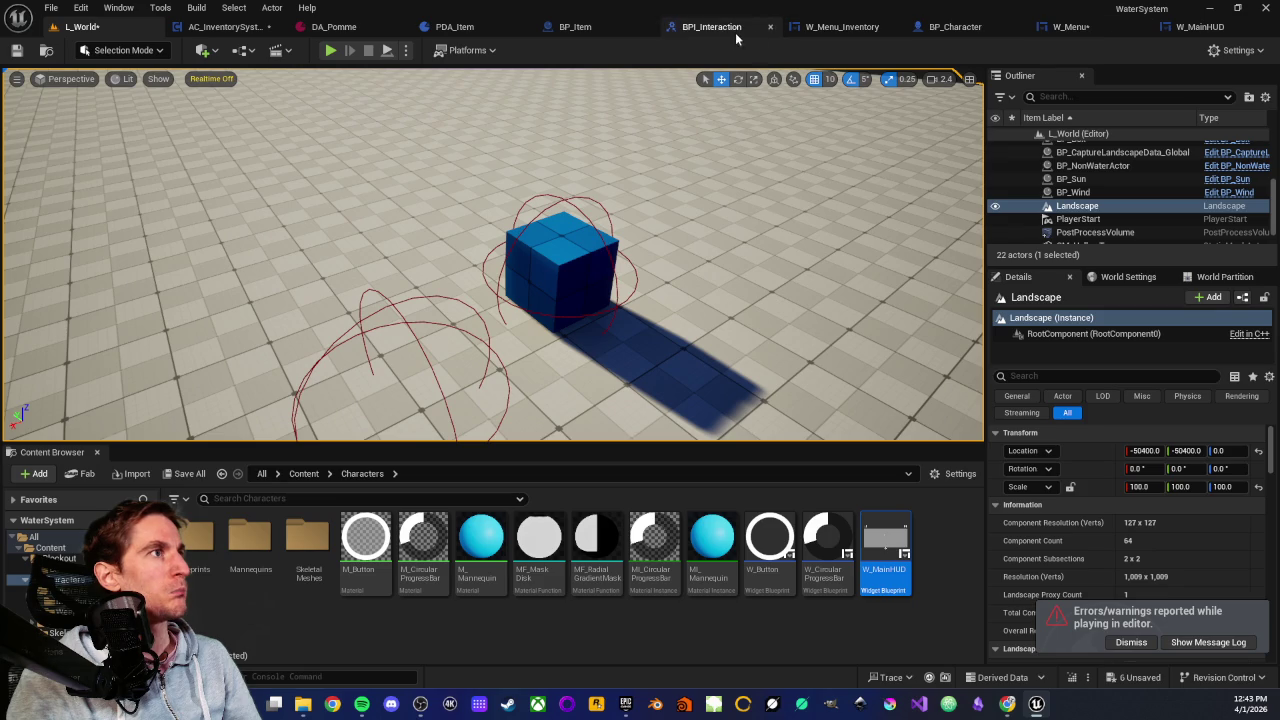
# Wire LENGTH into the GET node's index, compile and save BP_Item, and return to L_World
pyautogui.click(588, 32)
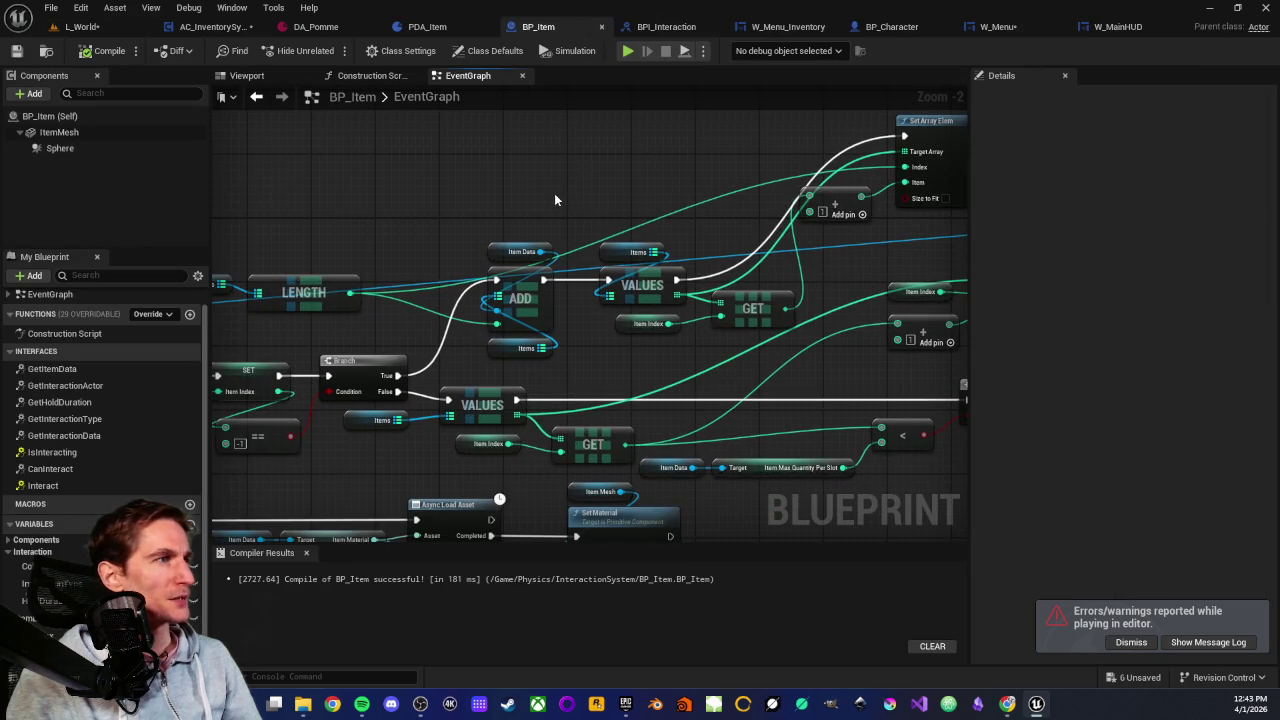
pyautogui.scroll(2, 554, 193)
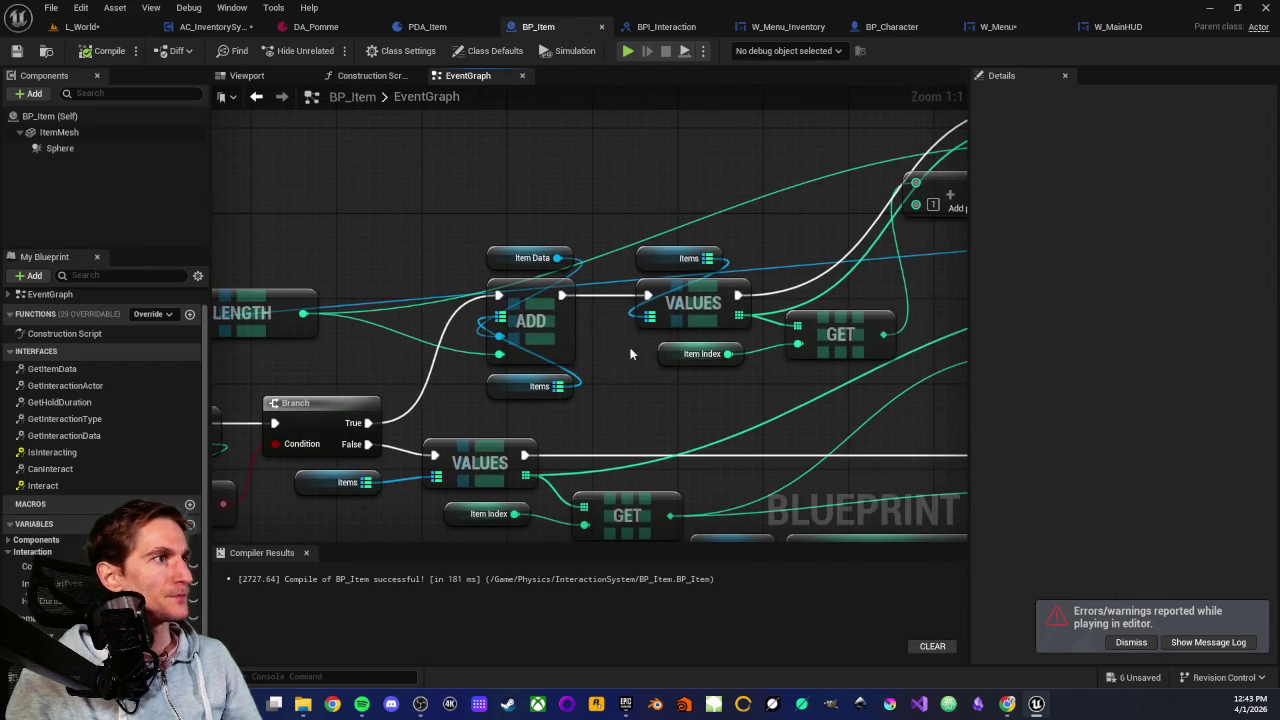
pyautogui.scroll(-2, 650, 346)
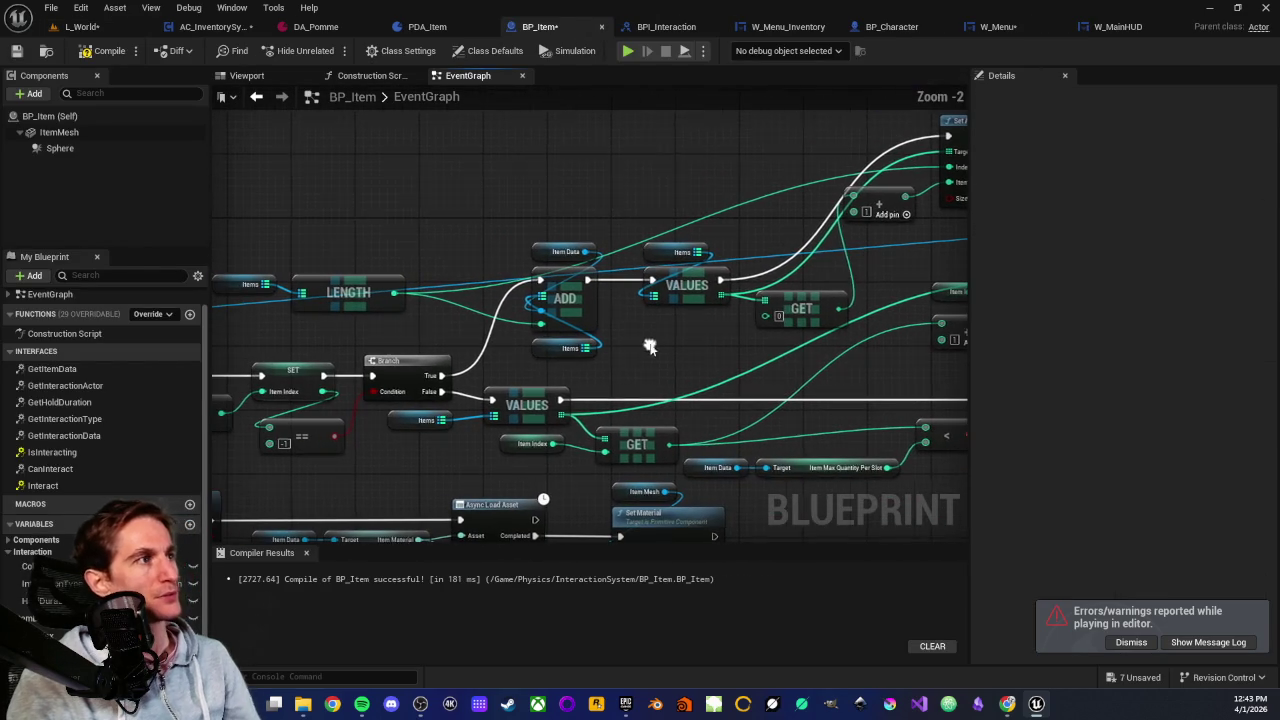
pyautogui.moveTo(395, 292)
pyautogui.mouseDown()
pyautogui.moveTo(654, 330)
pyautogui.moveTo(766, 316)
pyautogui.mouseUp()
pyautogui.click(105, 51)
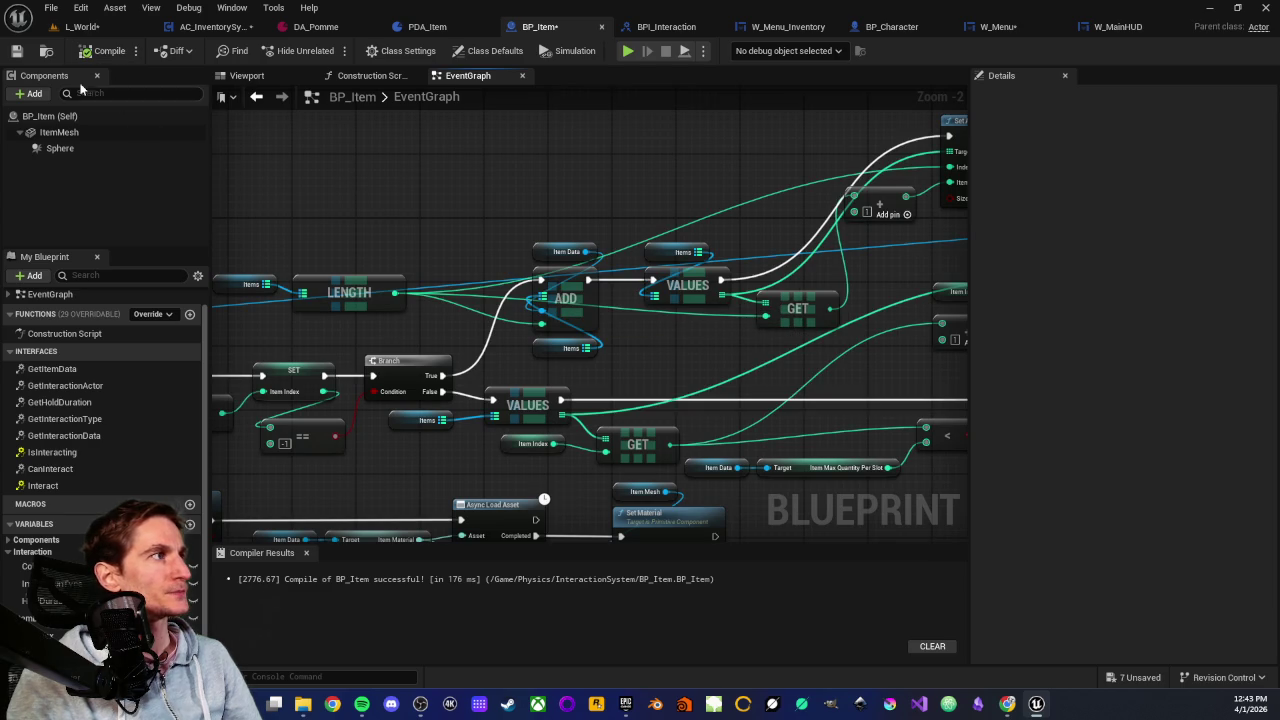
pyautogui.click(17, 52)
pyautogui.click(82, 26)
pyautogui.rightClick(323, 239)
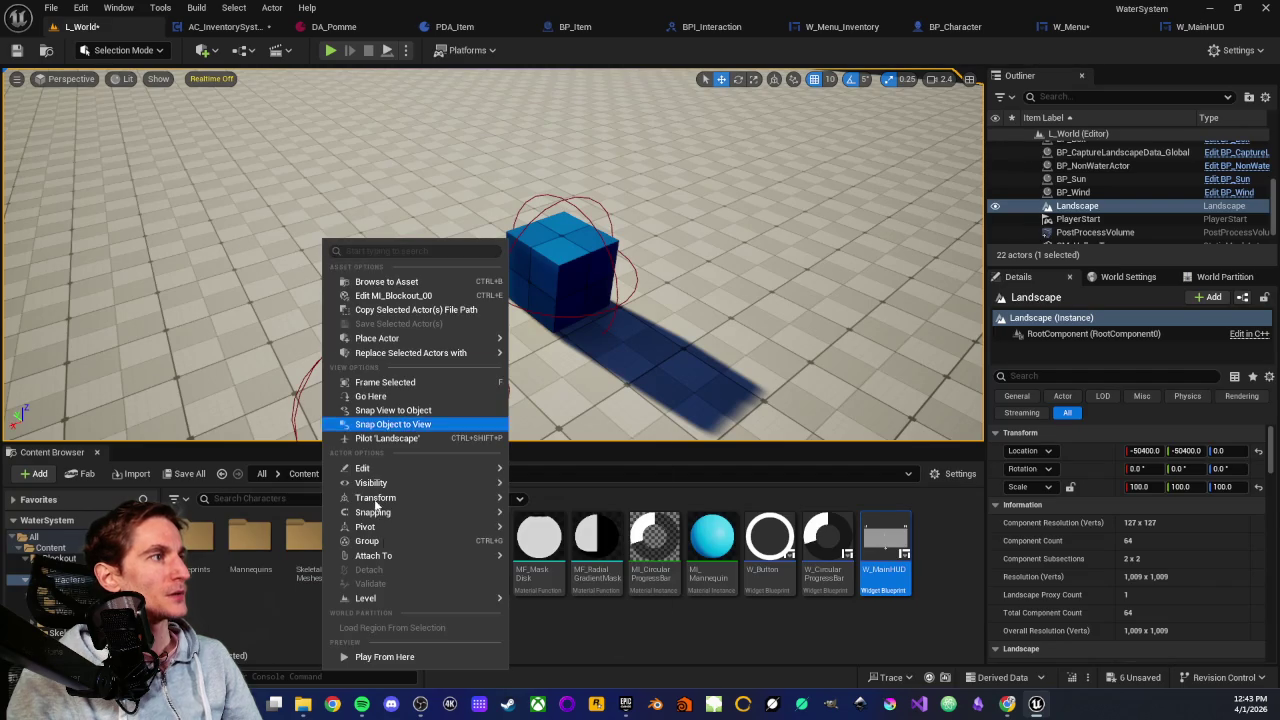
pyautogui.click(370, 660)
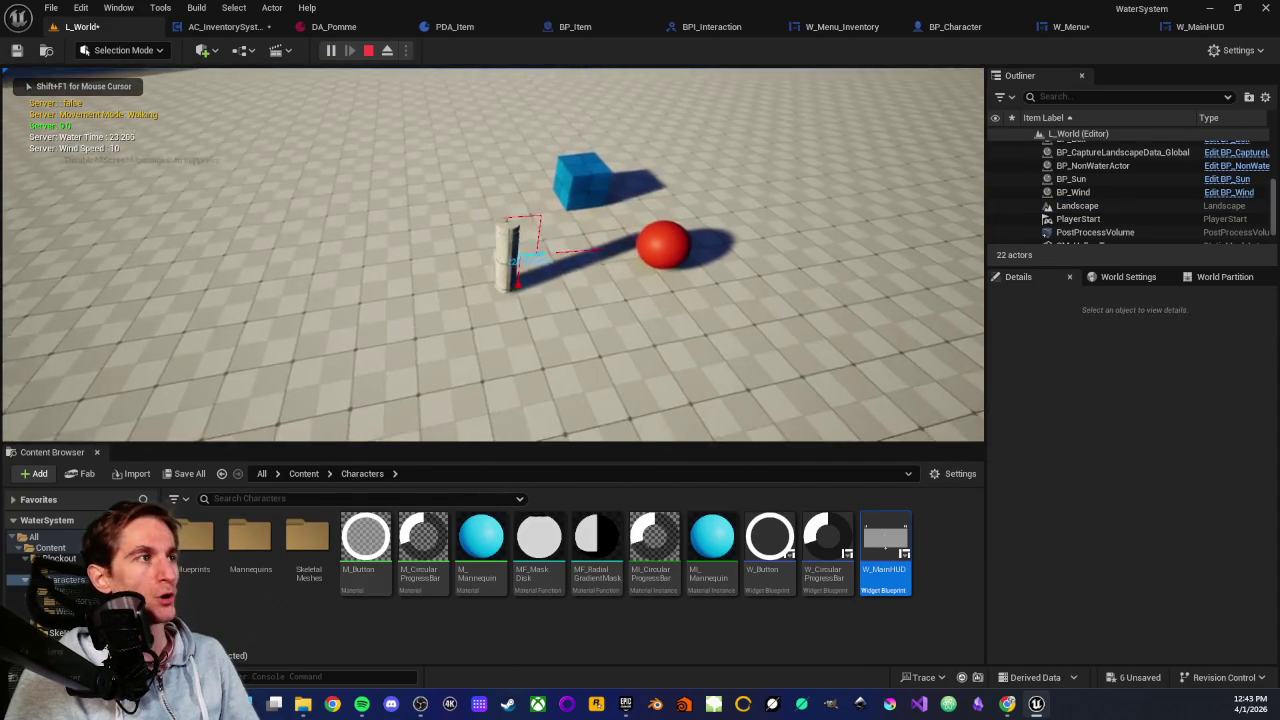
pyautogui.press('e')
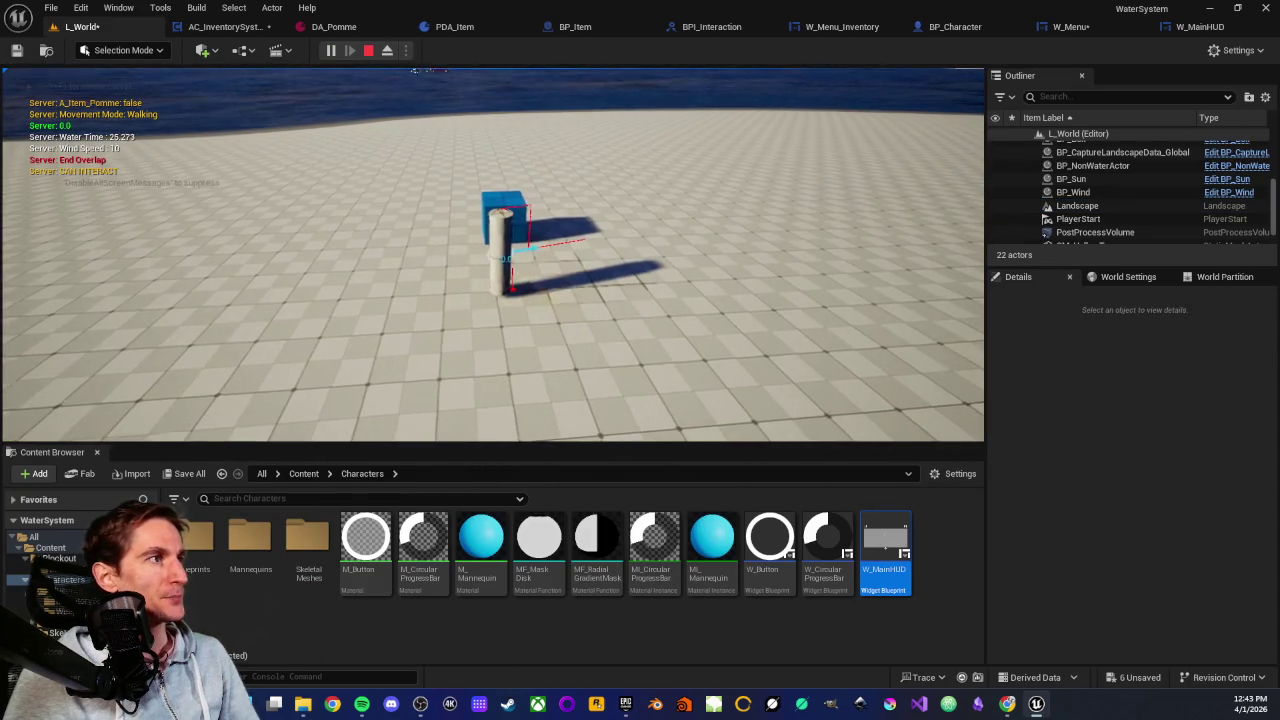
pyautogui.press('e')
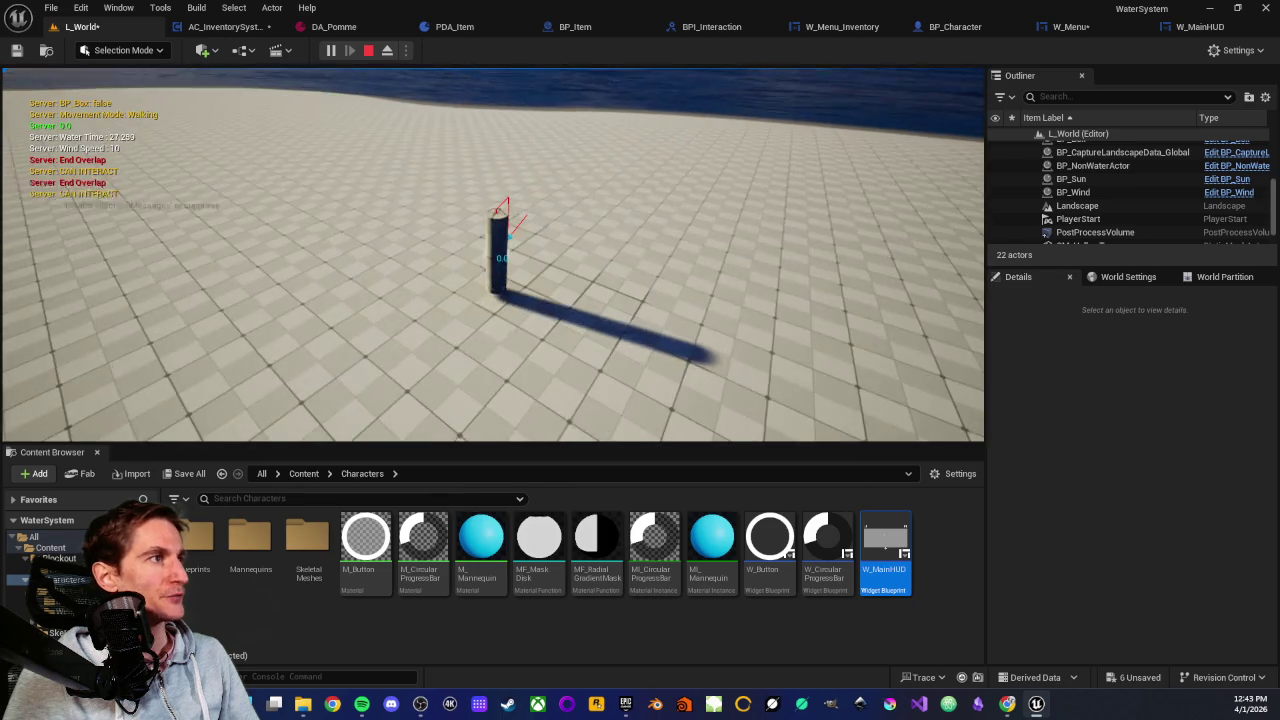
pyautogui.press('Tab')
pyautogui.press('Tab')
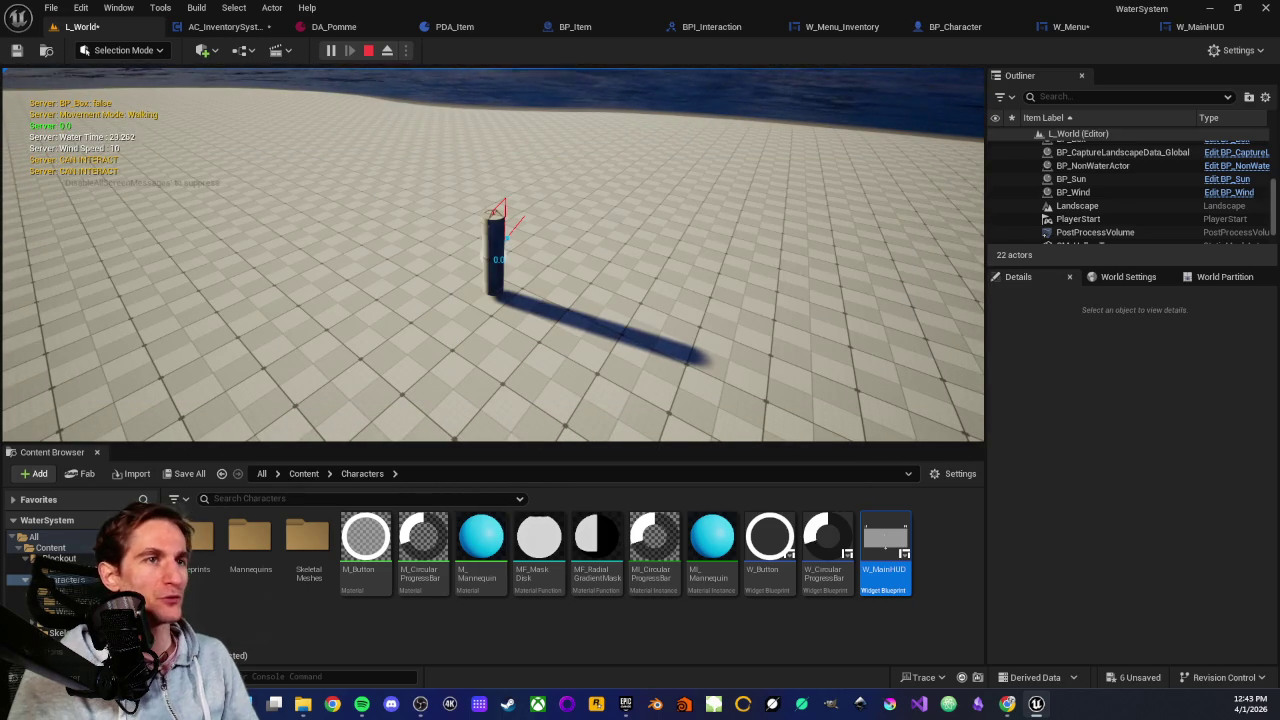
pyautogui.press('Escape')
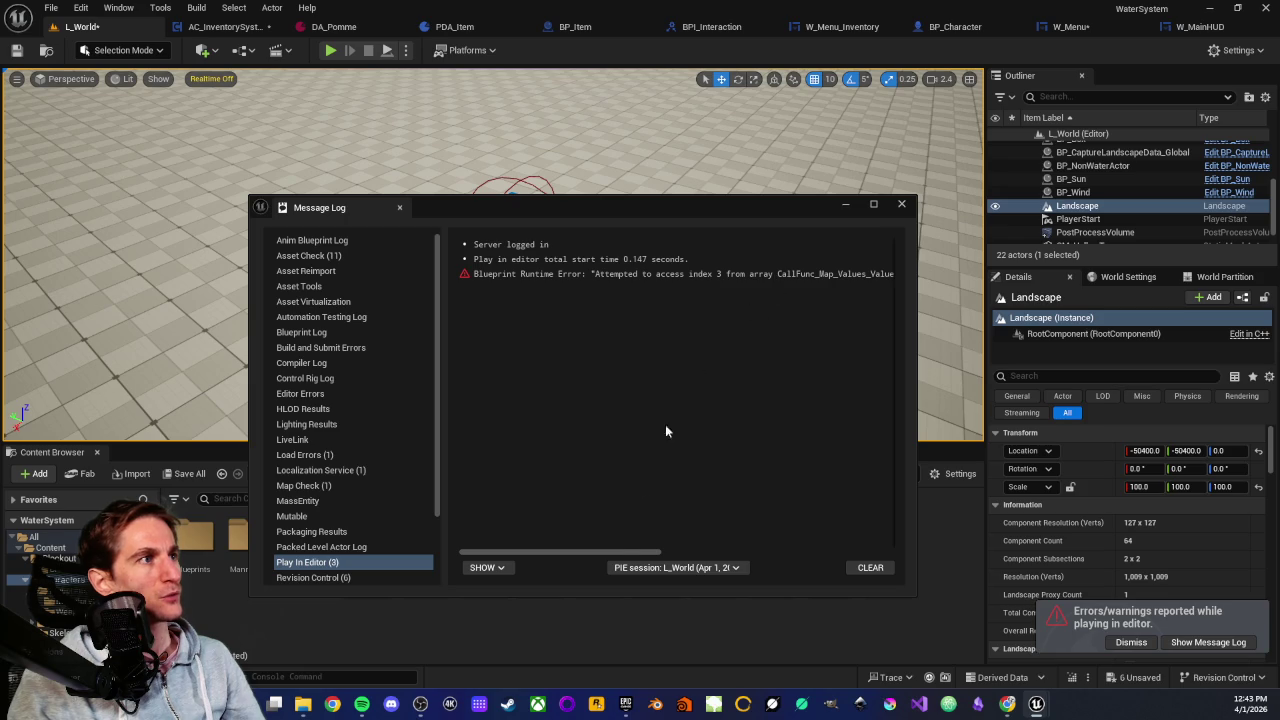
pyautogui.moveTo(617, 551); pyautogui.dragTo(716, 545)
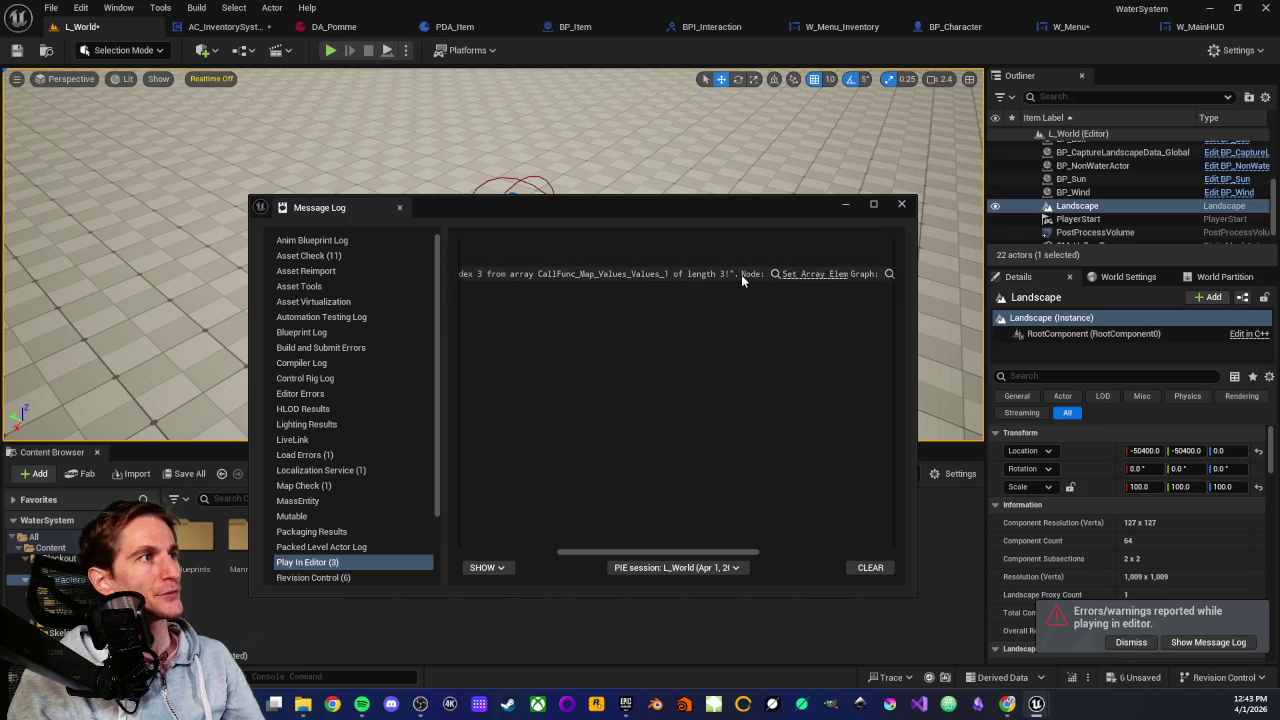
pyautogui.click(901, 204)
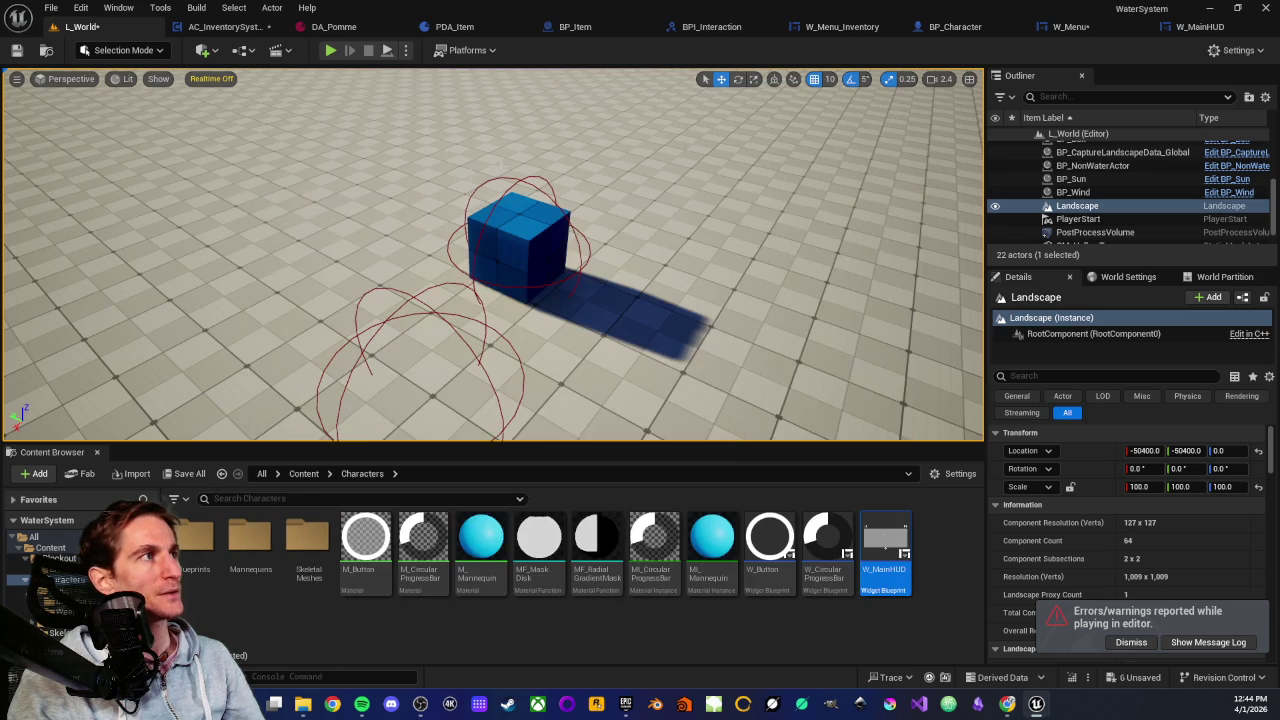
# Reopen BP_Item's EventGraph and frame the KEYS, FIND, Branch and Items LENGTH/ADD nodes
pyautogui.click(575, 27)
pyautogui.scroll(4, 445, 227)
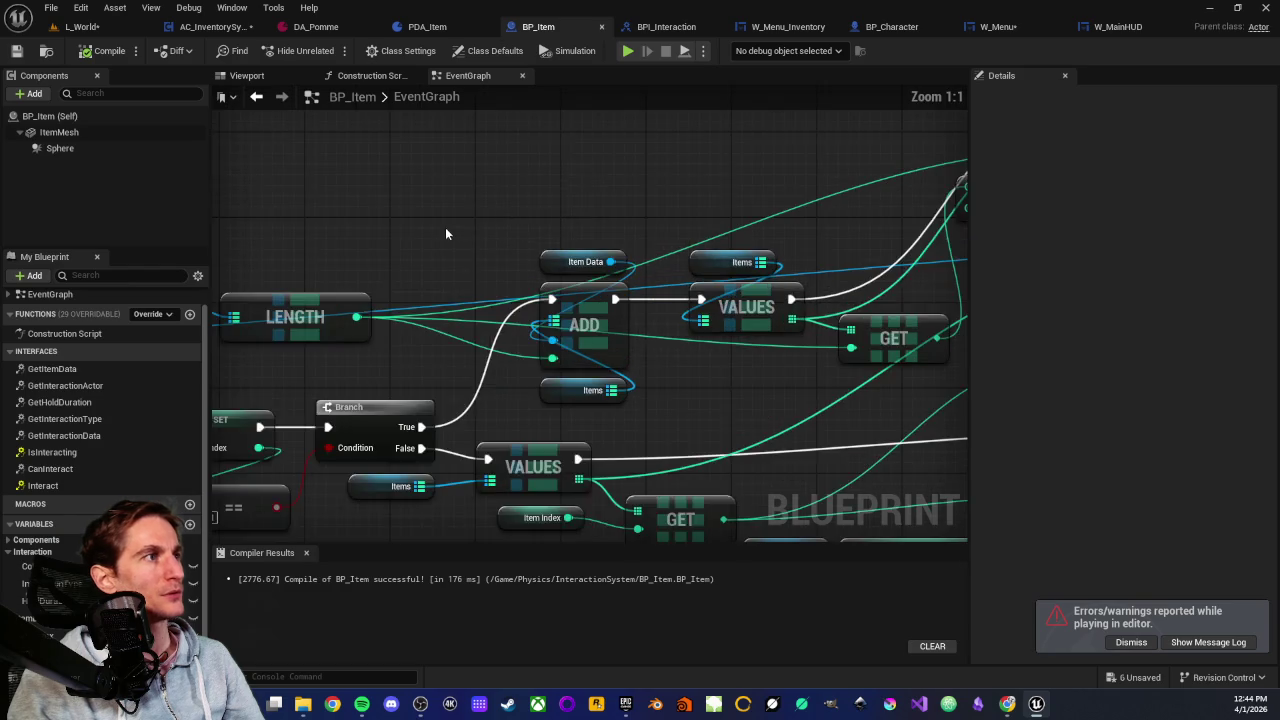
pyautogui.moveTo(645, 168); pyautogui.dragTo(680, 374)
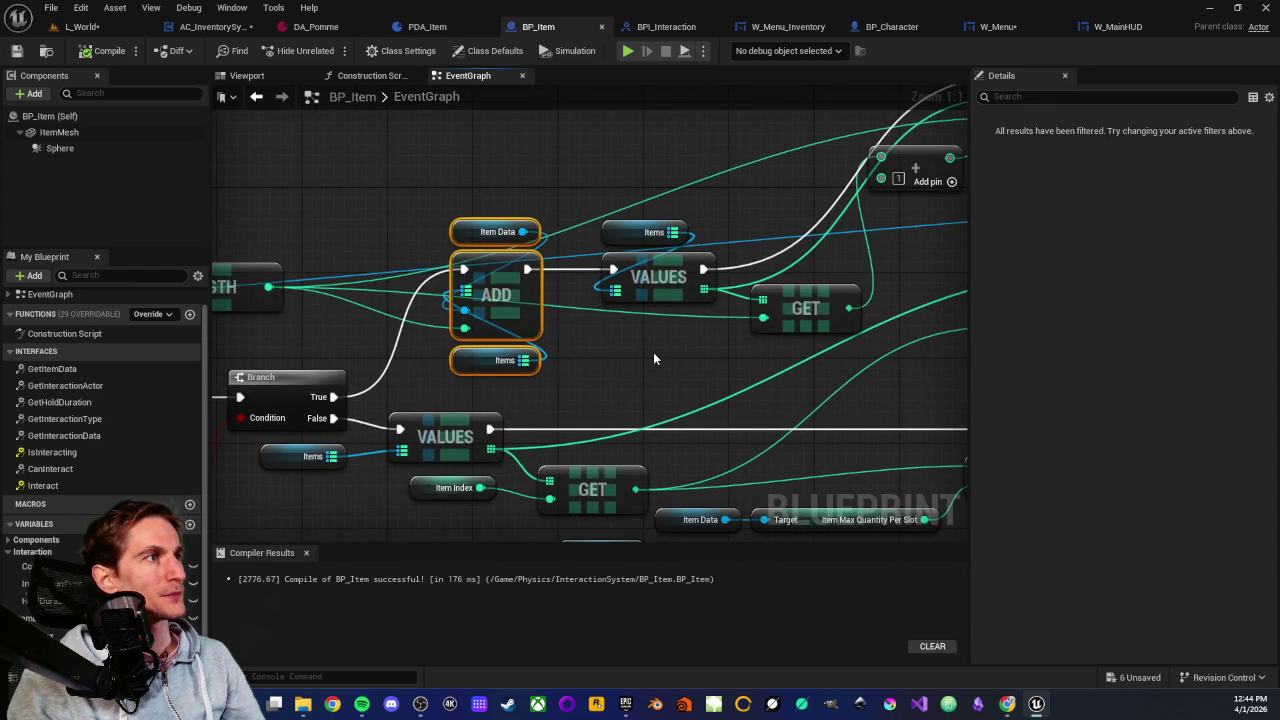
pyautogui.click(621, 346)
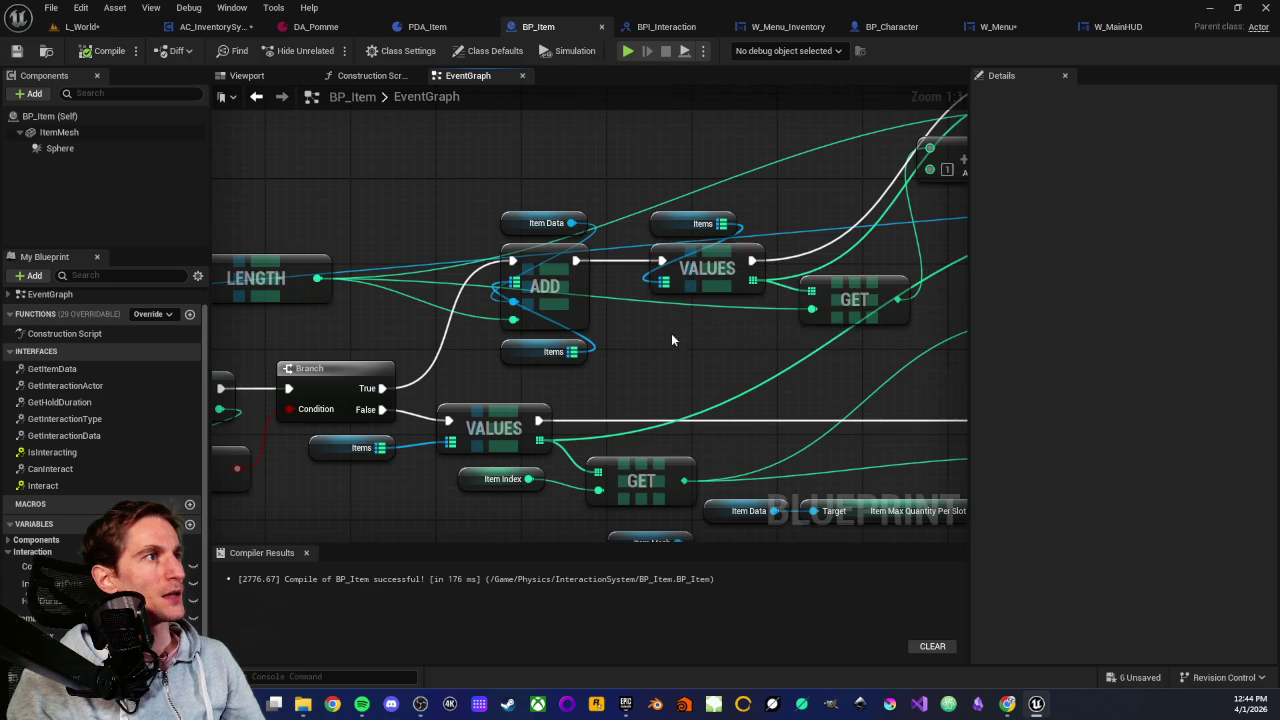
pyautogui.moveTo(671, 333); pyautogui.dragTo(562, 360)
pyautogui.moveTo(420, 197); pyautogui.dragTo(428, 390)
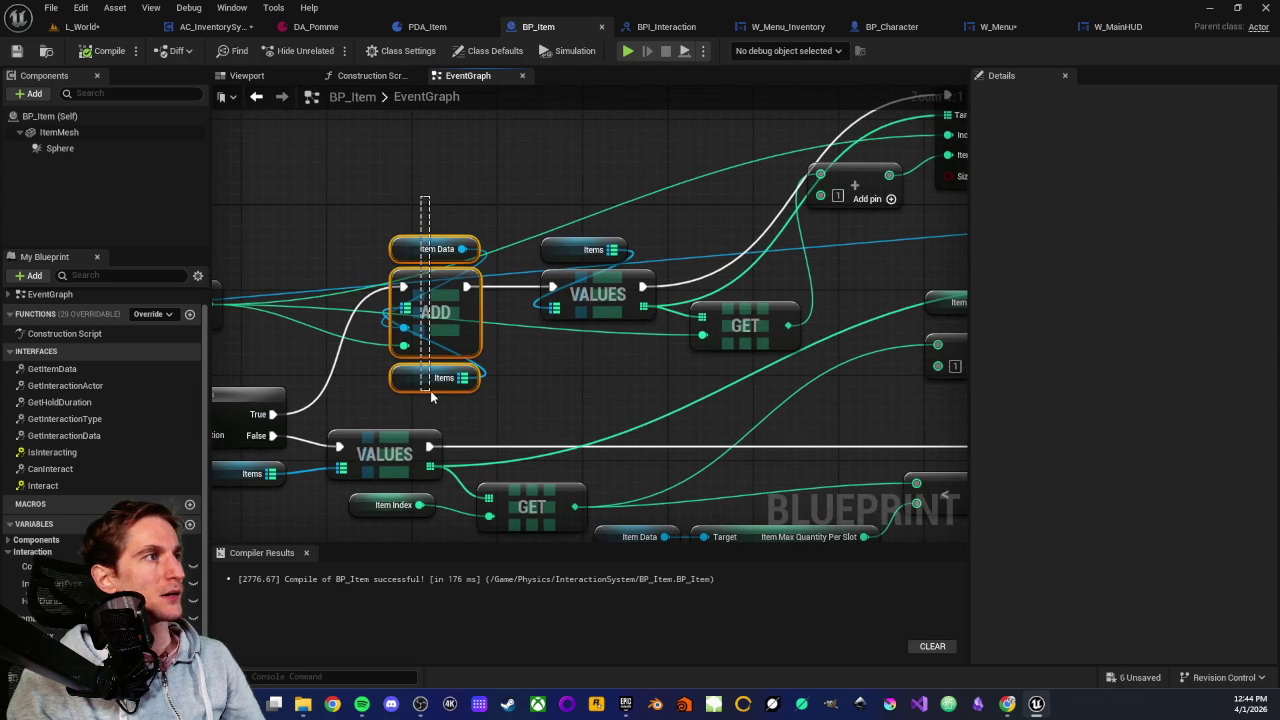
pyautogui.click(612, 370)
pyautogui.moveTo(250, 382); pyautogui.dragTo(482, 362)
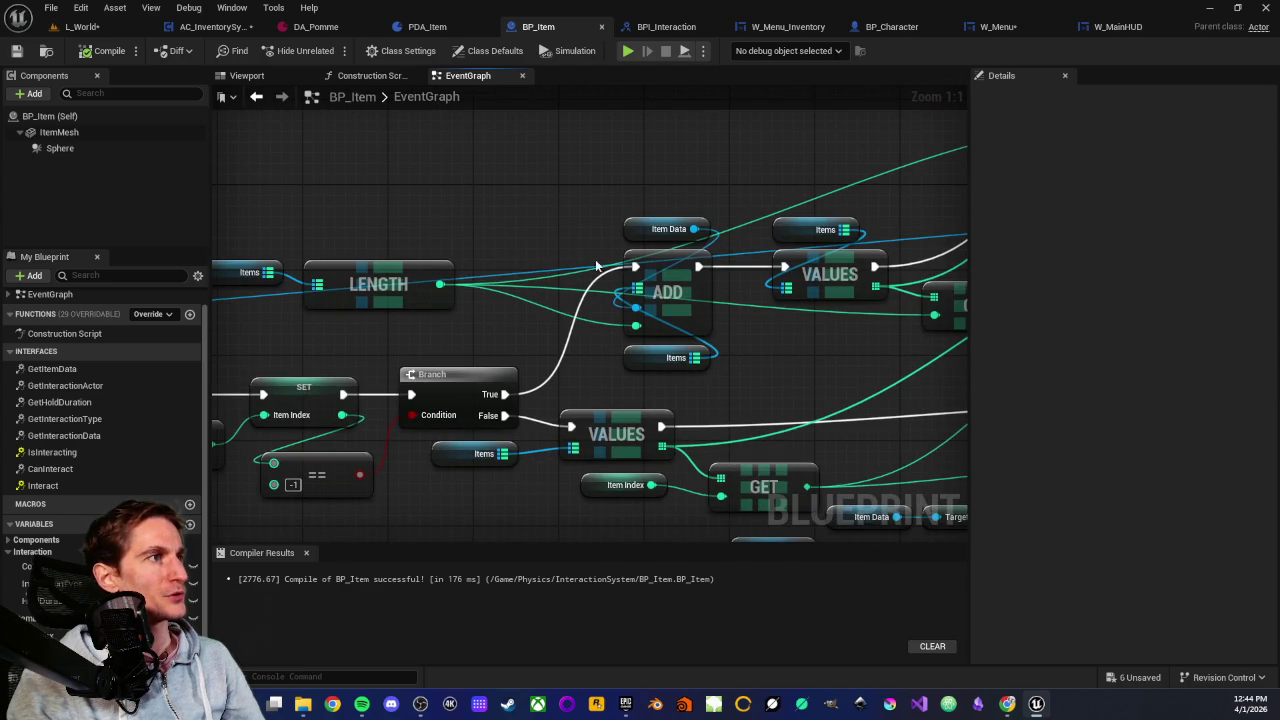
pyautogui.moveTo(630, 188); pyautogui.dragTo(654, 390)
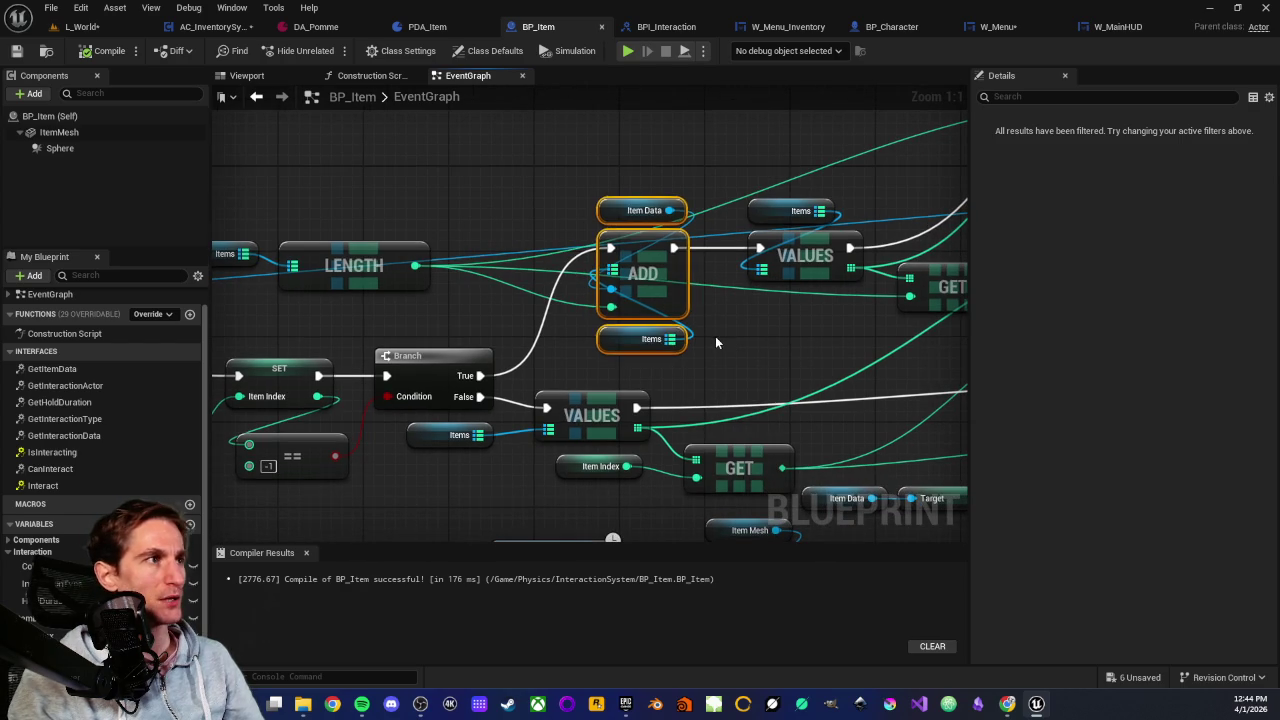
pyautogui.click(713, 333)
pyautogui.moveTo(628, 175)
pyautogui.mouseDown()
pyautogui.moveTo(614, 345)
pyautogui.moveTo(602, 200)
pyautogui.moveTo(633, 347)
pyautogui.moveTo(577, 338)
pyautogui.mouseUp()
pyautogui.click(577, 338)
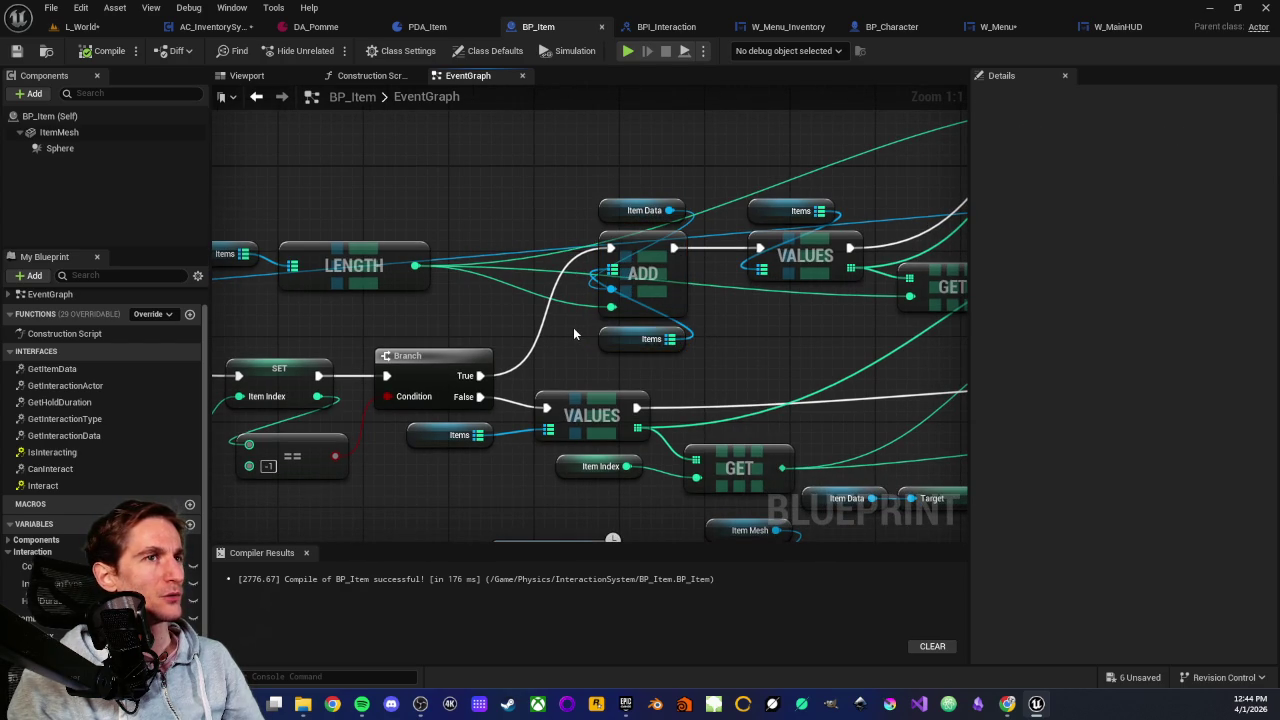
pyautogui.moveTo(589, 226)
pyautogui.mouseDown()
pyautogui.moveTo(623, 369)
pyautogui.moveTo(593, 353)
pyautogui.mouseUp()
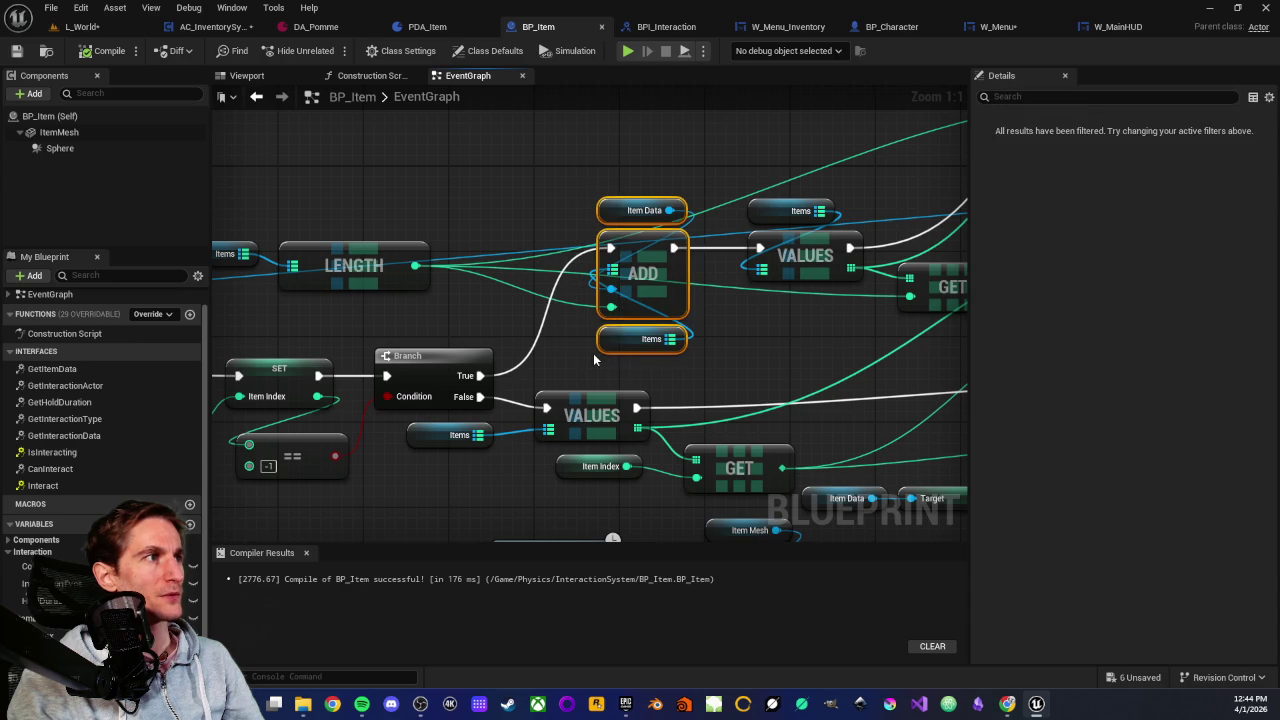
pyautogui.click(562, 334)
pyautogui.scroll(-1, 538, 229)
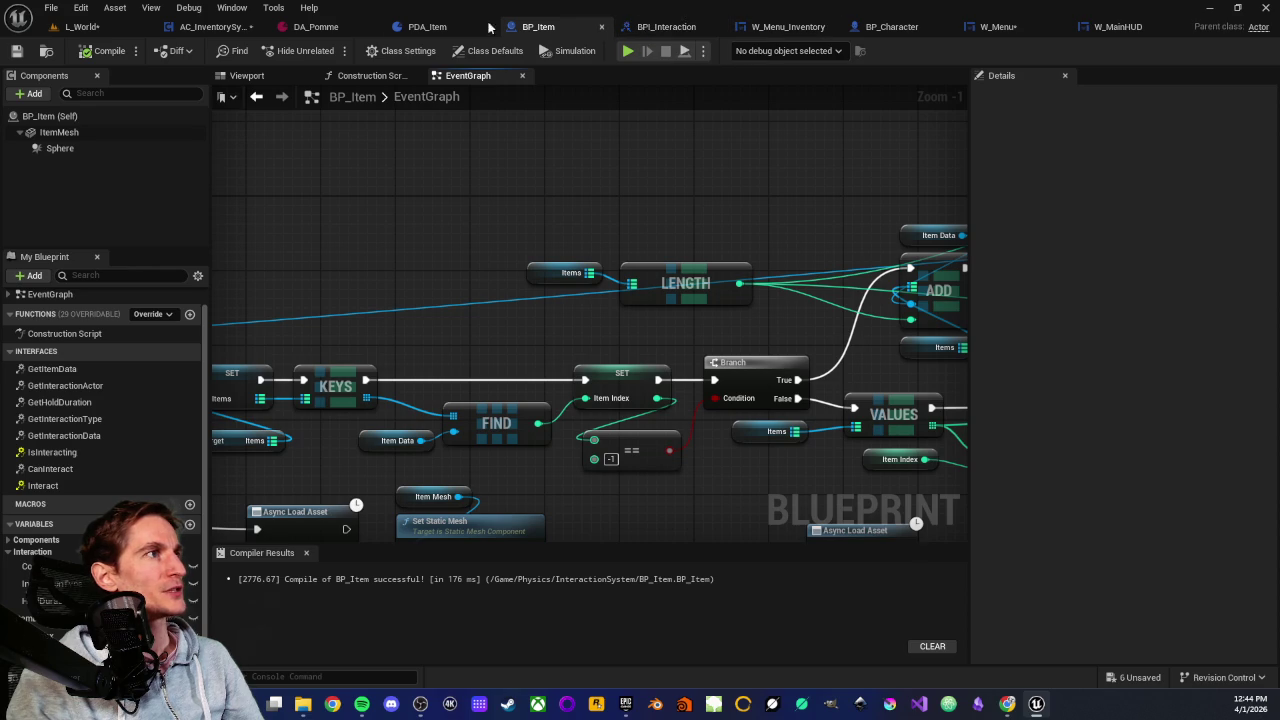
# In AC_InventorySystem, remove all default entries from the Items map, leaving 0 elements
pyautogui.click(212, 27)
pyautogui.click(56, 367)
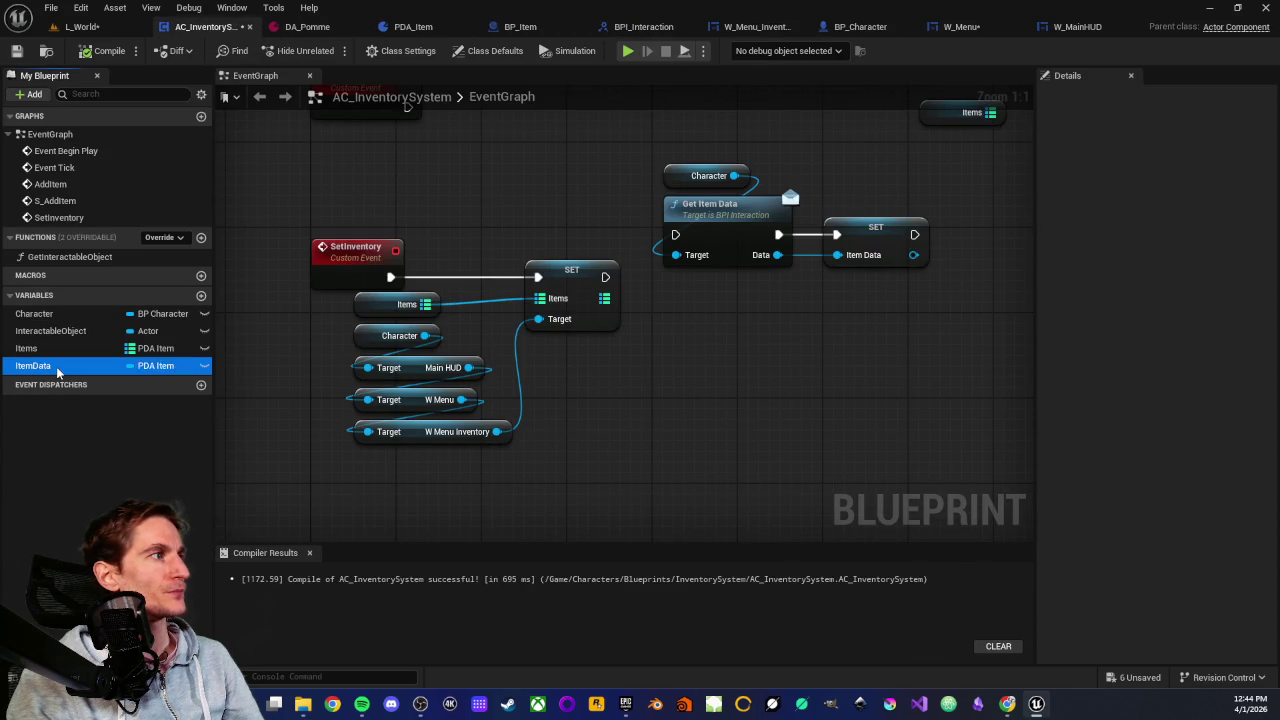
pyautogui.click(58, 349)
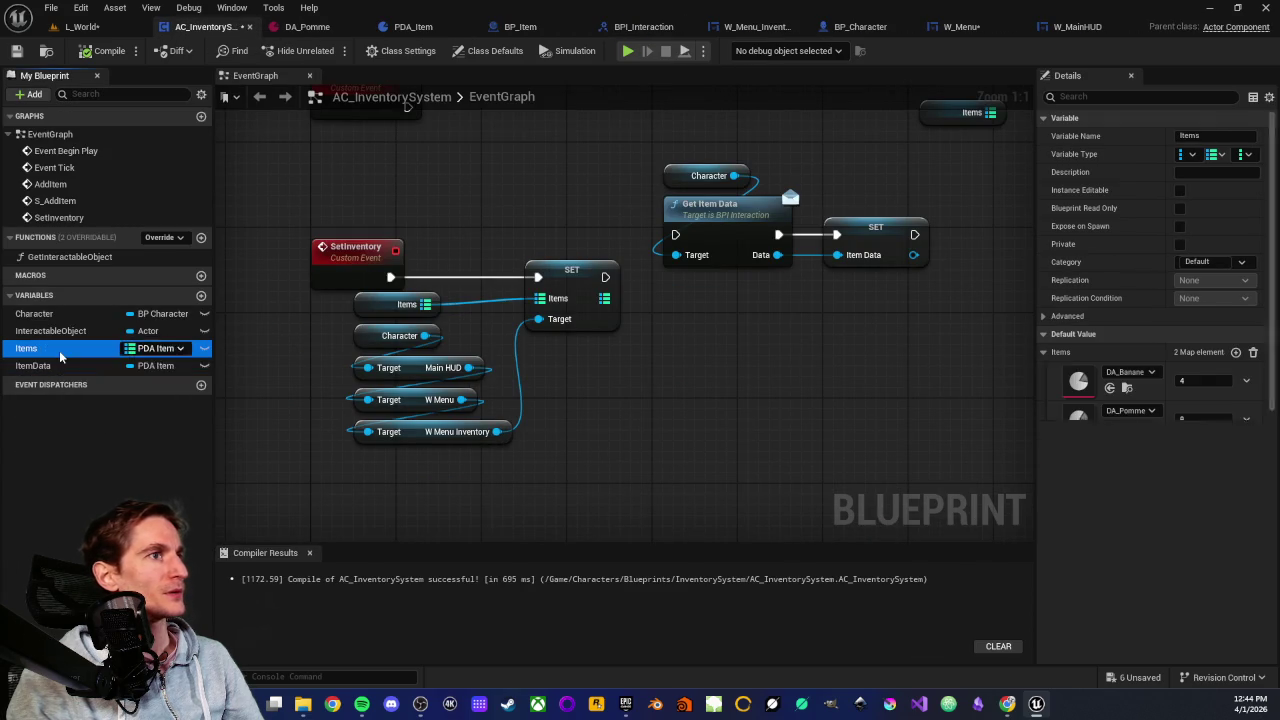
pyautogui.click(1253, 352)
# Compile and save AC_InventorySystem, then go back to BP_Item's event graph
pyautogui.click(100, 50)
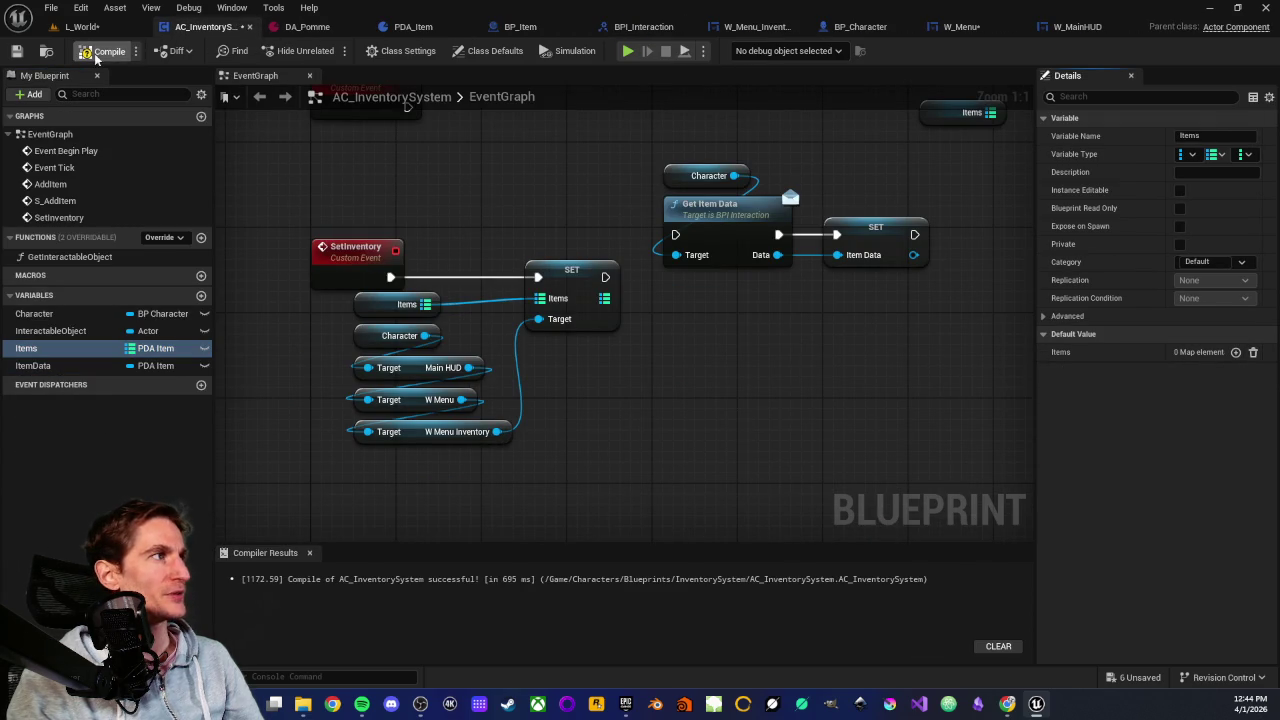
pyautogui.click(16, 50)
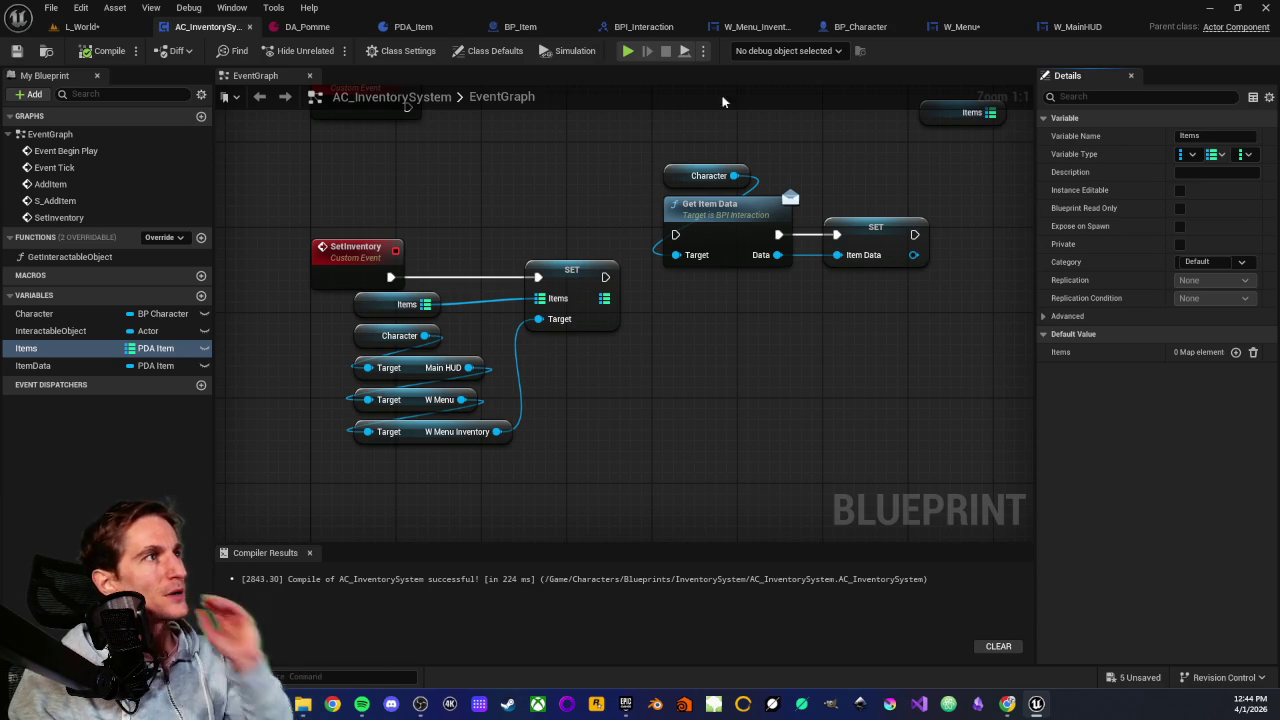
pyautogui.click(520, 26)
pyautogui.scroll(-3, 510, 230)
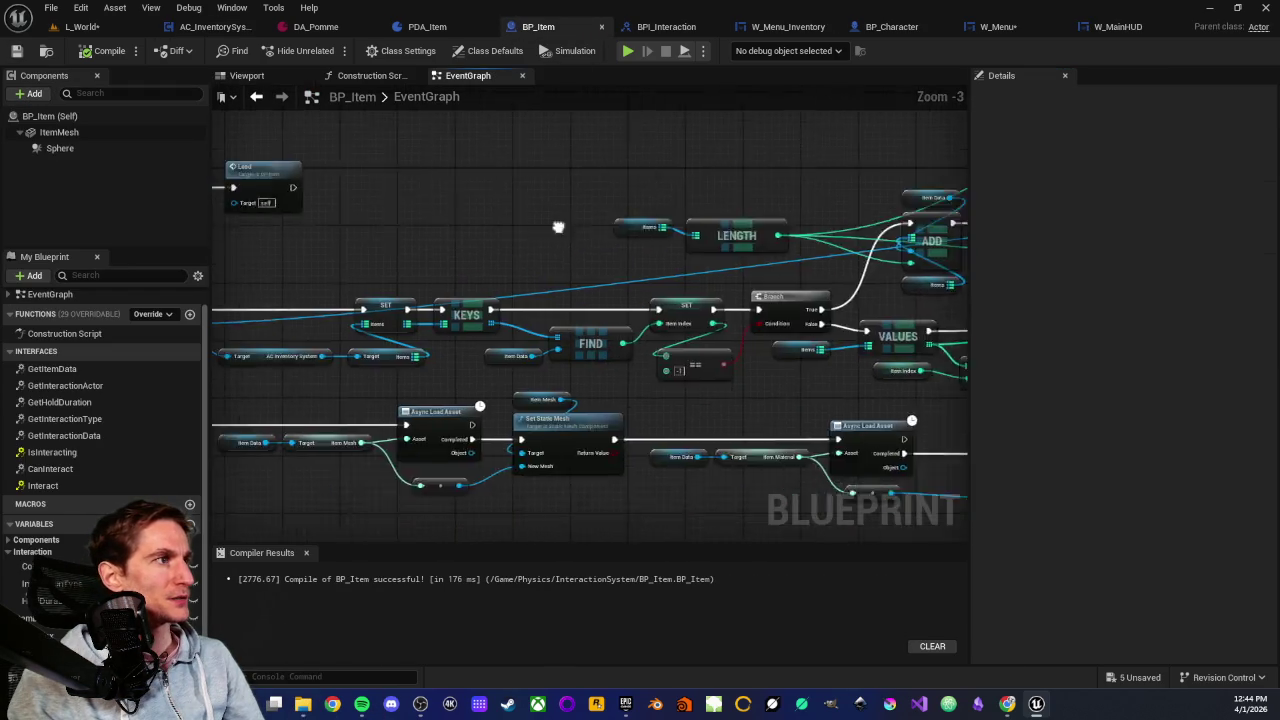
# Pan BP_Item's graph across the LENGTH, Branch, ADD and Set Array Elem nodes
pyautogui.scroll(2, 558, 227)
pyautogui.moveTo(752, 236)
pyautogui.mouseDown()
pyautogui.moveTo(654, 257)
pyautogui.moveTo(476, 251)
pyautogui.mouseUp()
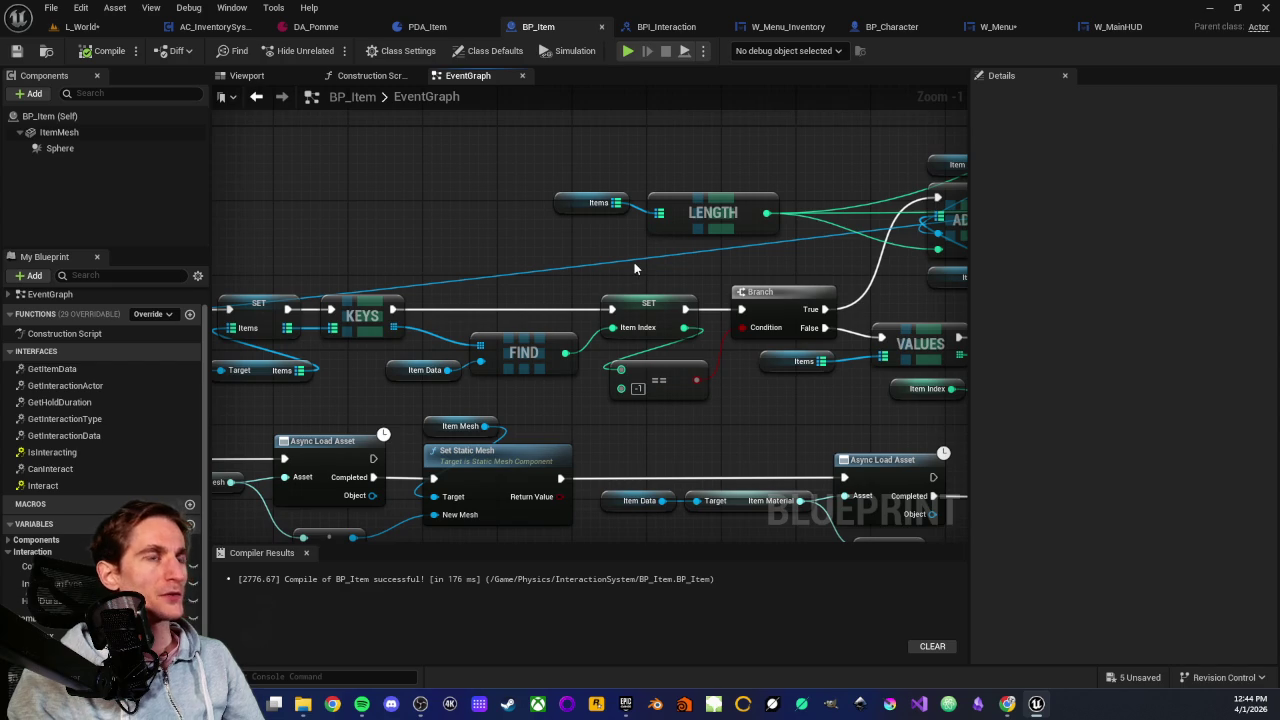
pyautogui.moveTo(634, 262)
pyautogui.mouseDown()
pyautogui.moveTo(391, 296)
pyautogui.moveTo(114, 290)
pyautogui.moveTo(564, 378)
pyautogui.mouseUp()
pyautogui.scroll(1, 564, 378)
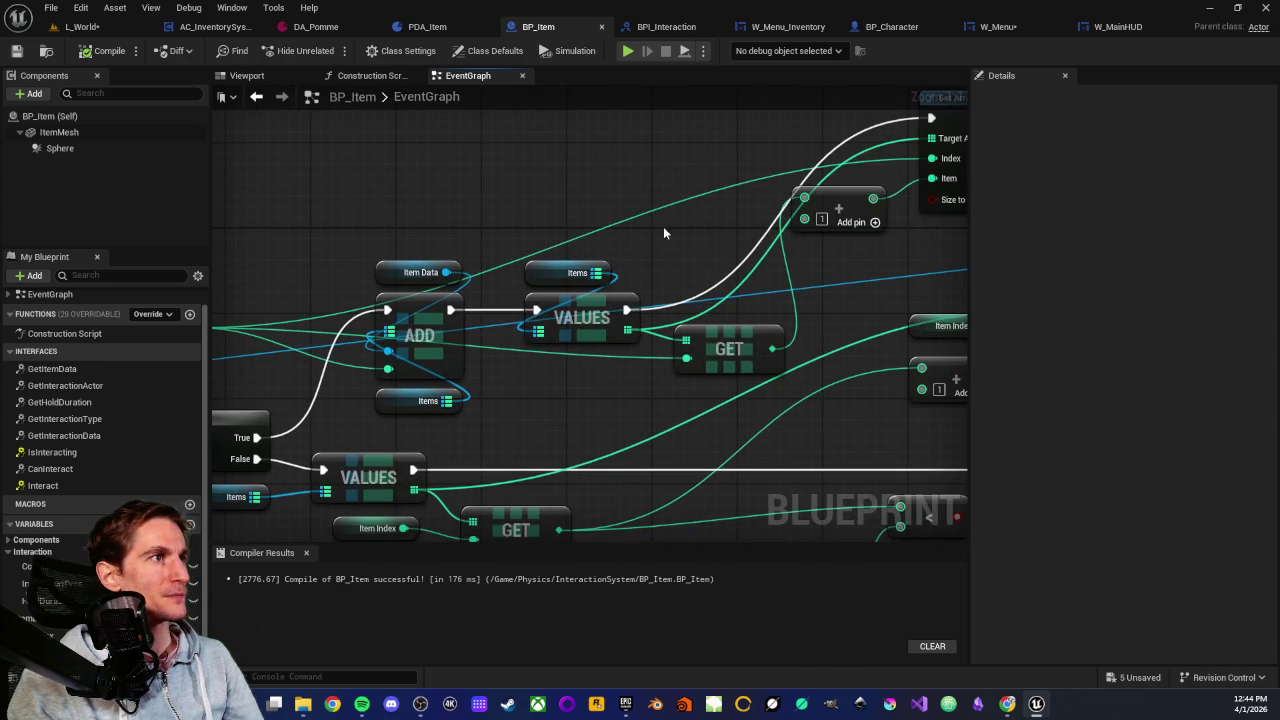
pyautogui.moveTo(663, 226)
pyautogui.mouseDown()
pyautogui.moveTo(500, 284)
pyautogui.moveTo(561, 234)
pyautogui.mouseUp()
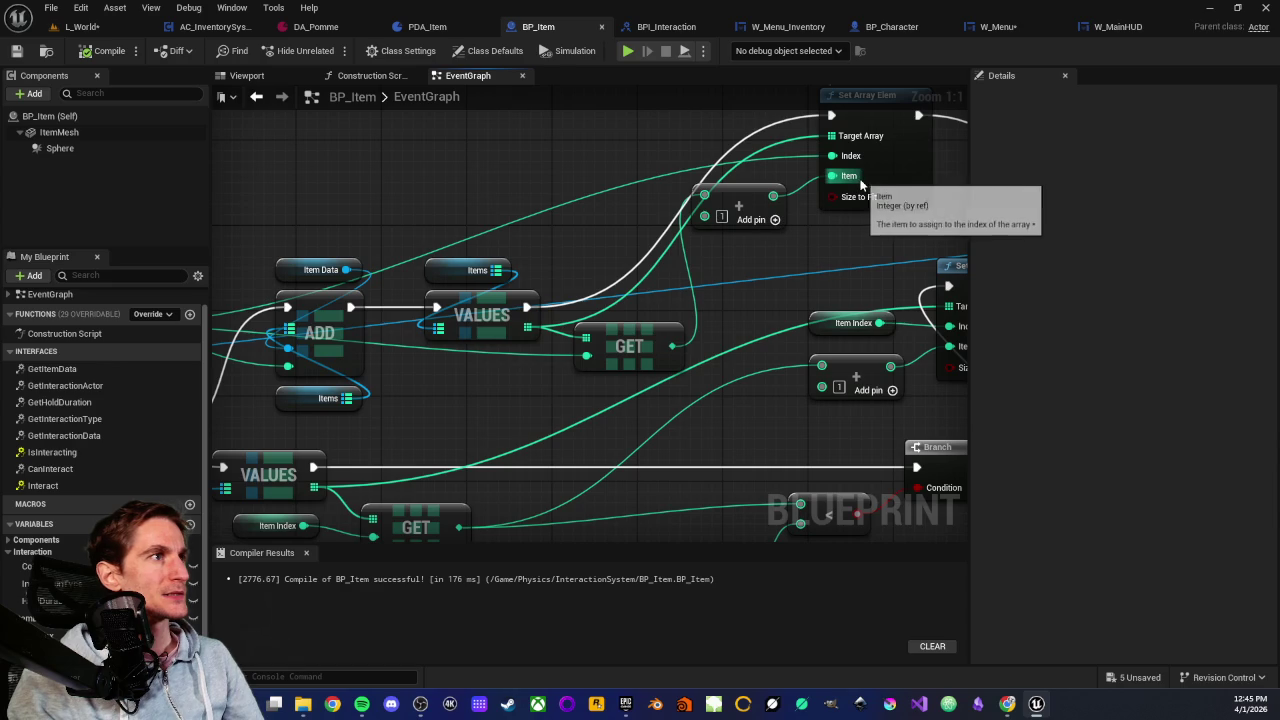
pyautogui.moveTo(466, 311); pyautogui.dragTo(634, 272)
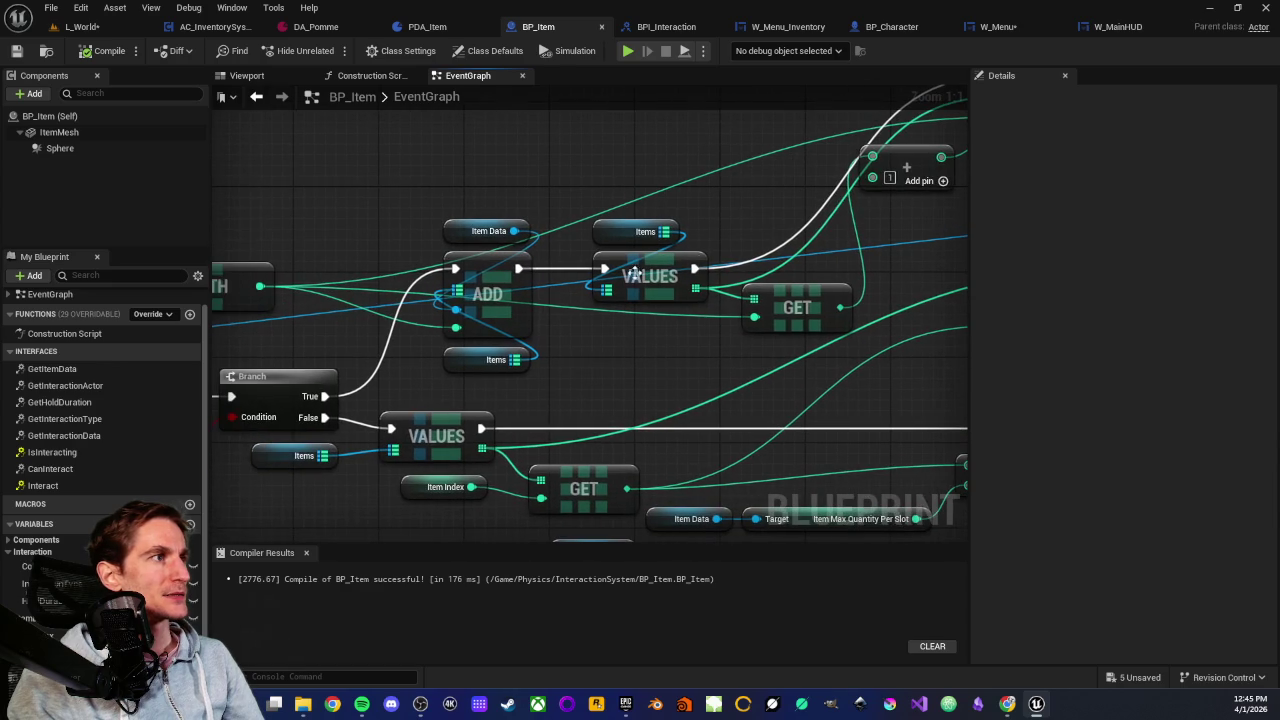
# Move the Items and Item Data nodes beside the ADD node, then open PDA_Item
pyautogui.moveTo(469, 168); pyautogui.dragTo(488, 362)
pyautogui.moveTo(409, 339)
pyautogui.mouseDown()
pyautogui.moveTo(494, 323)
pyautogui.moveTo(470, 196)
pyautogui.moveTo(410, 196)
pyautogui.mouseUp()
pyautogui.click(513, 360)
pyautogui.moveTo(507, 276); pyautogui.dragTo(462, 325)
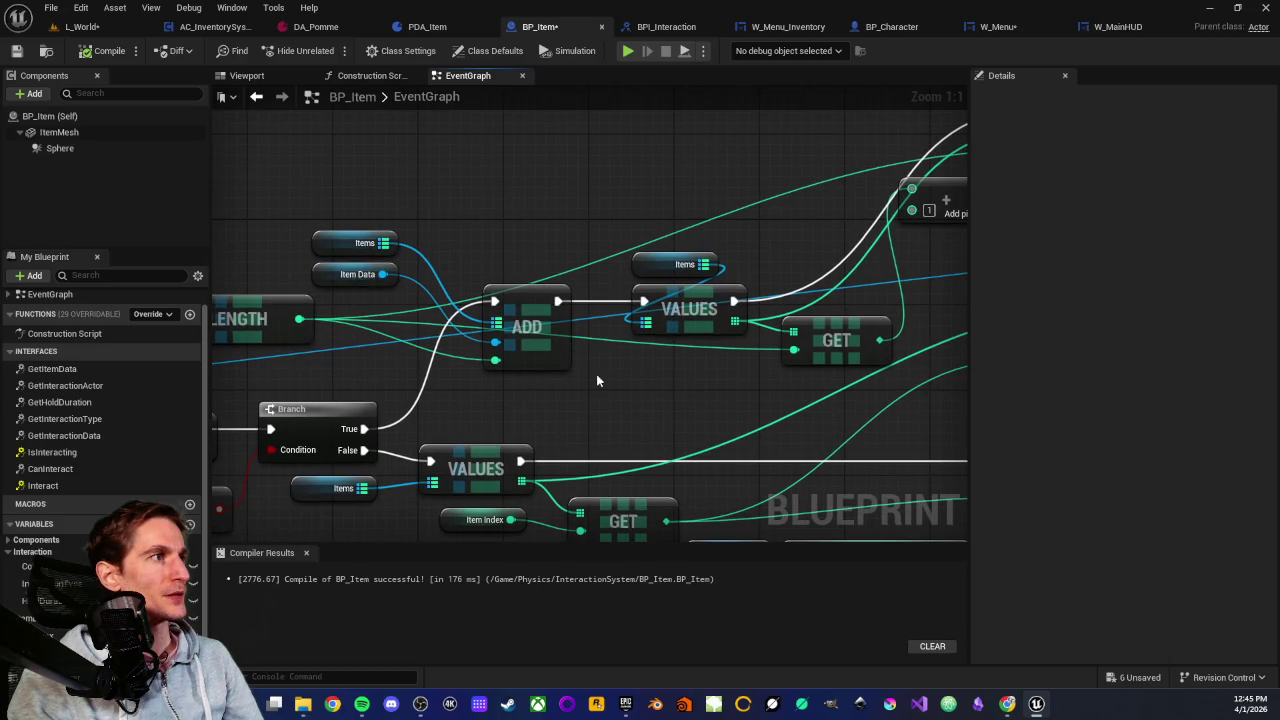
pyautogui.moveTo(597, 380); pyautogui.dragTo(469, 305)
pyautogui.moveTo(585, 290)
pyautogui.mouseDown()
pyautogui.moveTo(606, 419)
pyautogui.moveTo(608, 402)
pyautogui.mouseUp()
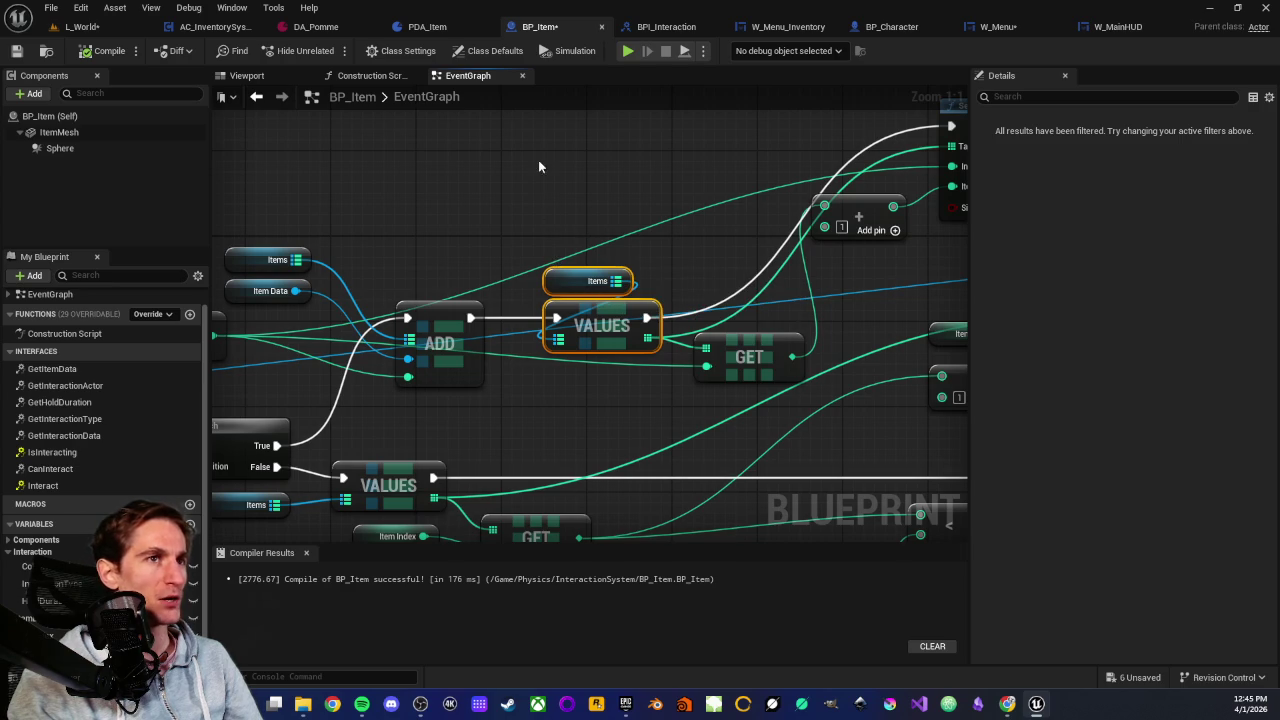
pyautogui.click(544, 225)
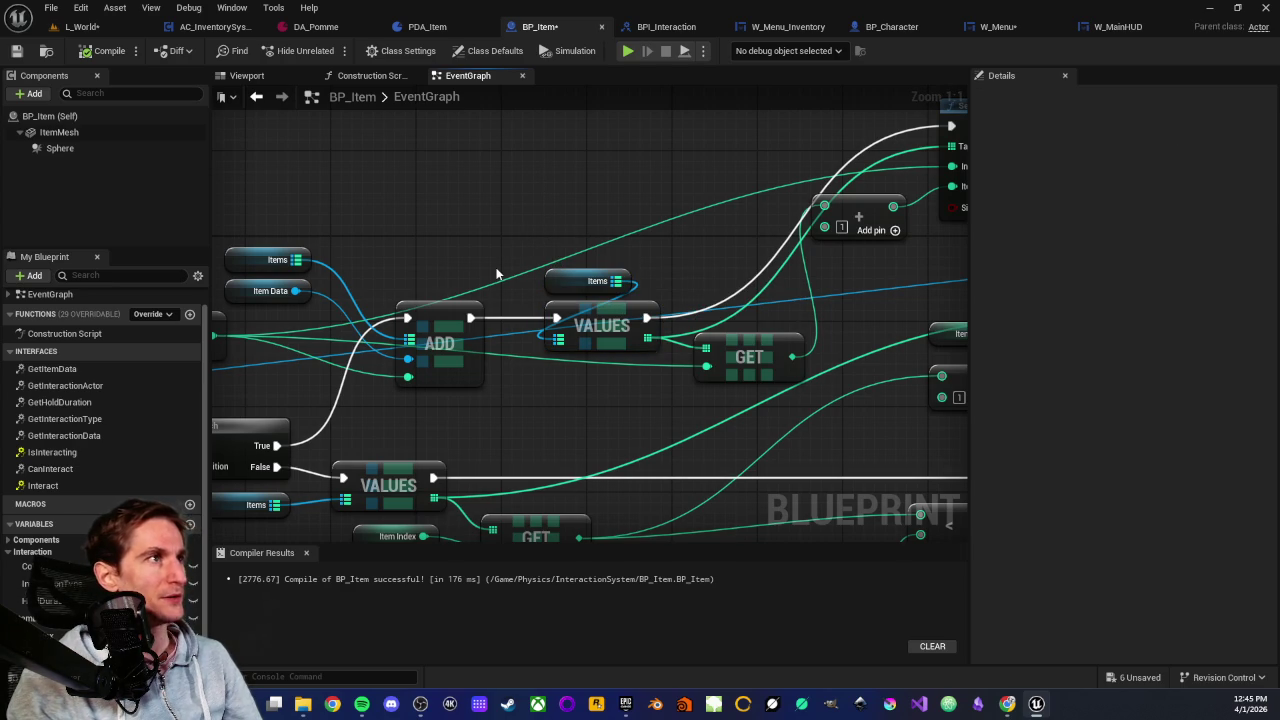
pyautogui.click(423, 30)
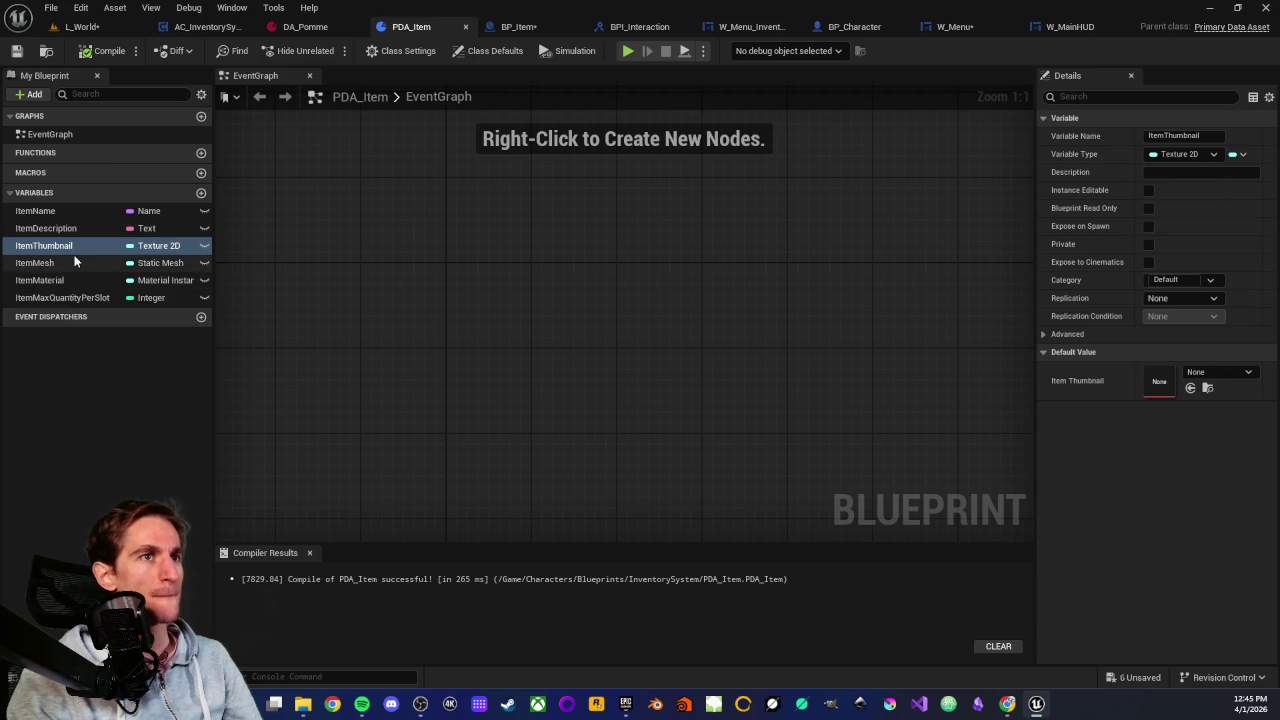
# Check DA_Pomme's item values, then return to BP_Item's EventGraph
pyautogui.click(308, 28)
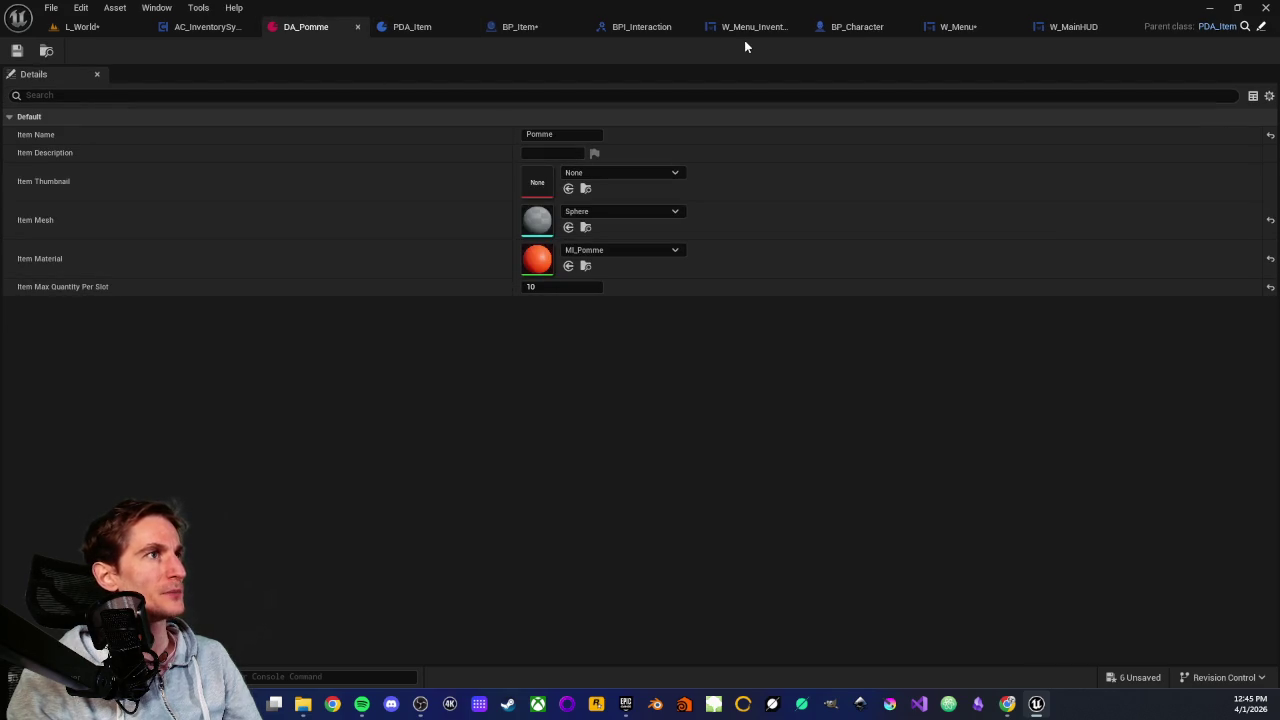
pyautogui.click(525, 28)
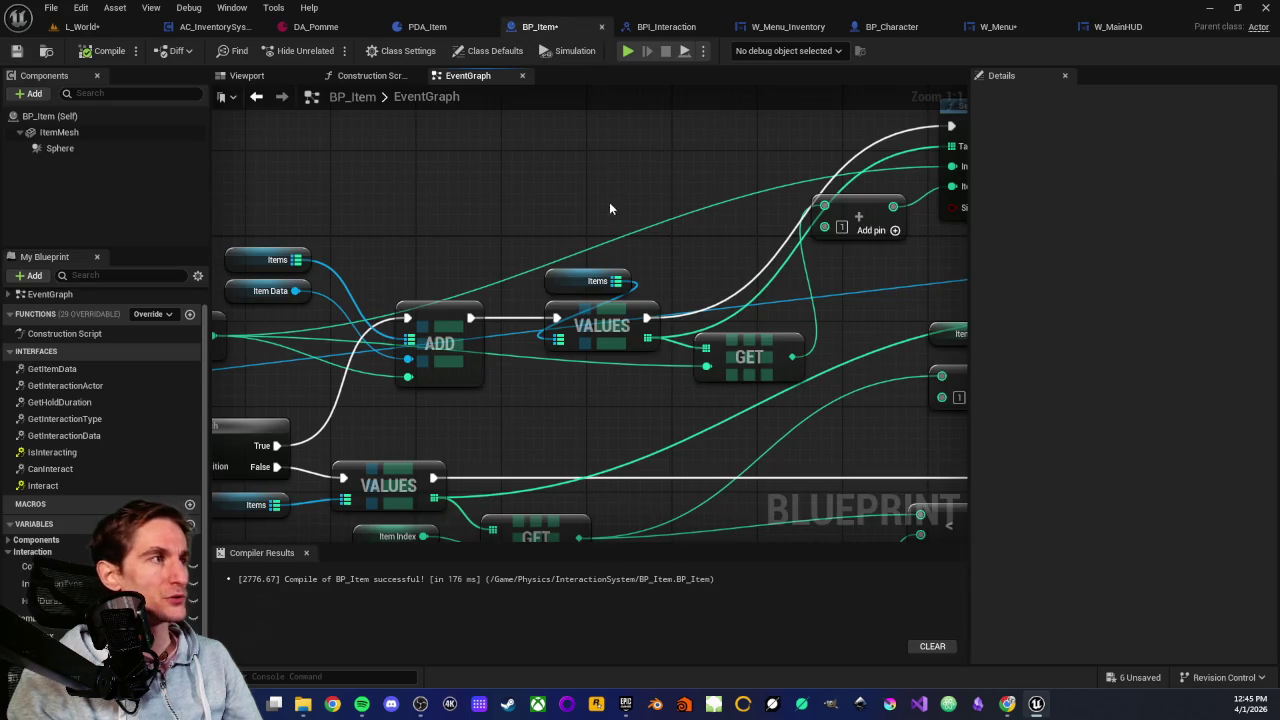
pyautogui.moveTo(608, 206)
pyautogui.mouseDown()
pyautogui.moveTo(497, 206)
pyautogui.moveTo(566, 236)
pyautogui.moveTo(594, 214)
pyautogui.moveTo(470, 226)
pyautogui.mouseUp()
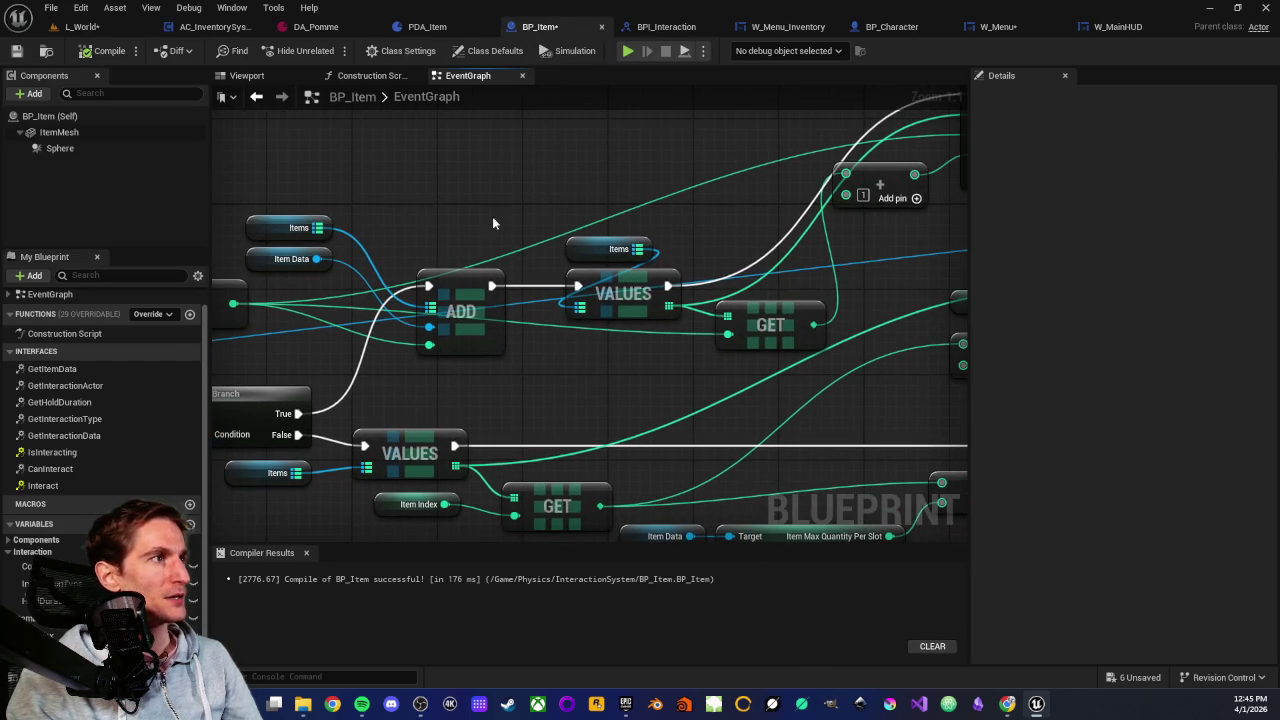
pyautogui.moveTo(569, 184); pyautogui.dragTo(648, 380)
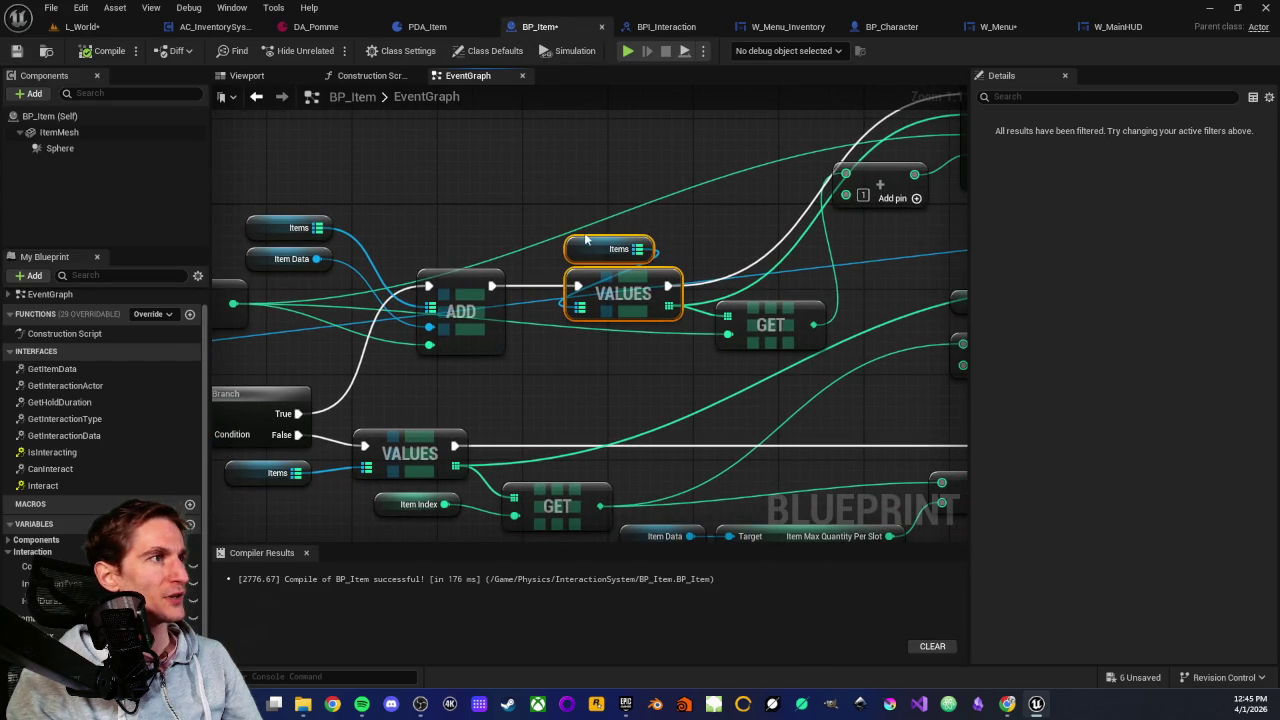
pyautogui.moveTo(606, 317)
pyautogui.mouseDown()
pyautogui.moveTo(480, 389)
pyautogui.moveTo(679, 354)
pyautogui.mouseUp()
pyautogui.click(628, 384)
pyautogui.click(607, 377)
pyautogui.moveTo(607, 377)
pyautogui.mouseDown()
pyautogui.moveTo(660, 365)
pyautogui.moveTo(532, 382)
pyautogui.mouseUp()
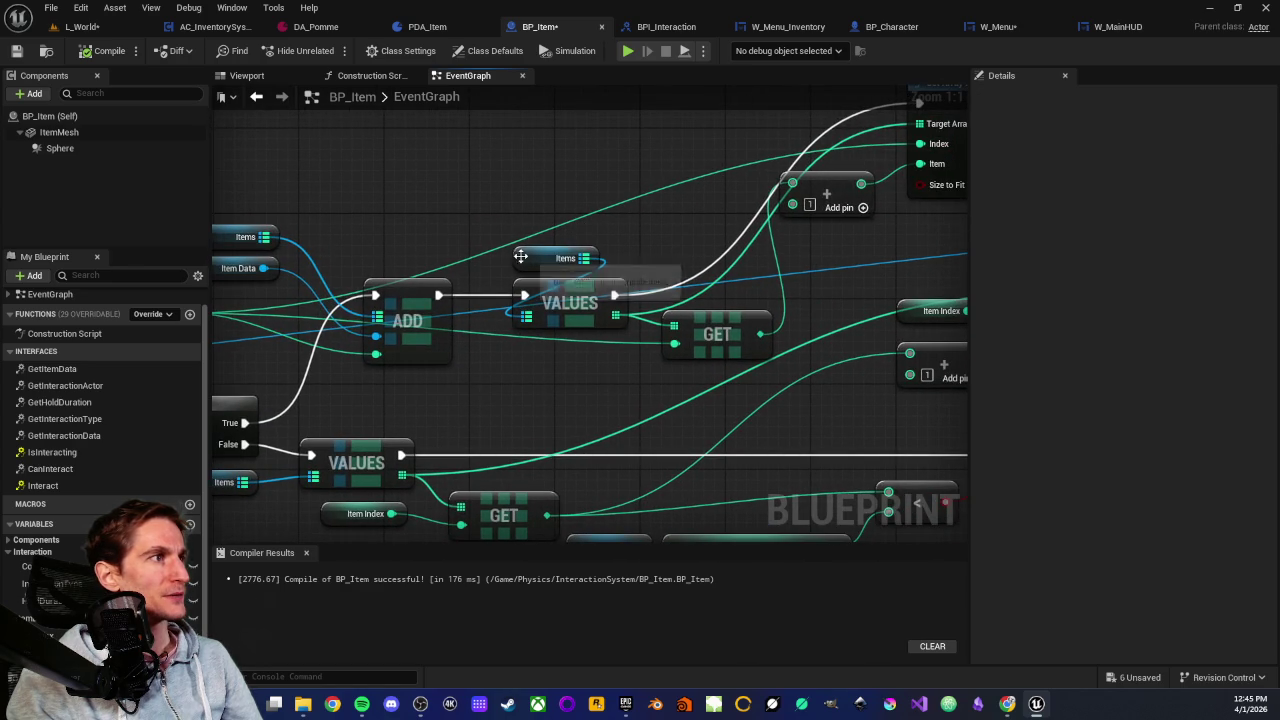
pyautogui.click(522, 257)
pyautogui.click(576, 298)
pyautogui.moveTo(565, 380)
pyautogui.mouseDown()
pyautogui.moveTo(511, 380)
pyautogui.moveTo(606, 369)
pyautogui.mouseUp()
pyautogui.click(650, 330)
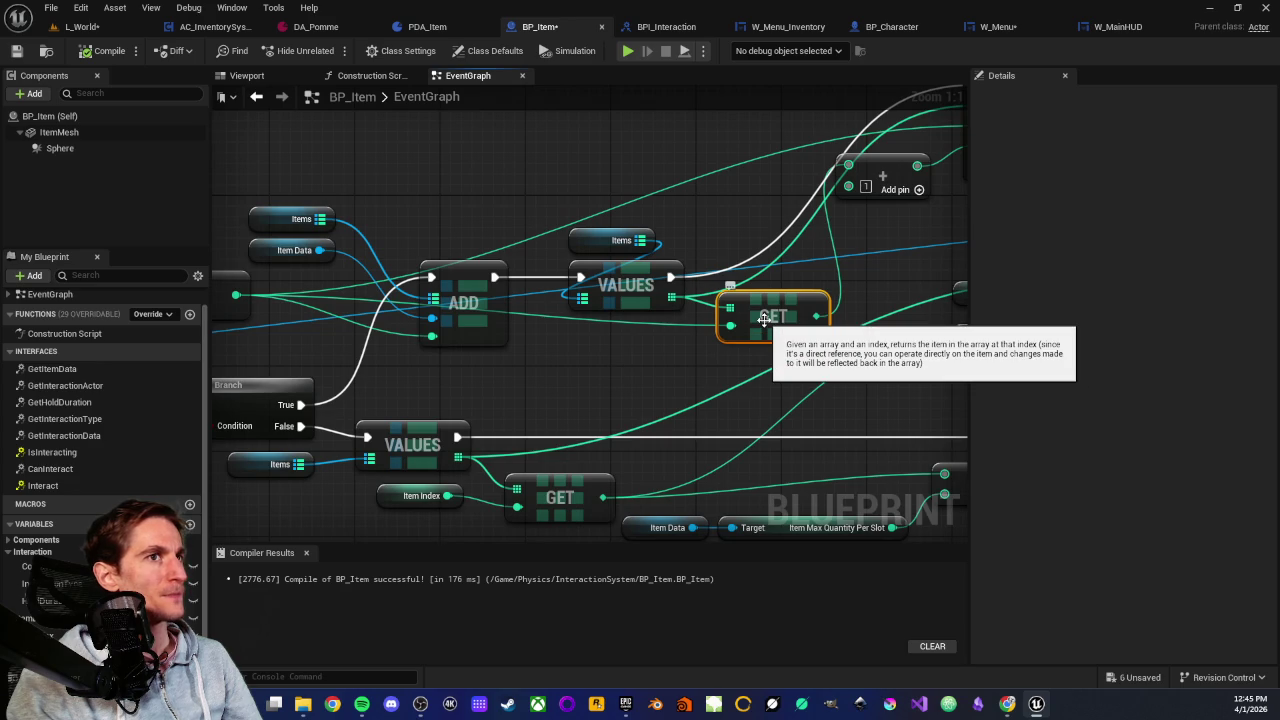
pyautogui.click(664, 358)
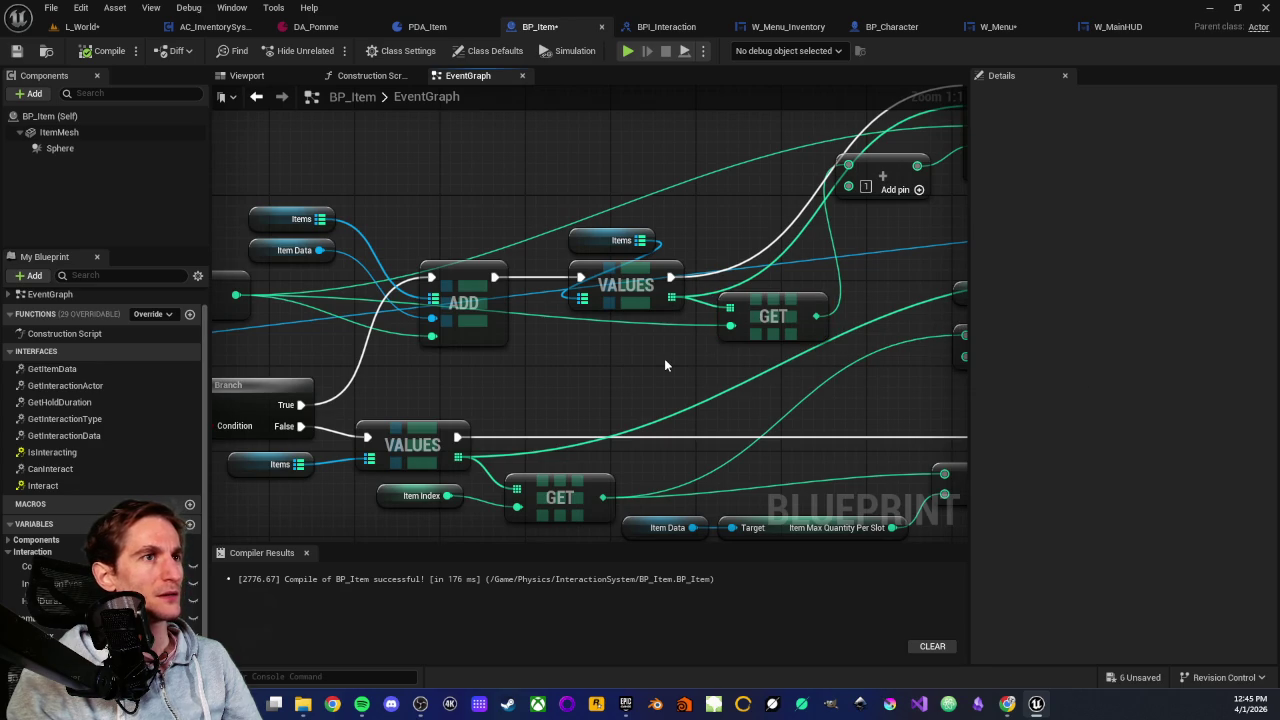
pyautogui.moveTo(663, 358); pyautogui.dragTo(614, 362)
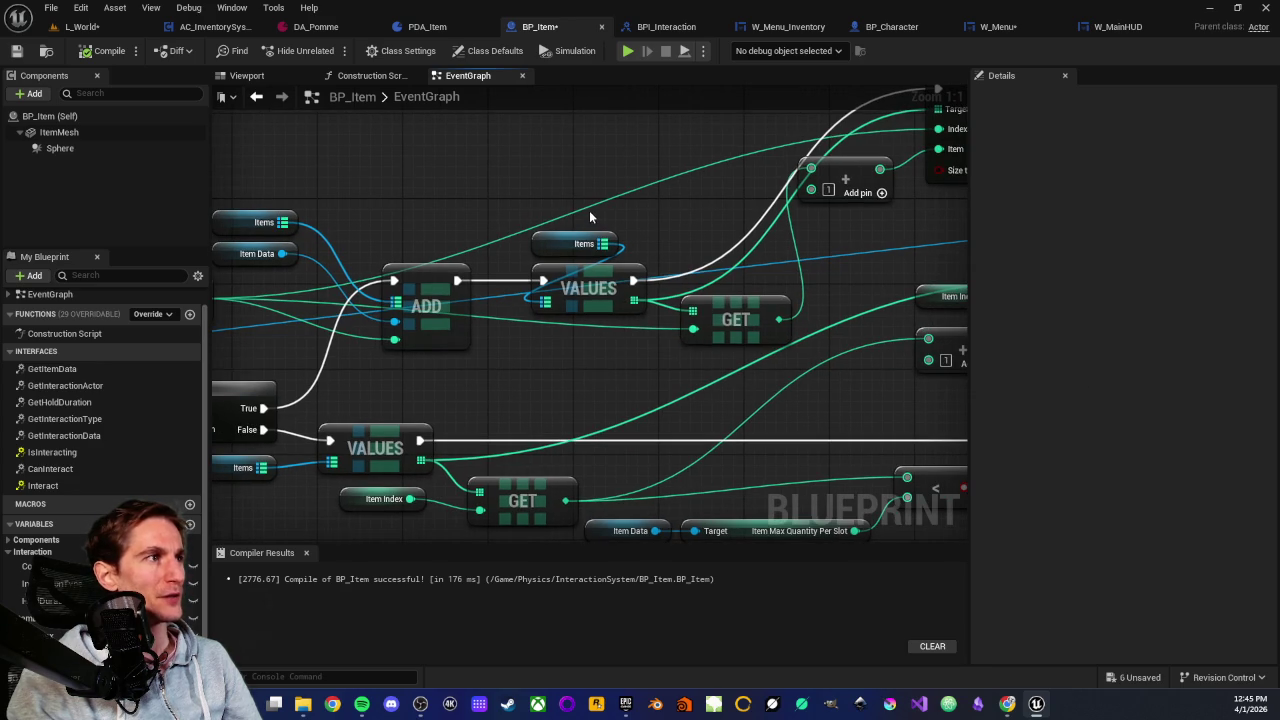
pyautogui.moveTo(590, 213)
pyautogui.mouseDown()
pyautogui.moveTo(716, 357)
pyautogui.moveTo(574, 366)
pyautogui.moveTo(610, 358)
pyautogui.mouseUp()
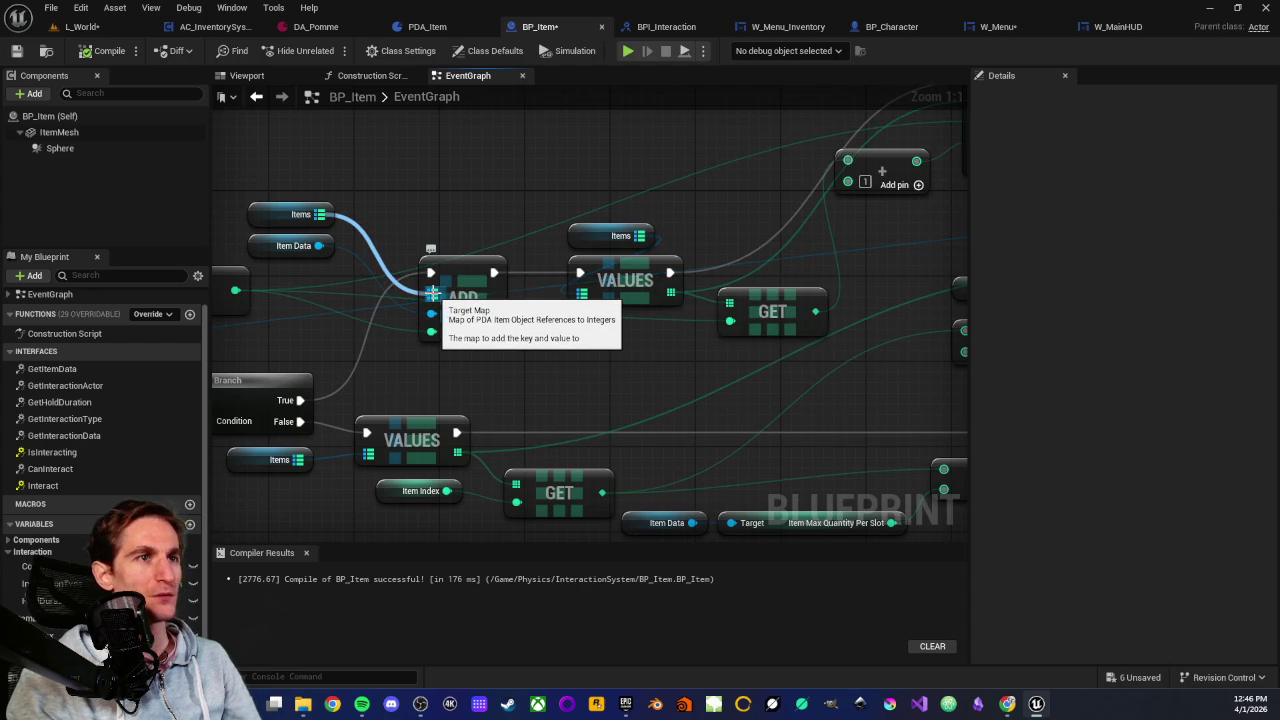
pyautogui.moveTo(634, 365); pyautogui.dragTo(546, 372)
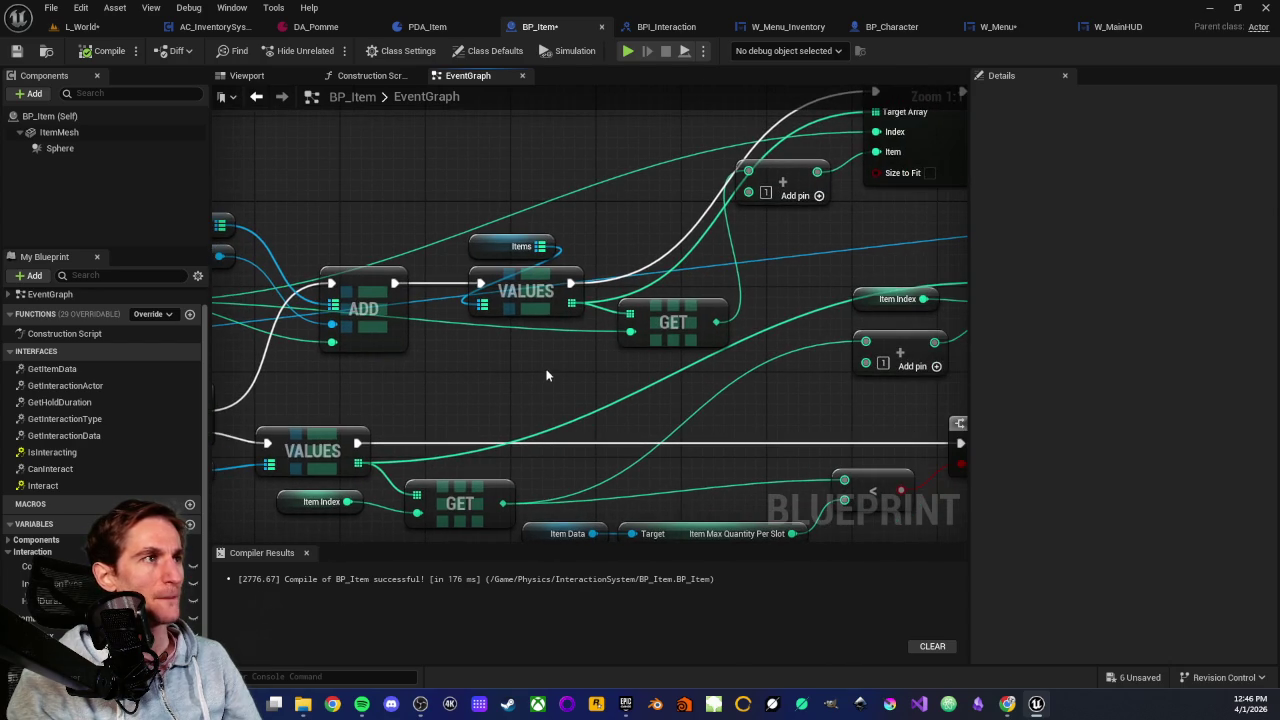
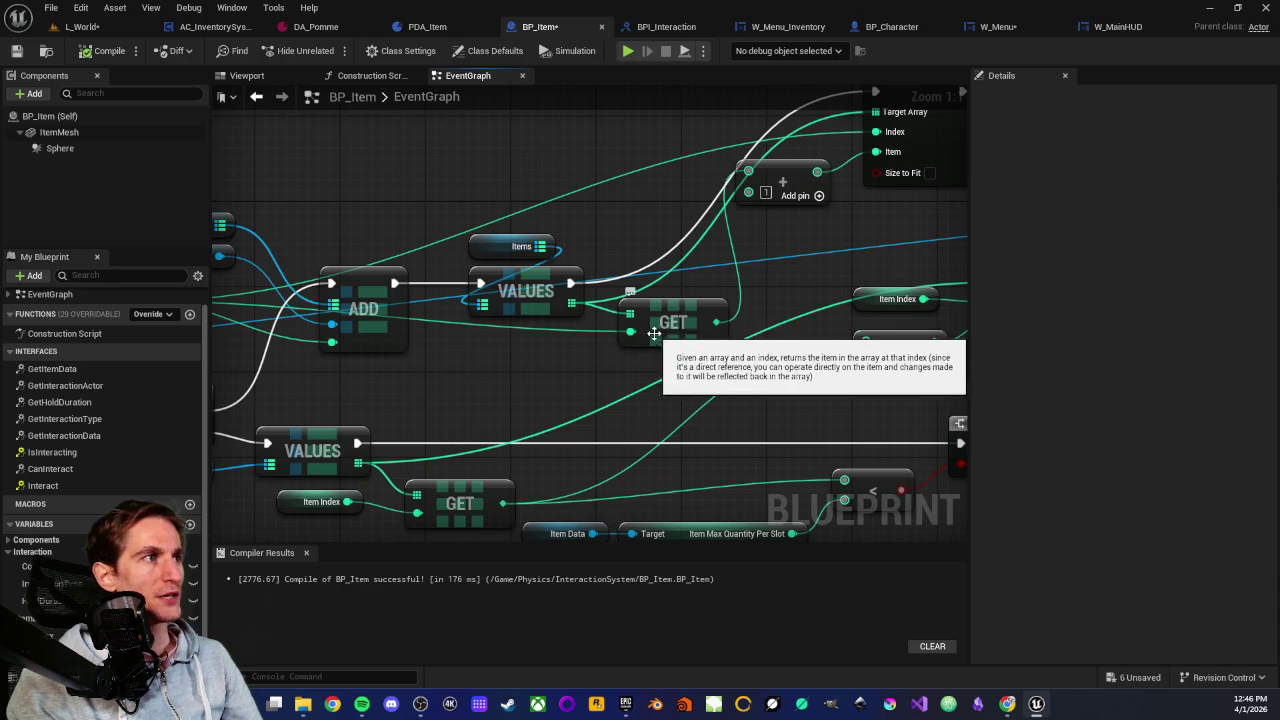
# Enable Size to Fit on the upper Set Array Elem node and compile BP_Item
pyautogui.moveTo(729, 160); pyautogui.dragTo(589, 264)
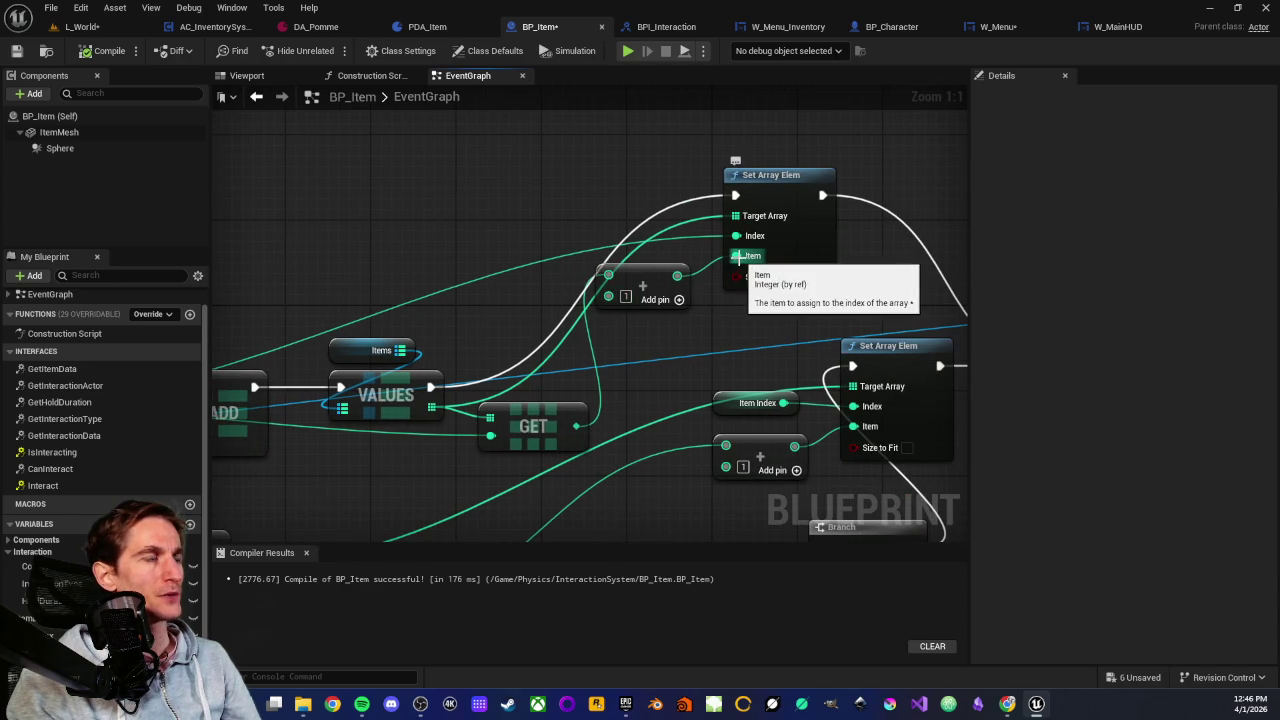
pyautogui.moveTo(546, 226); pyautogui.dragTo(675, 212)
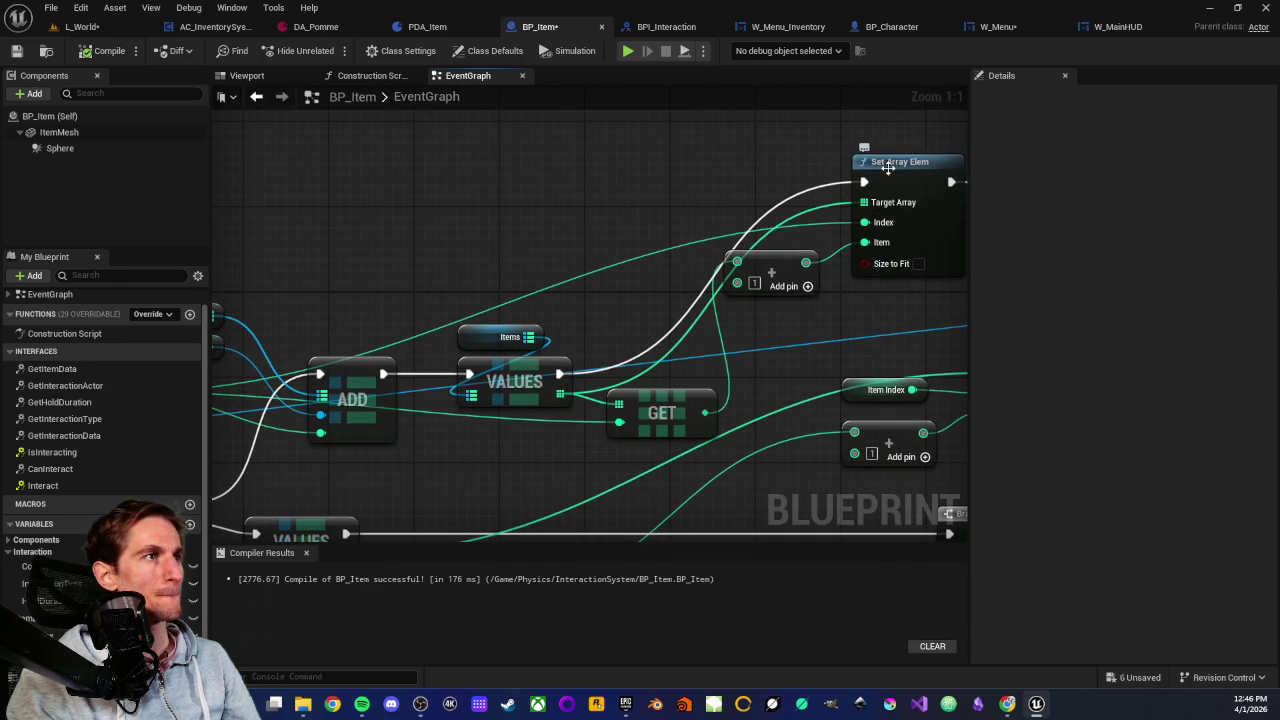
pyautogui.moveTo(870, 293); pyautogui.dragTo(643, 335)
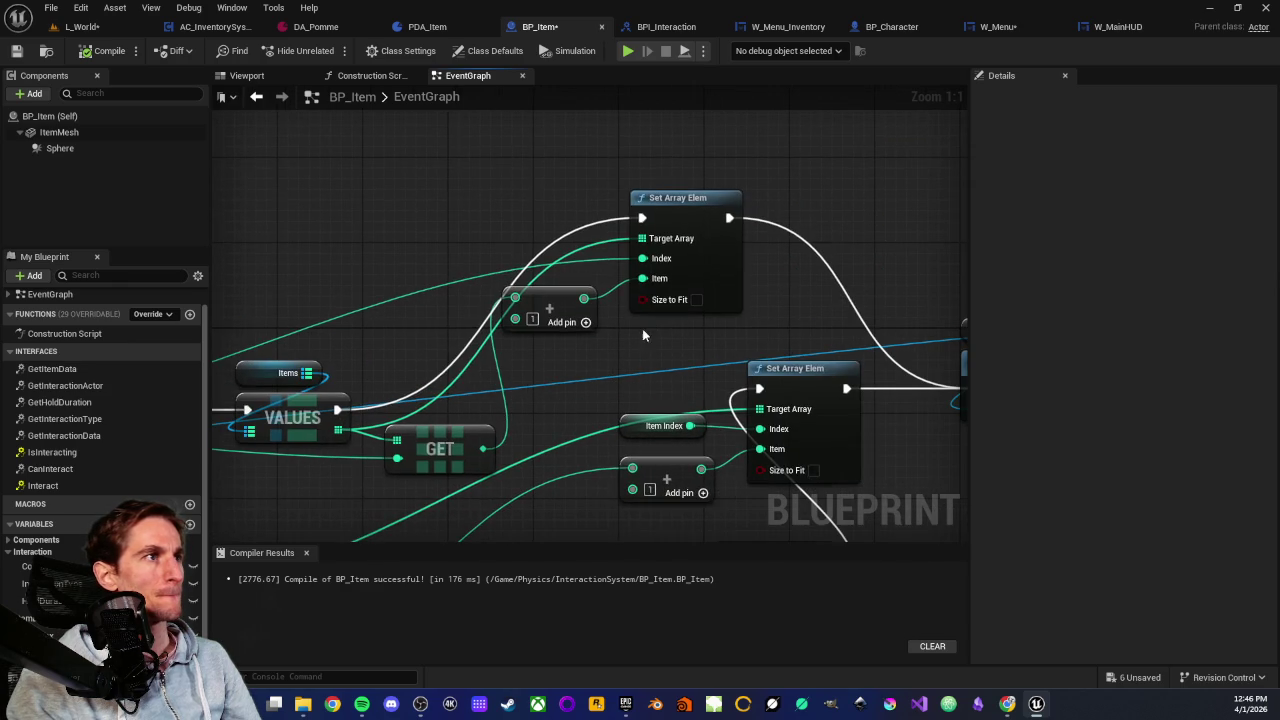
pyautogui.click(696, 300)
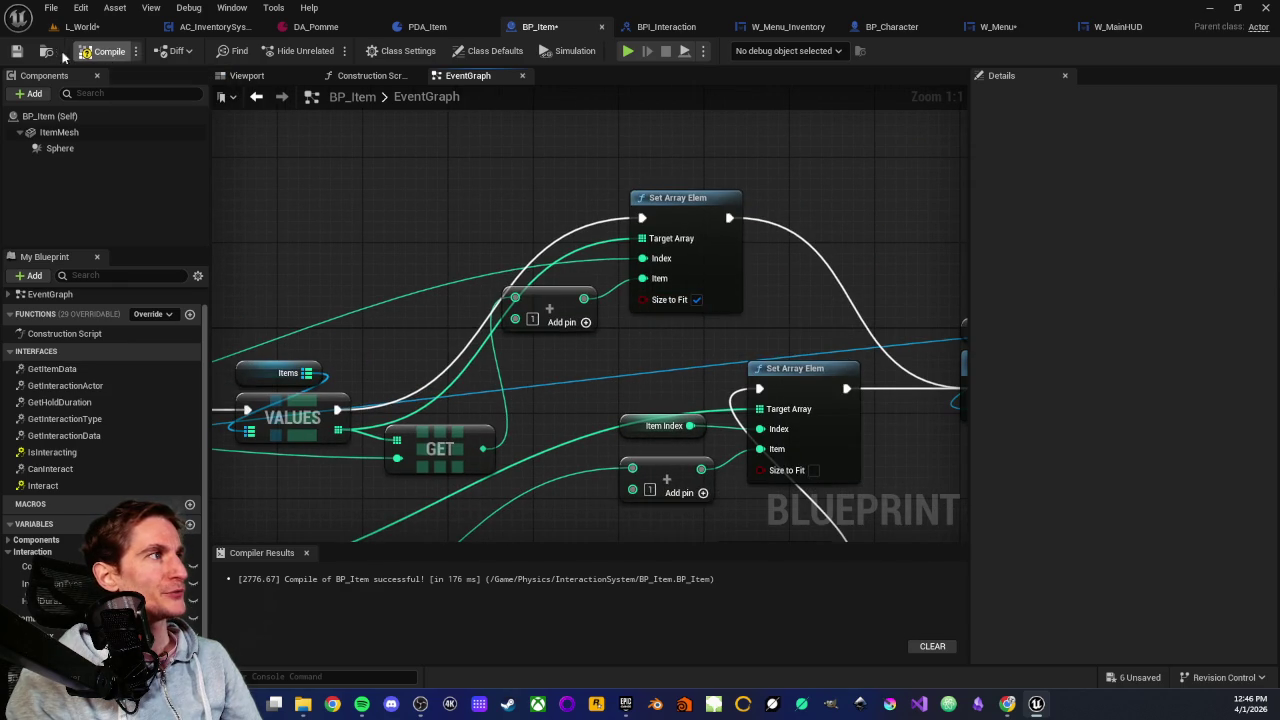
pyautogui.click(95, 51)
# Search for an 'add' action from the Items map, cancel it, and switch to L_World
pyautogui.moveTo(308, 430); pyautogui.dragTo(390, 374)
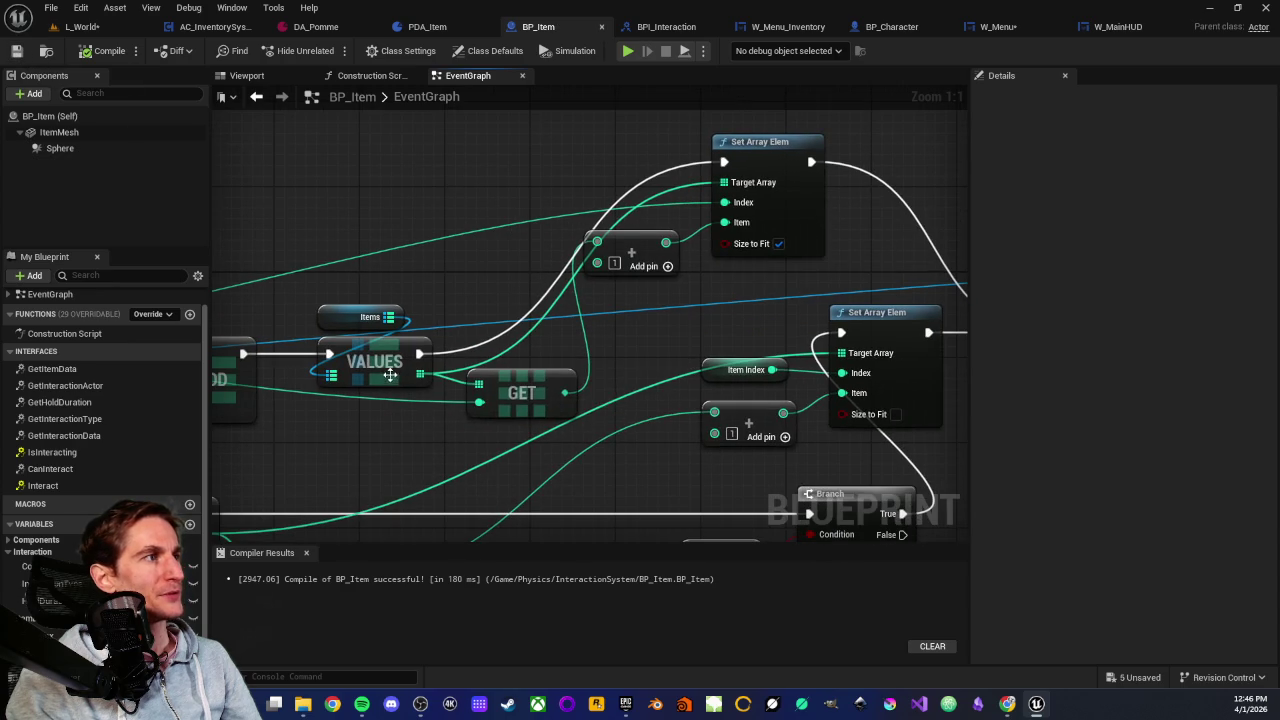
pyautogui.moveTo(477, 408); pyautogui.dragTo(523, 386)
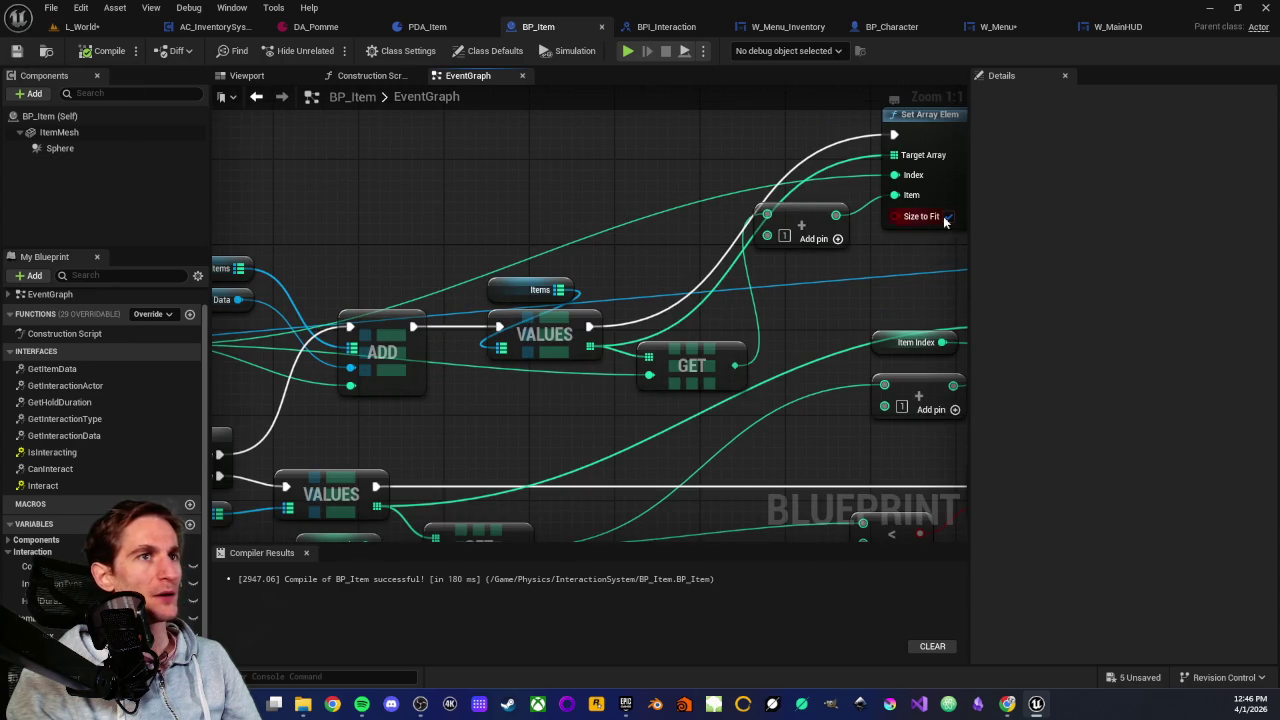
pyautogui.moveTo(513, 230)
pyautogui.mouseDown()
pyautogui.moveTo(686, 349)
pyautogui.moveTo(643, 386)
pyautogui.mouseUp()
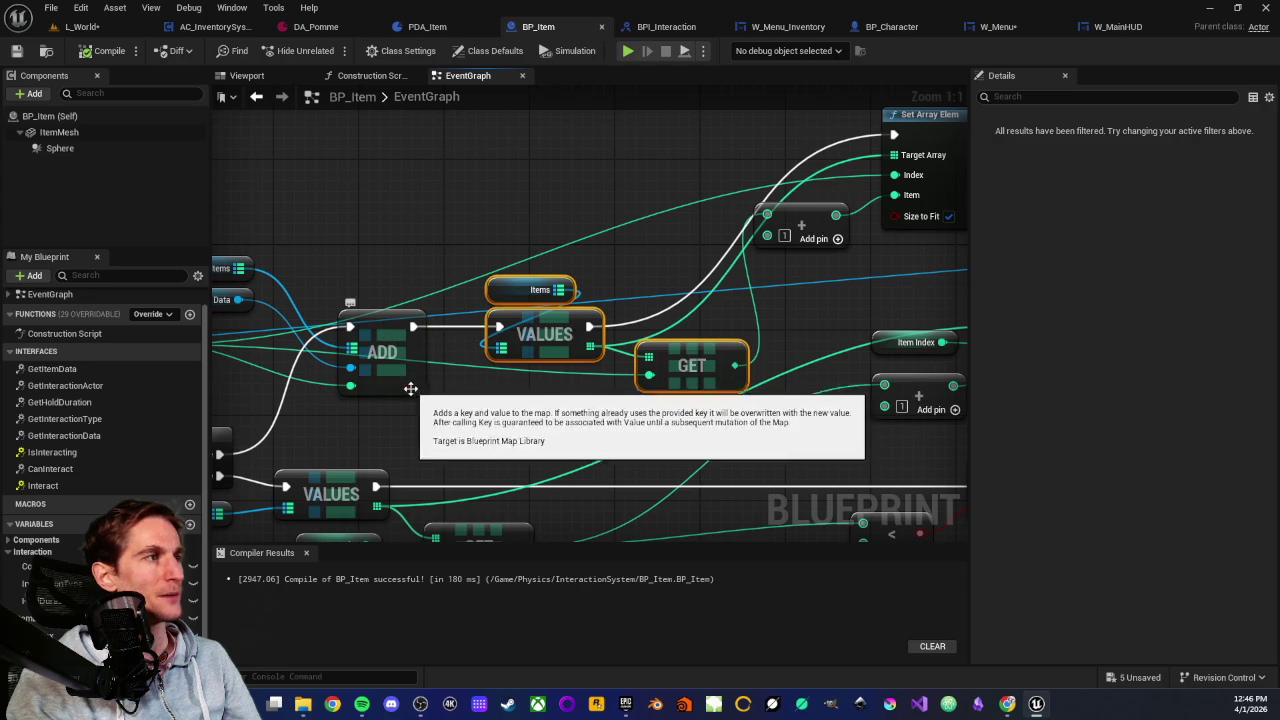
pyautogui.click(434, 443)
pyautogui.moveTo(434, 443)
pyautogui.mouseDown()
pyautogui.moveTo(659, 420)
pyautogui.moveTo(637, 391)
pyautogui.moveTo(675, 369)
pyautogui.moveTo(658, 384)
pyautogui.mouseUp()
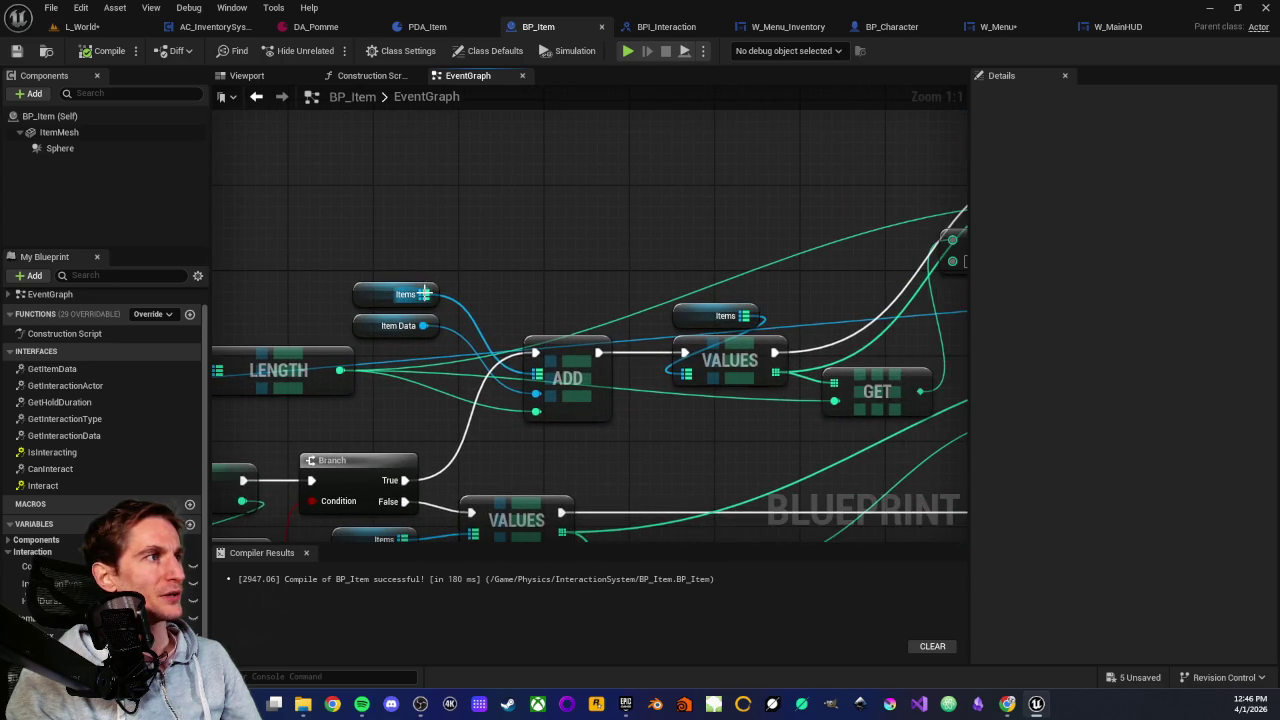
pyautogui.moveTo(424, 293)
pyautogui.mouseDown()
pyautogui.moveTo(566, 250)
pyautogui.moveTo(556, 242)
pyautogui.mouseUp()
pyautogui.write('ad')
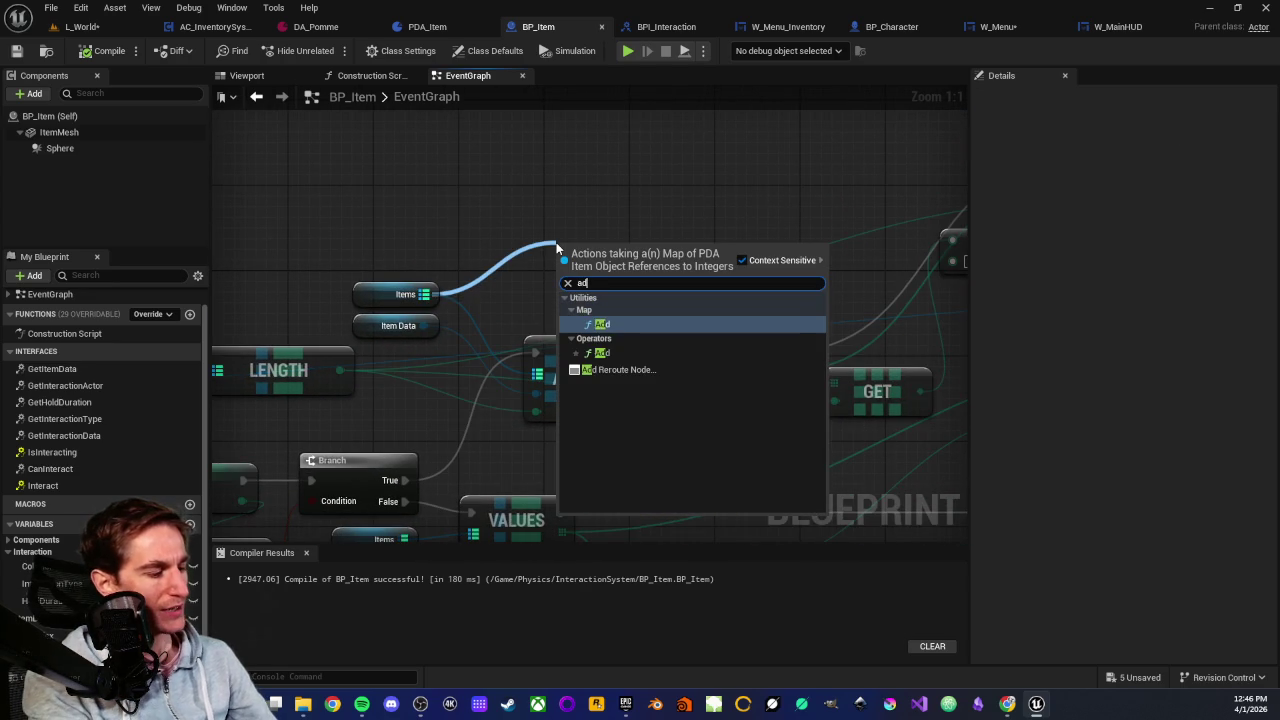
pyautogui.write('d k')
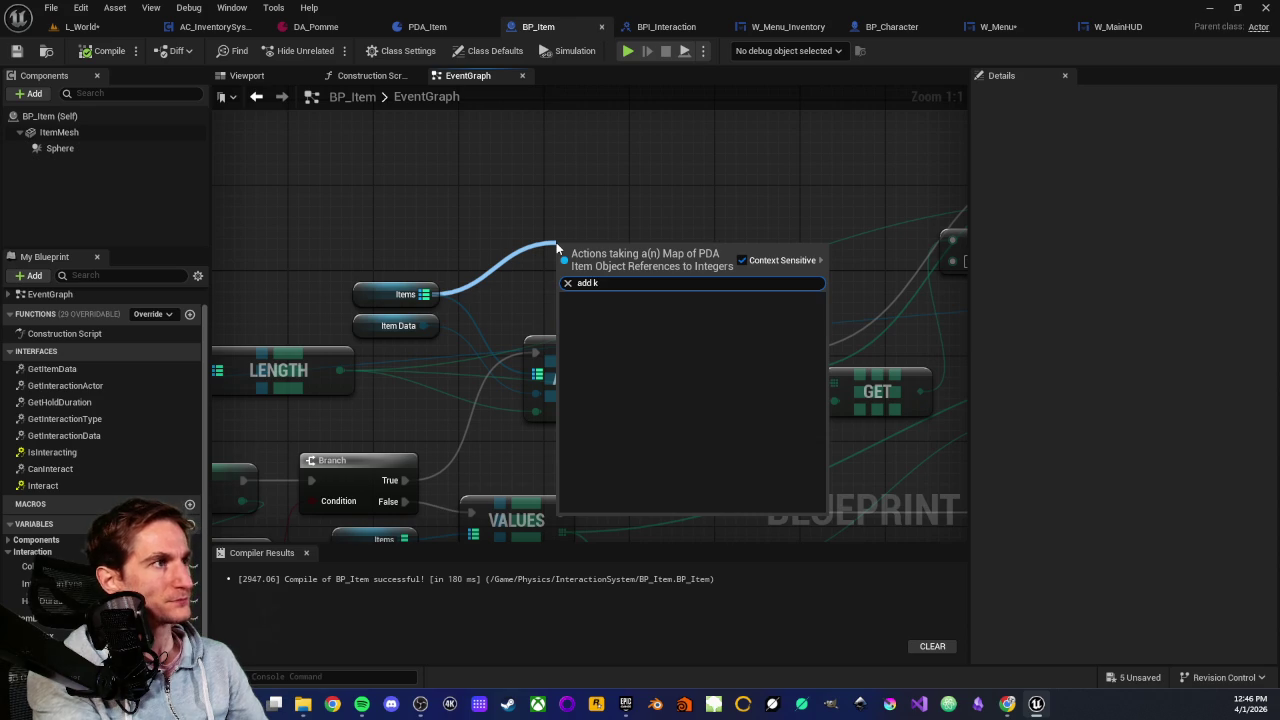
pyautogui.press('BackSpace')
pyautogui.press('BackSpace')
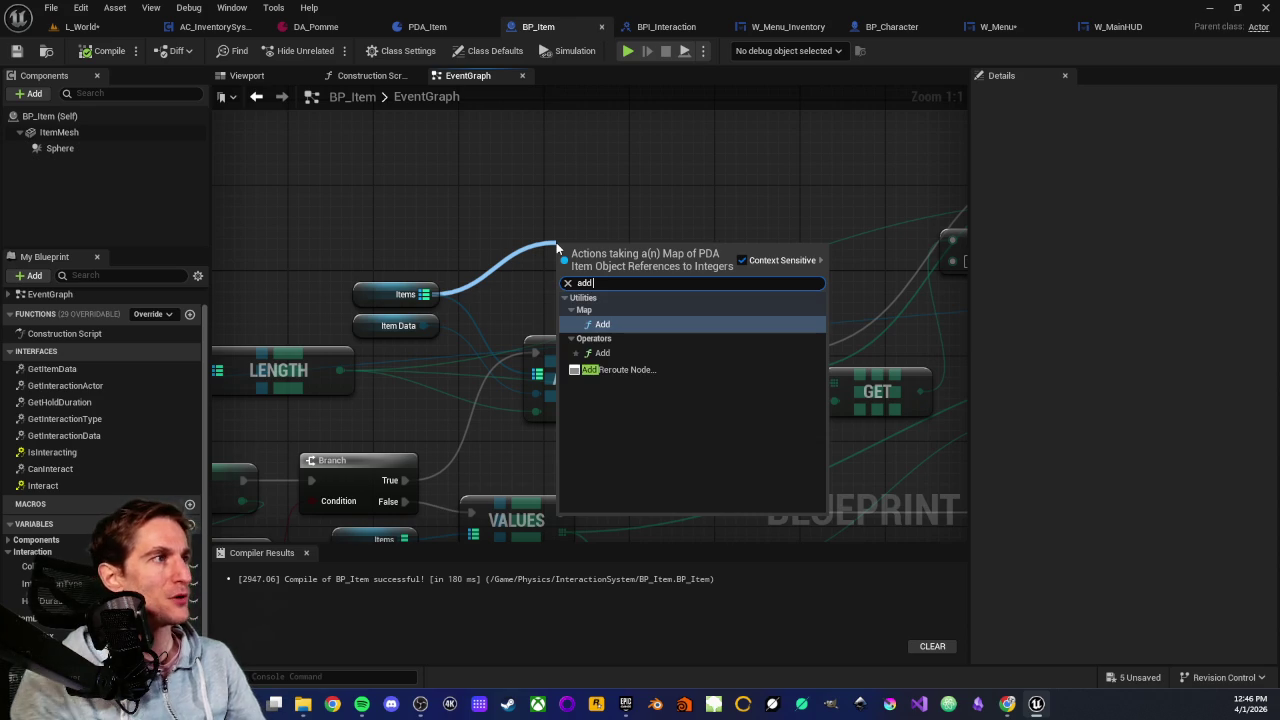
pyautogui.click(615, 198)
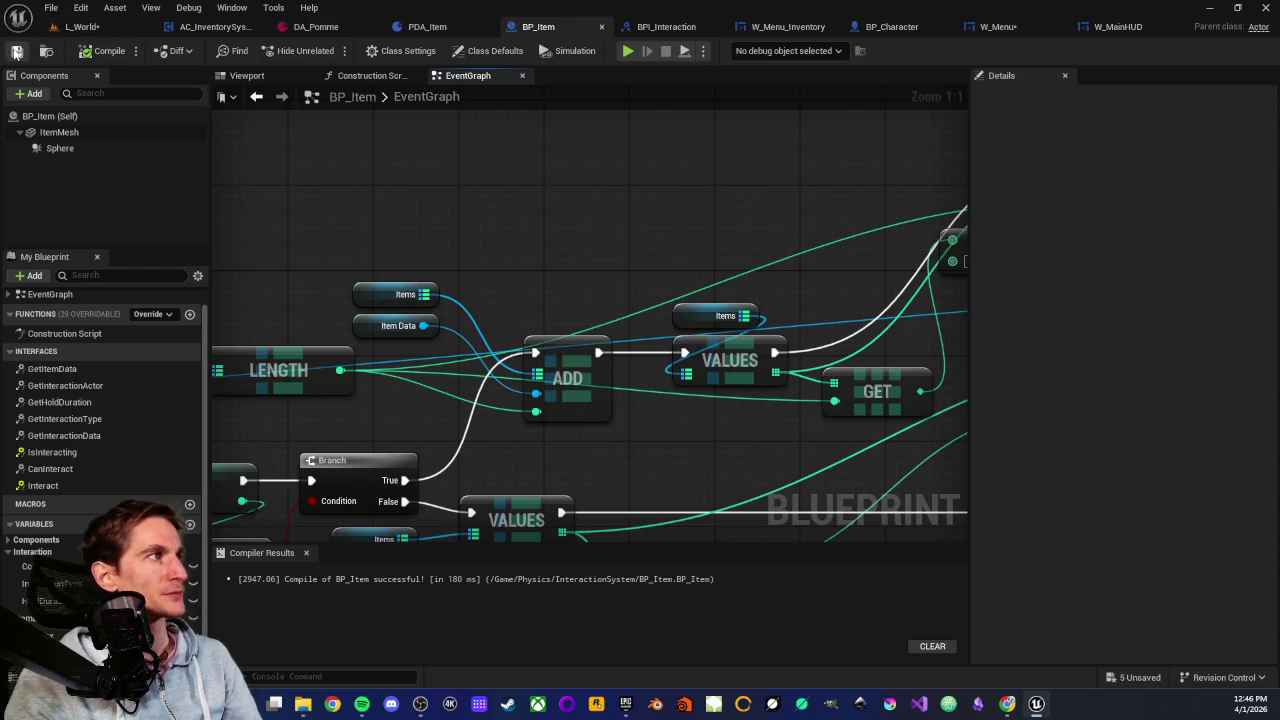
pyautogui.click(92, 32)
pyautogui.moveTo(393, 262); pyautogui.dragTo(503, 262)
# Play From Here, walk to and pick up the cube and sphere, stop, and review the Message Log
pyautogui.rightClick(593, 257)
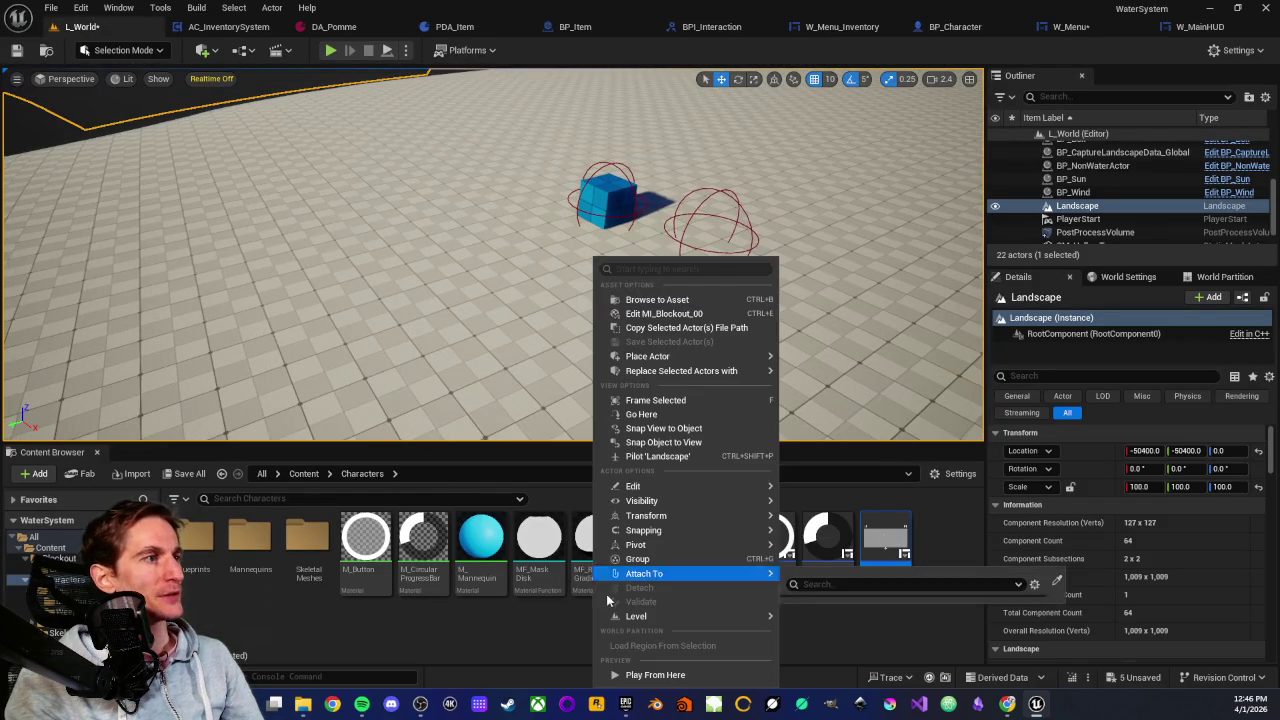
pyautogui.click(620, 674)
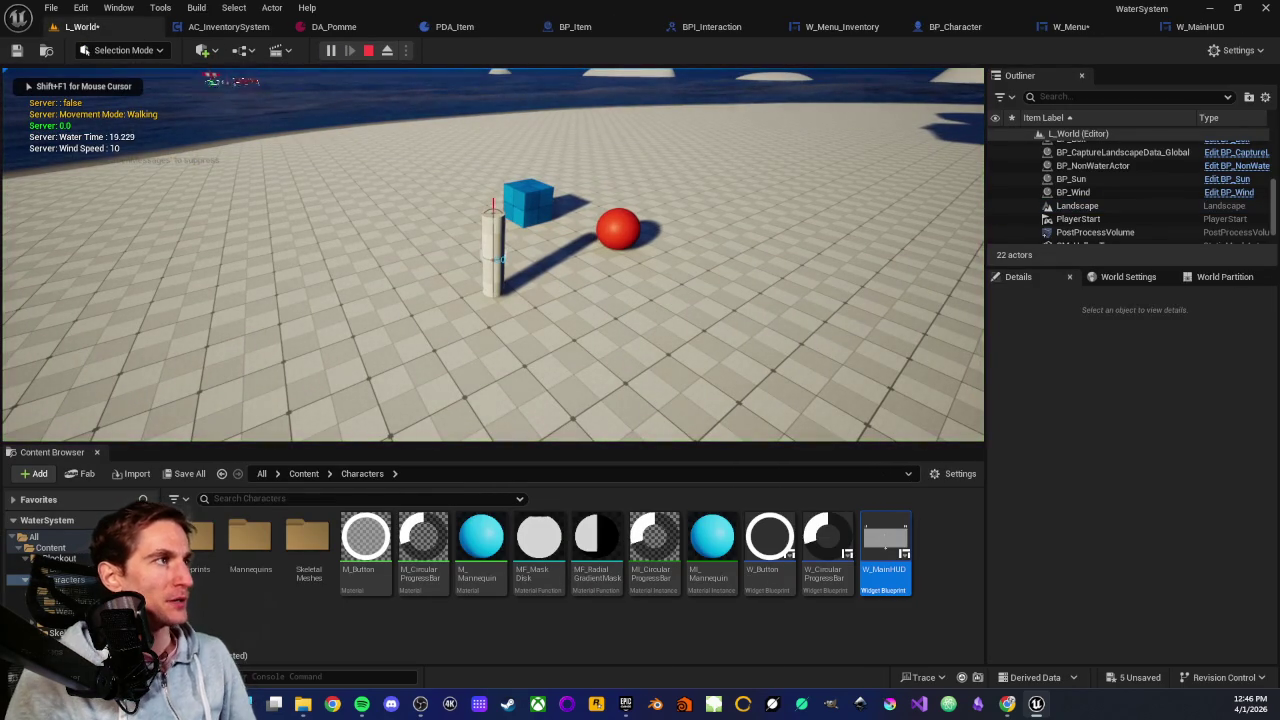
pyautogui.press('w')
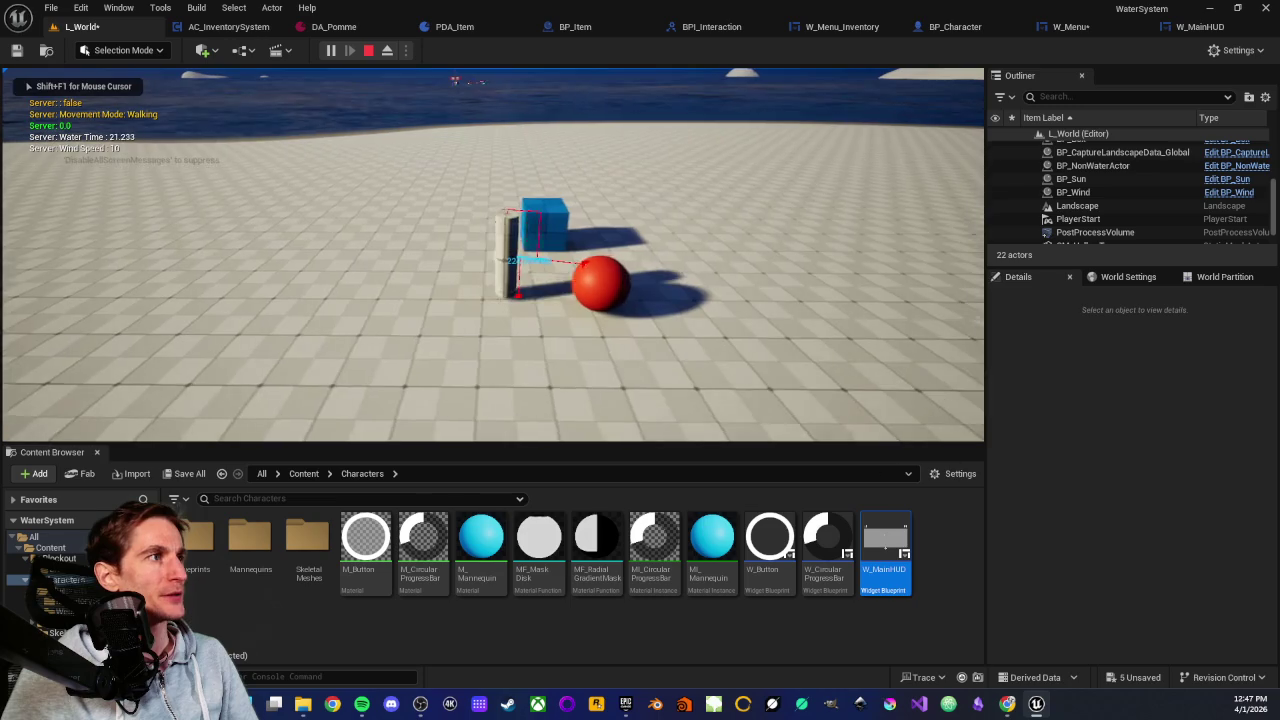
pyautogui.press('e')
pyautogui.hotkey('shift', 'F1')
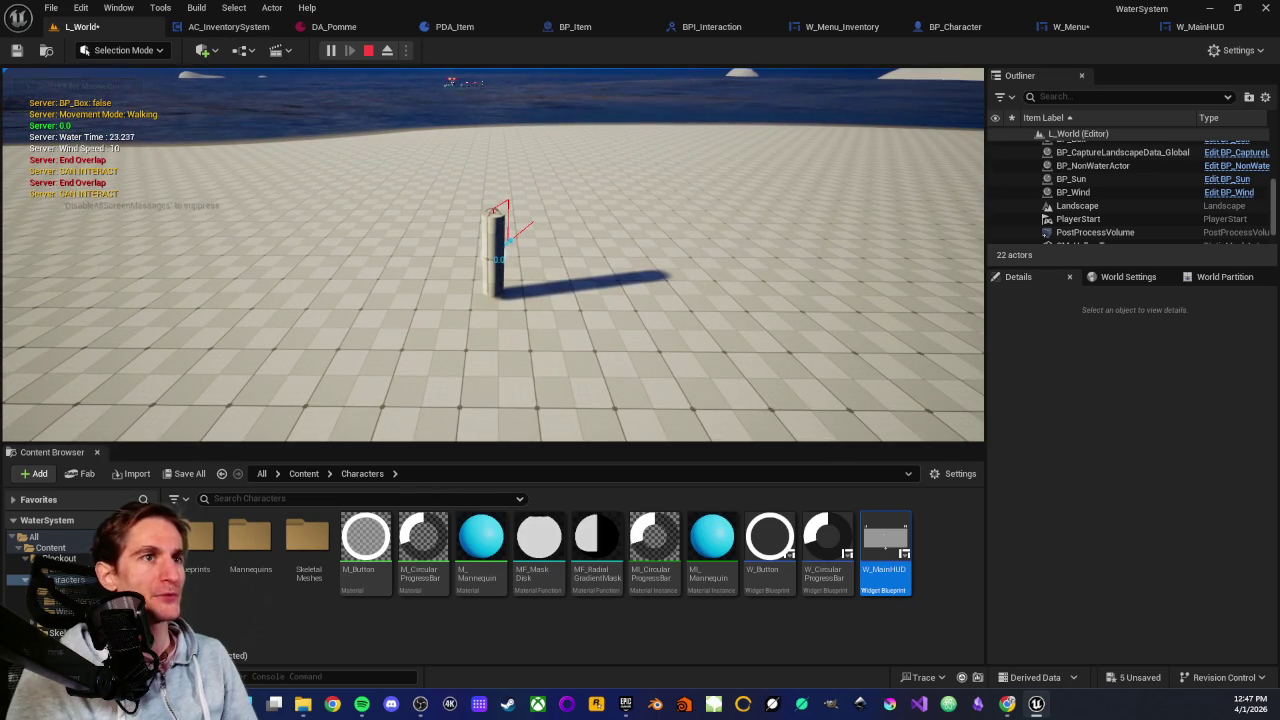
pyautogui.press('Escape')
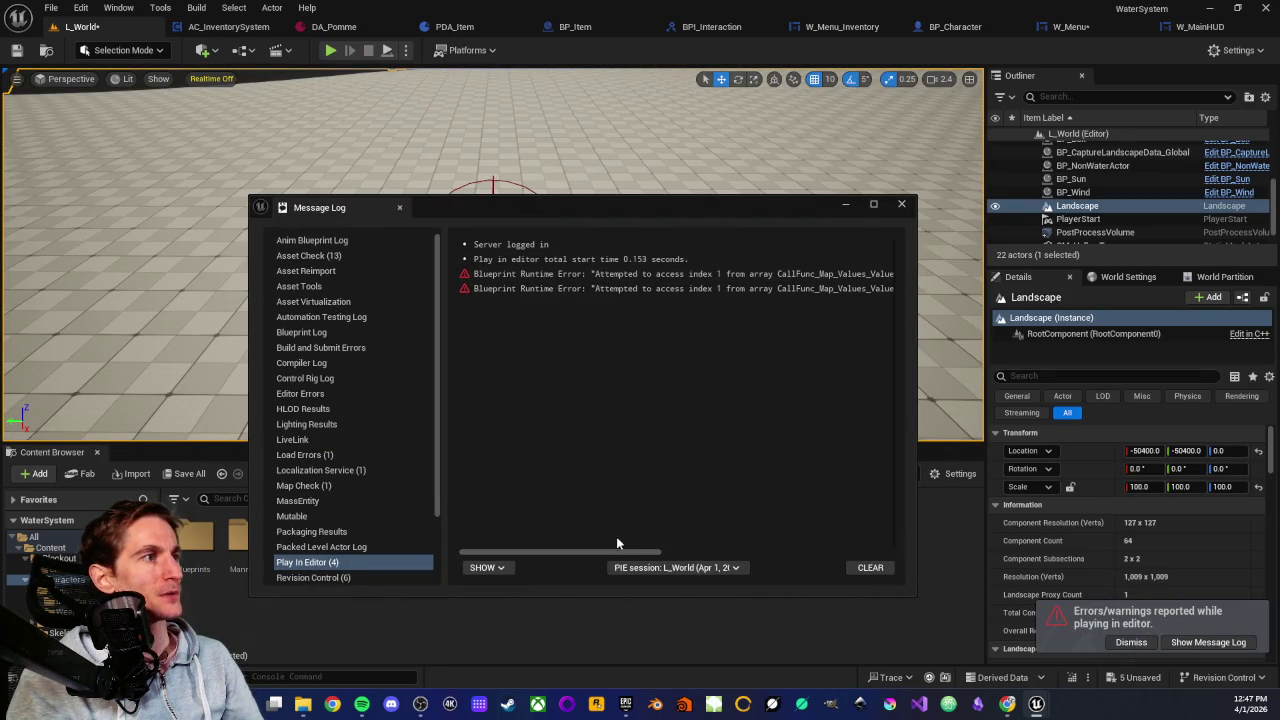
pyautogui.moveTo(617, 558); pyautogui.dragTo(808, 542)
# Jump from the Message Log to the failing Set Array Elem node and close the log
pyautogui.click(564, 290)
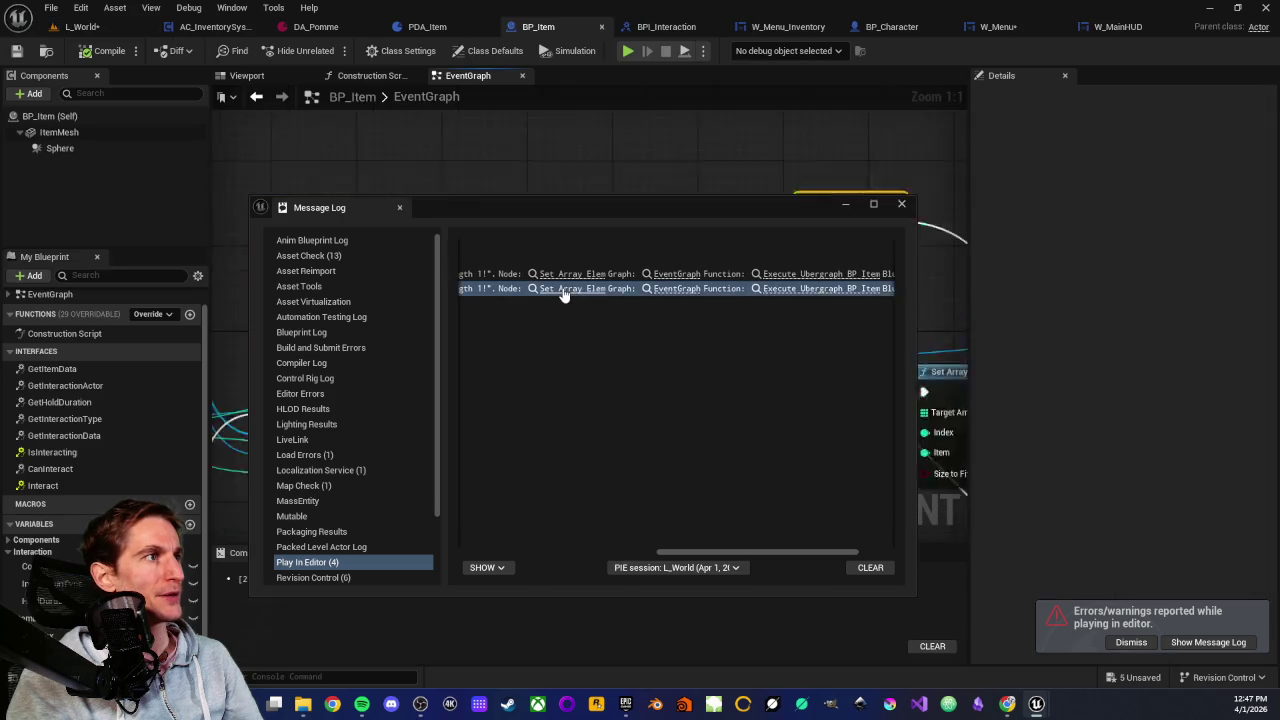
pyautogui.moveTo(797, 206)
pyautogui.mouseDown()
pyautogui.moveTo(607, 438)
pyautogui.moveTo(605, 410)
pyautogui.moveTo(709, 362)
pyautogui.mouseUp()
pyautogui.click(708, 407)
pyautogui.moveTo(494, 241); pyautogui.dragTo(553, 194)
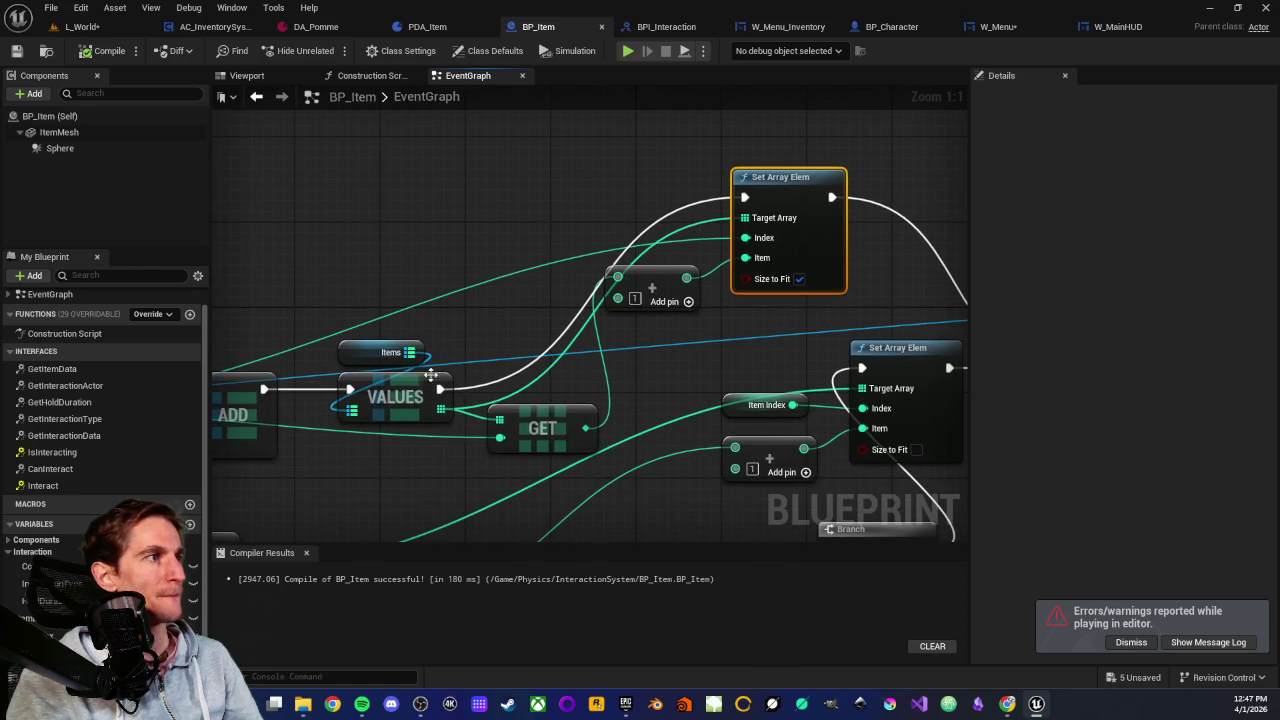
pyautogui.moveTo(486, 219); pyautogui.dragTo(530, 233)
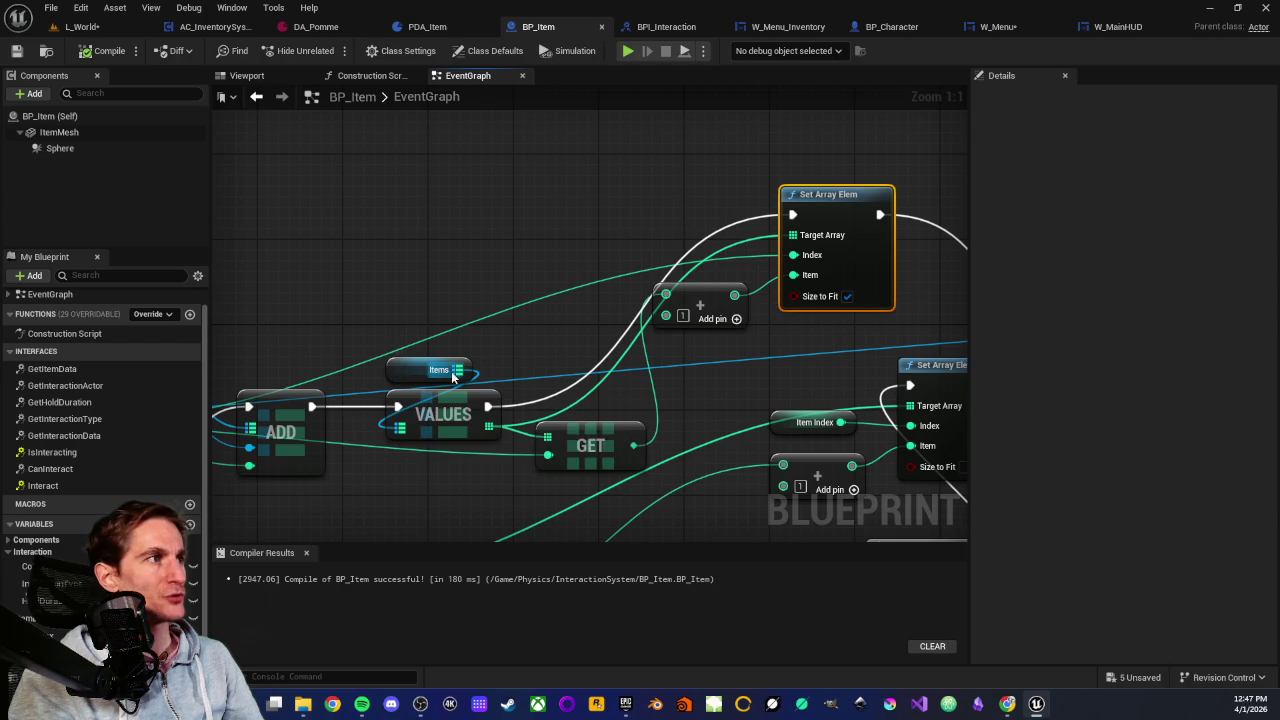
# Try a SET Items node and a map Add node from Items, deleting both
pyautogui.moveTo(456, 371); pyautogui.dragTo(505, 213)
pyautogui.write('s')
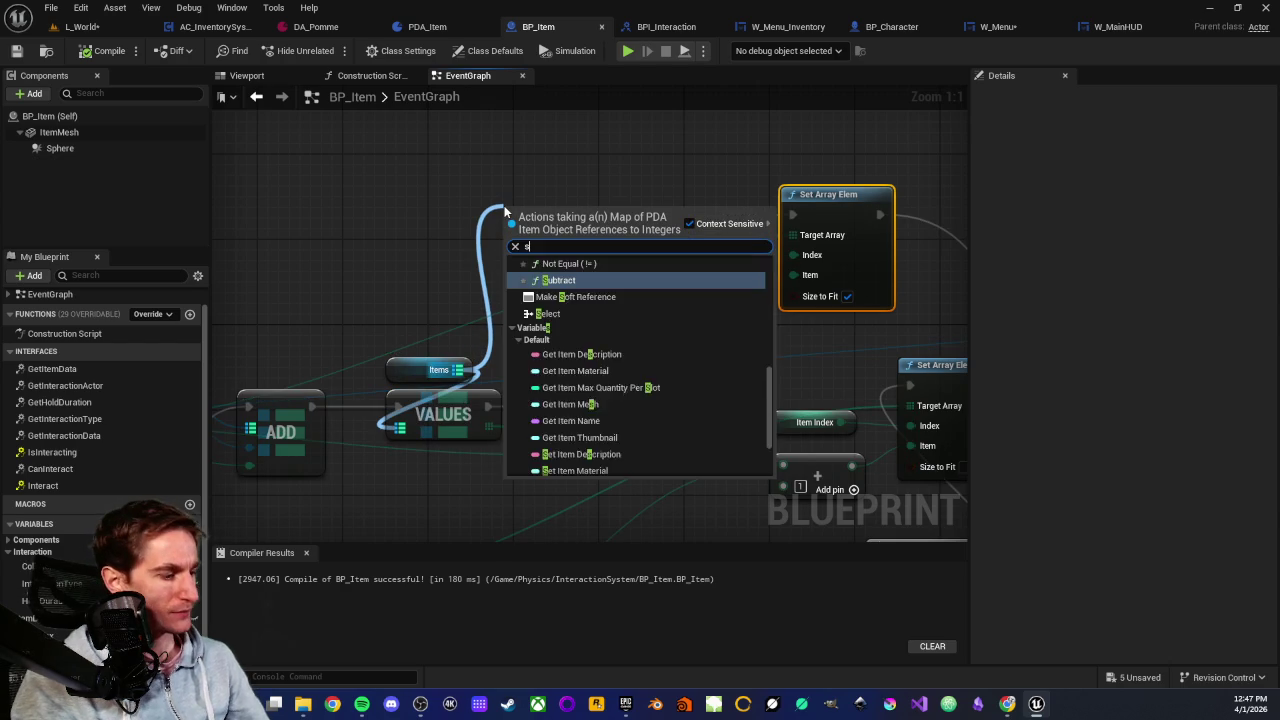
pyautogui.write('et')
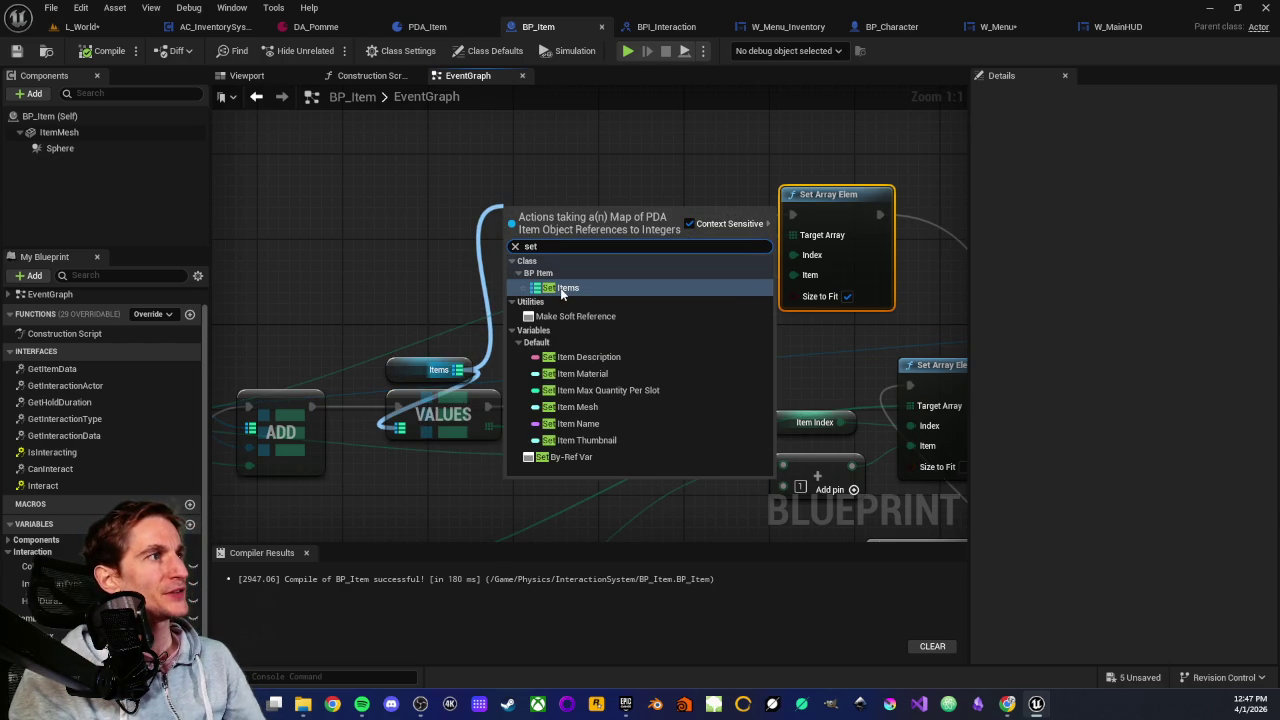
pyautogui.click(563, 288)
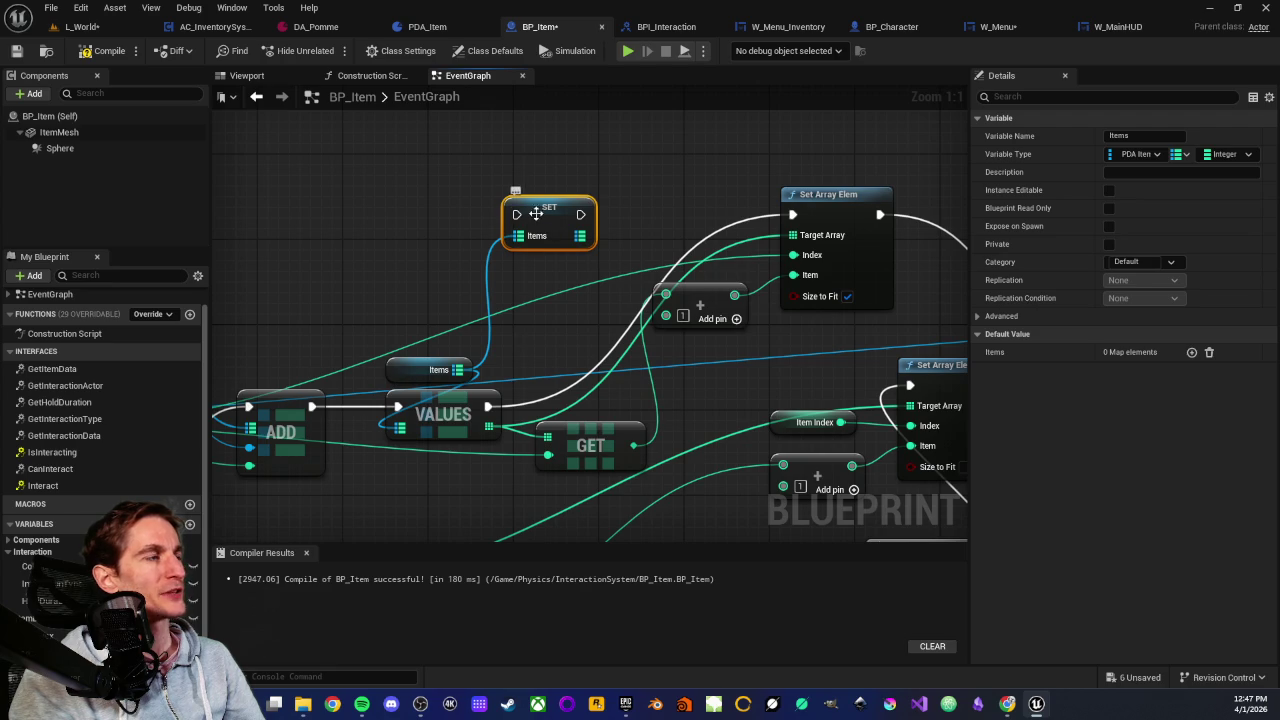
pyautogui.press('Delete')
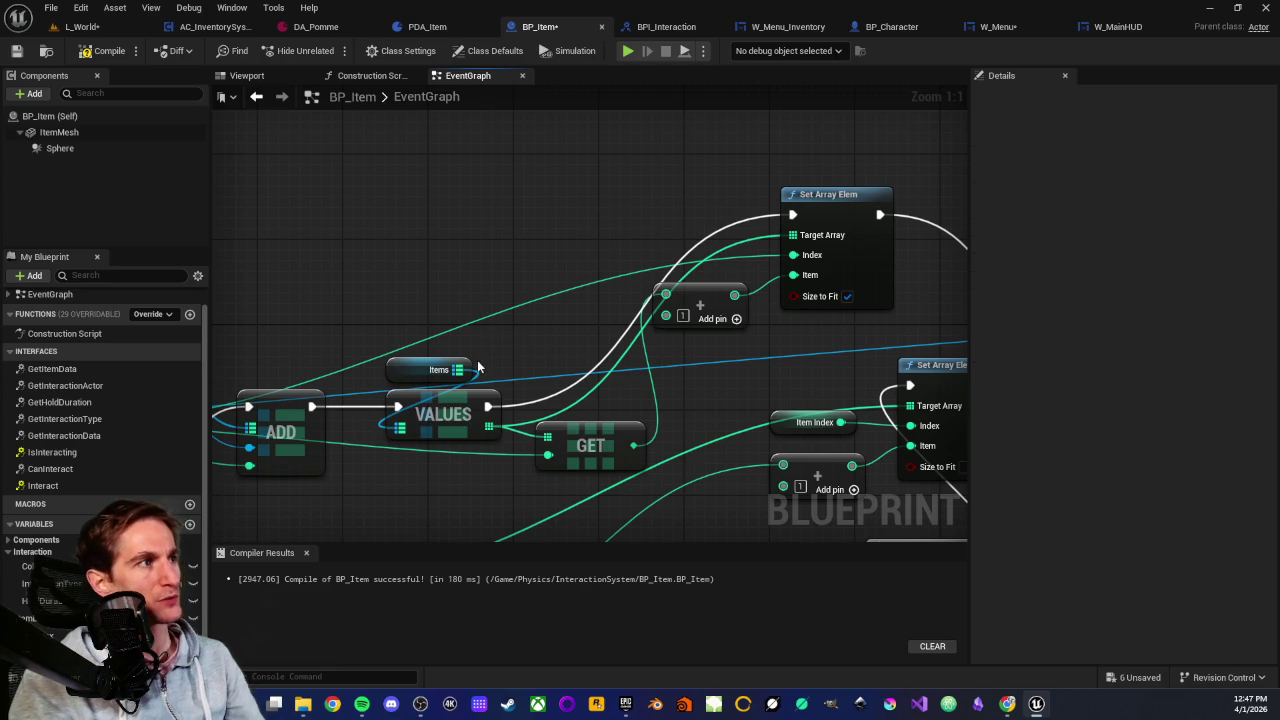
pyautogui.moveTo(457, 371); pyautogui.dragTo(561, 193)
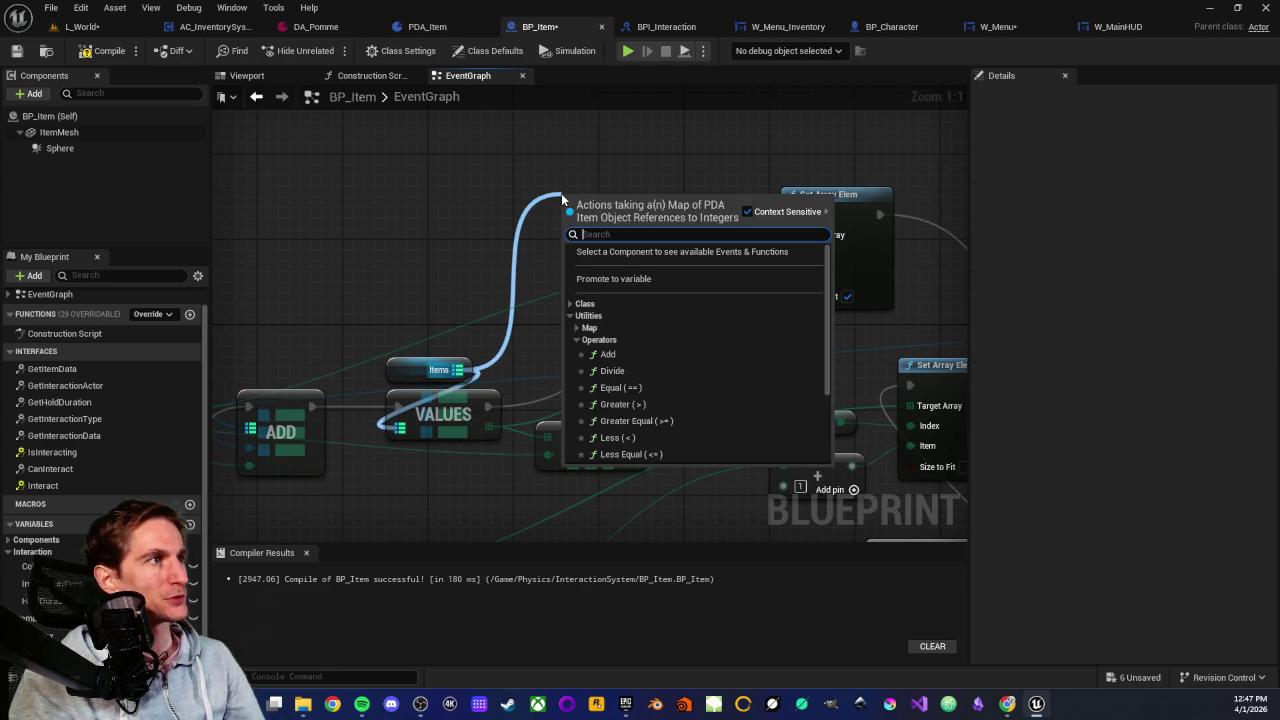
pyautogui.click(576, 327)
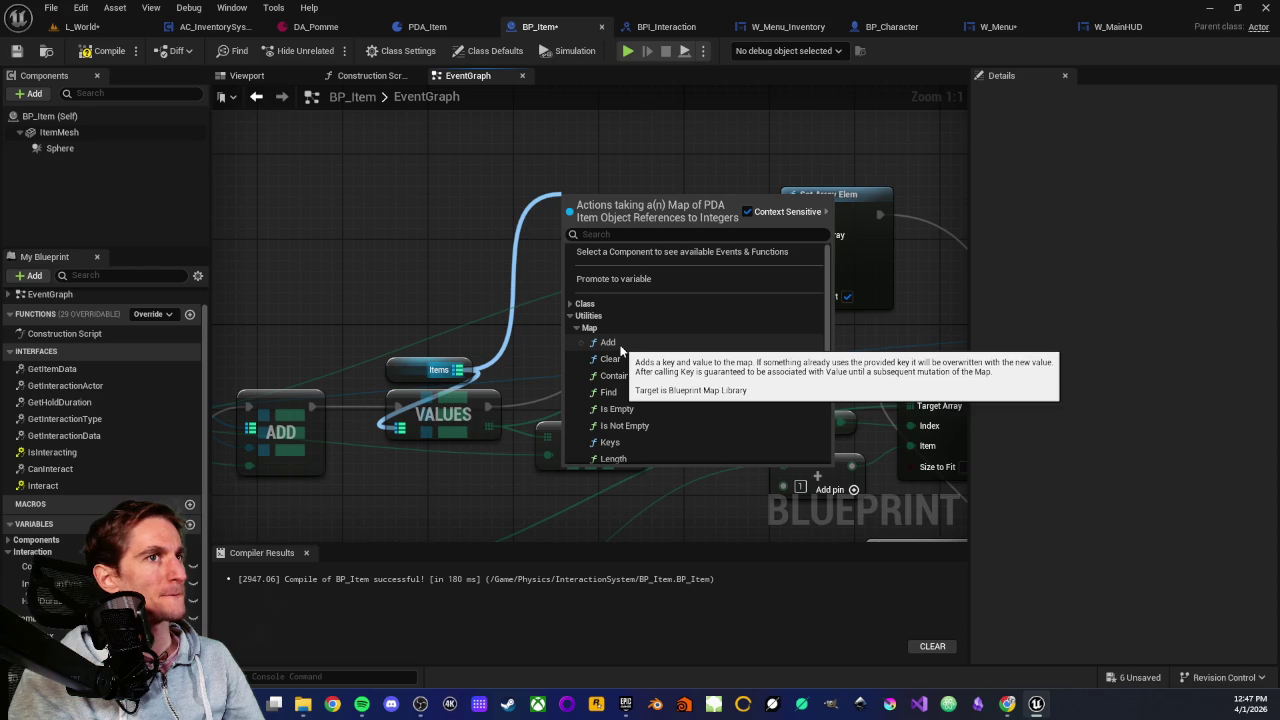
pyautogui.click(620, 346)
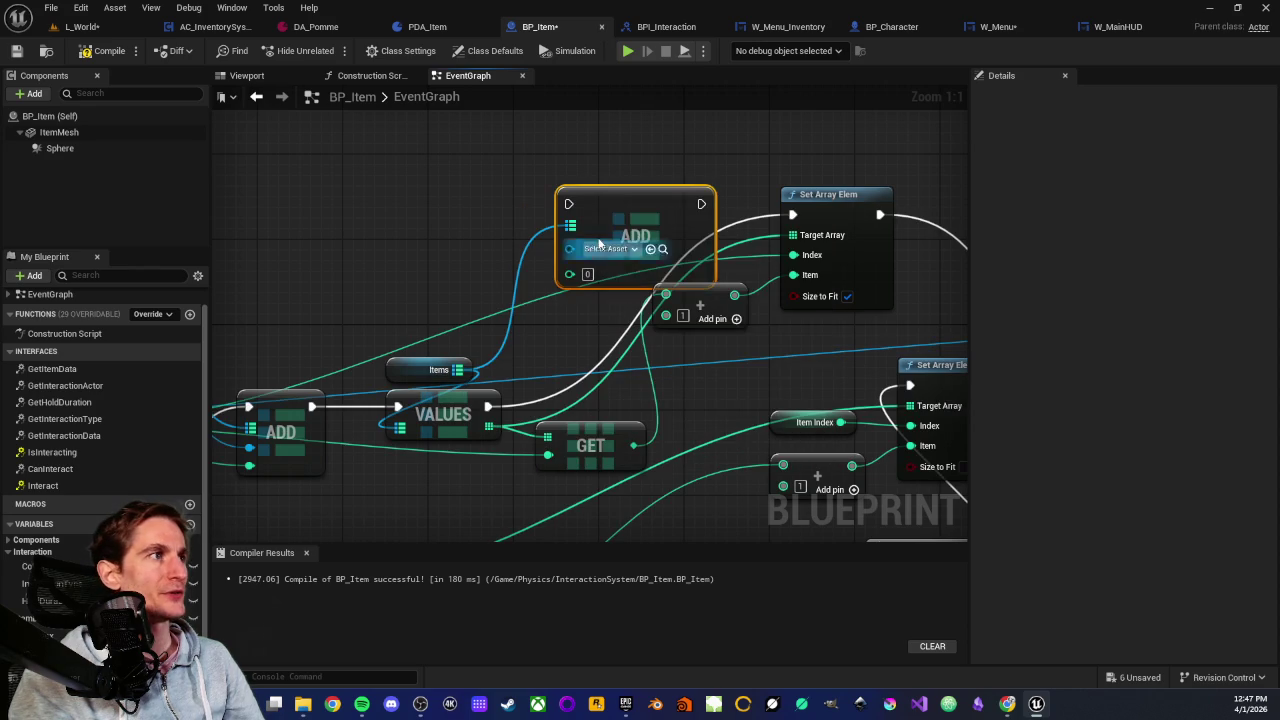
pyautogui.moveTo(607, 224); pyautogui.dragTo(524, 183)
pyautogui.press('Delete')
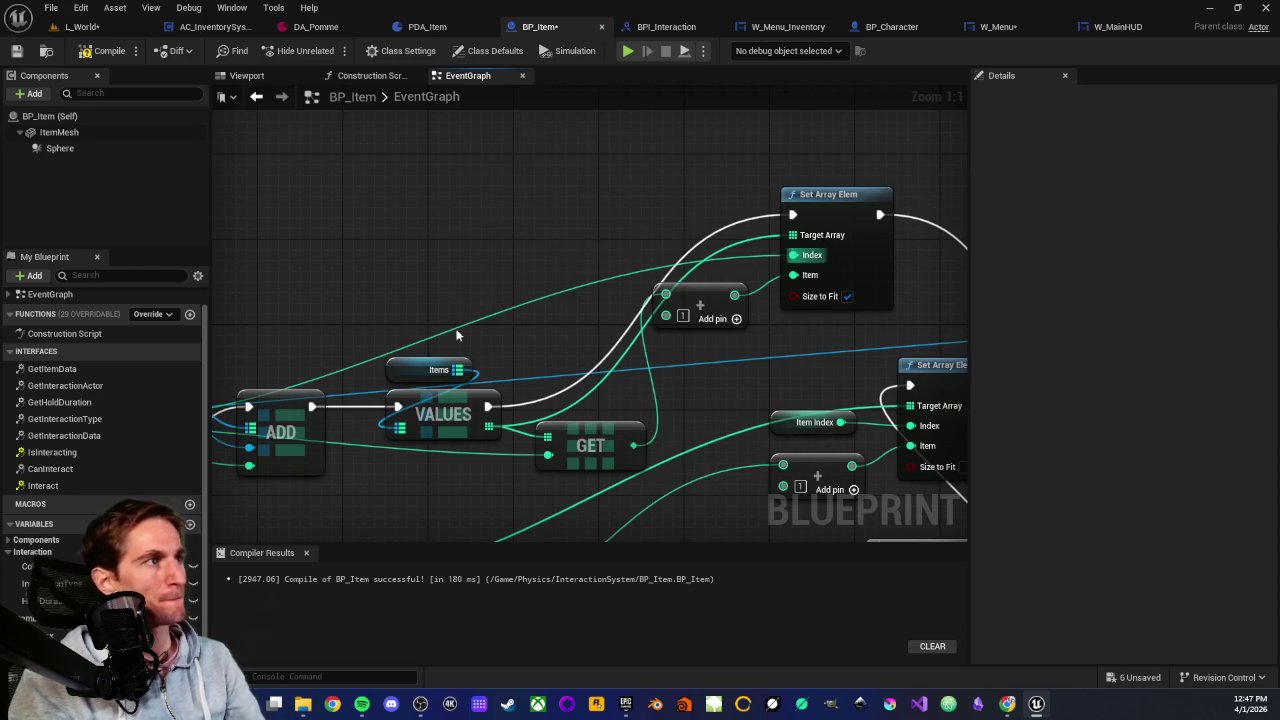
# Add a Map Values node from the Items map pin
pyautogui.moveTo(457, 369); pyautogui.dragTo(484, 181)
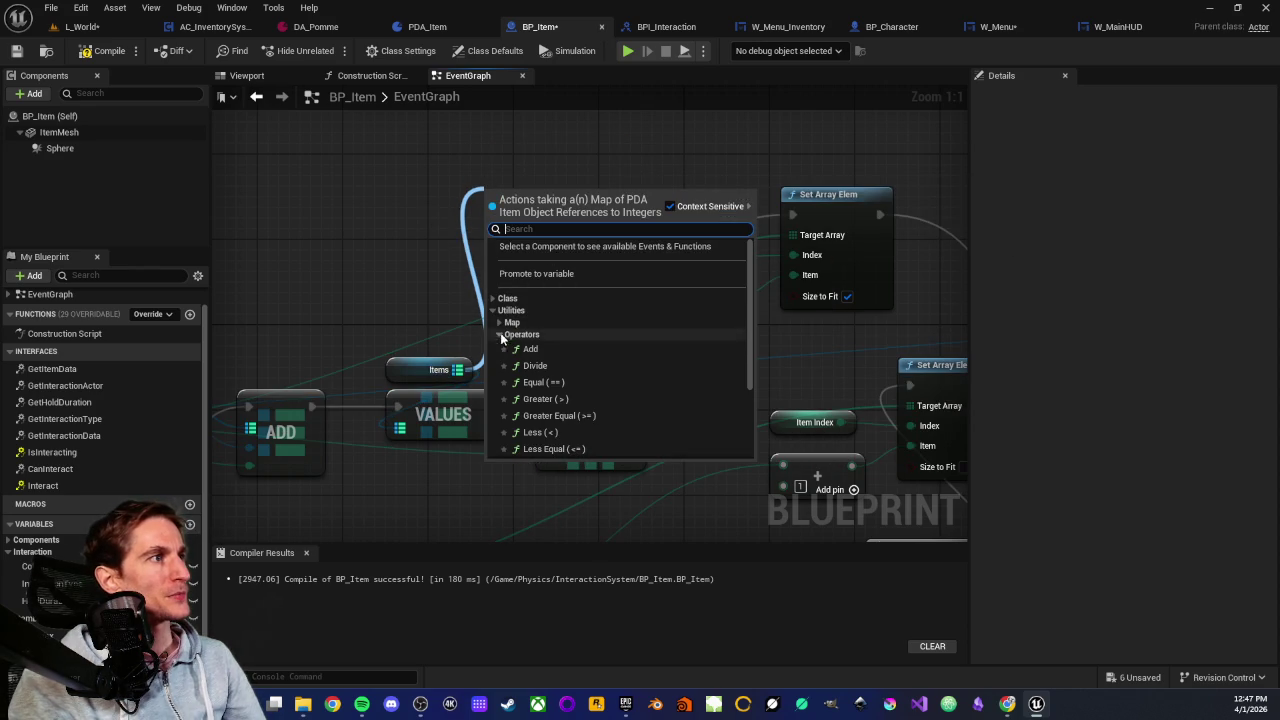
pyautogui.scroll(-2, 570, 350)
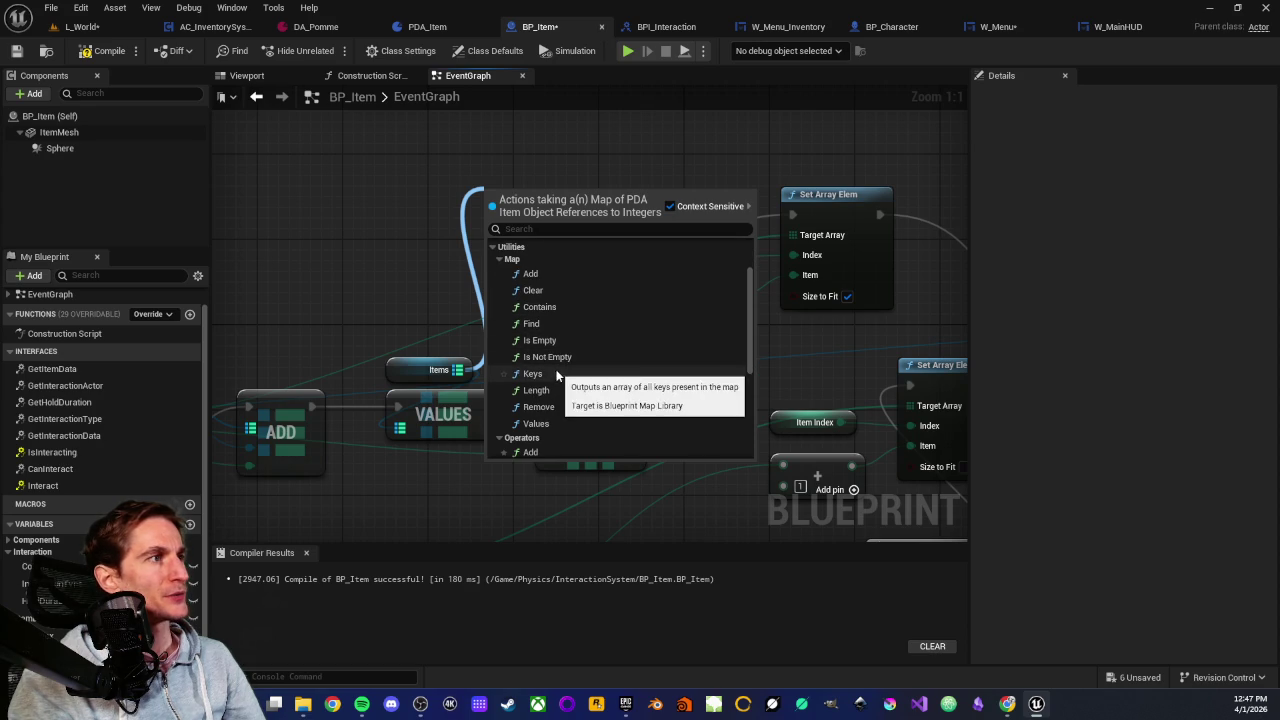
pyautogui.scroll(-2, 572, 420)
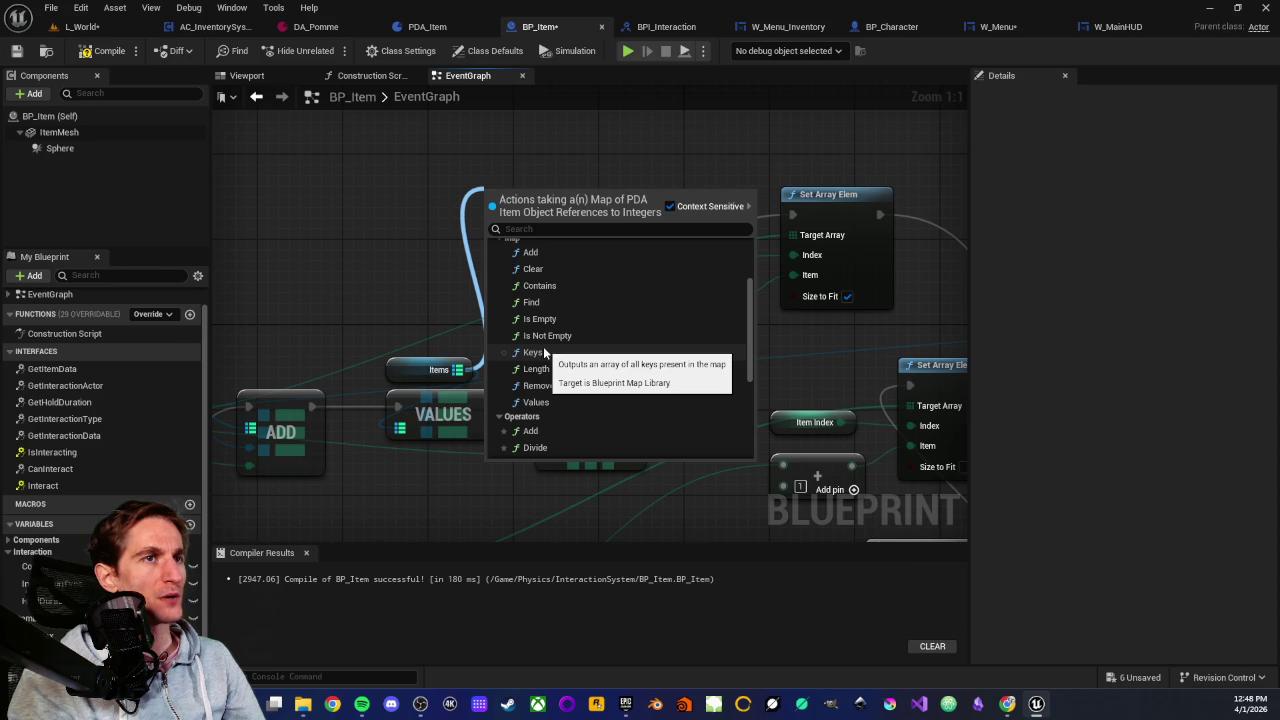
pyautogui.scroll(1, 570, 332)
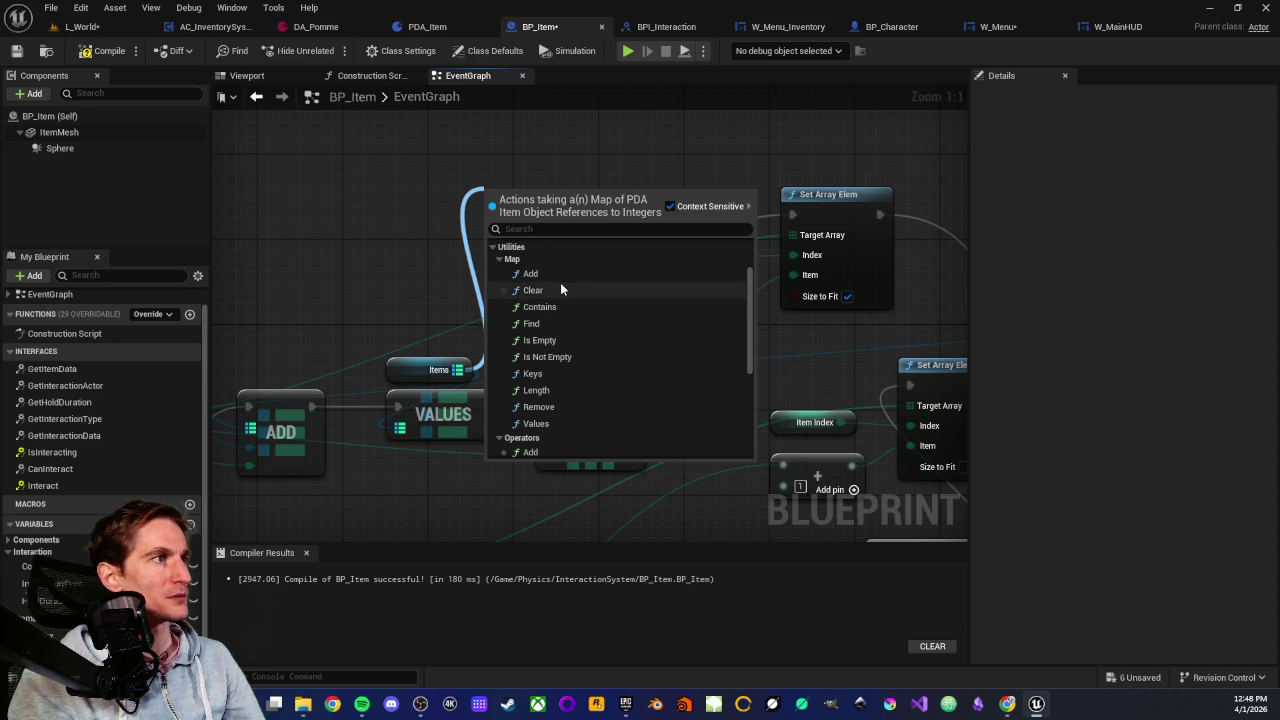
pyautogui.click(536, 424)
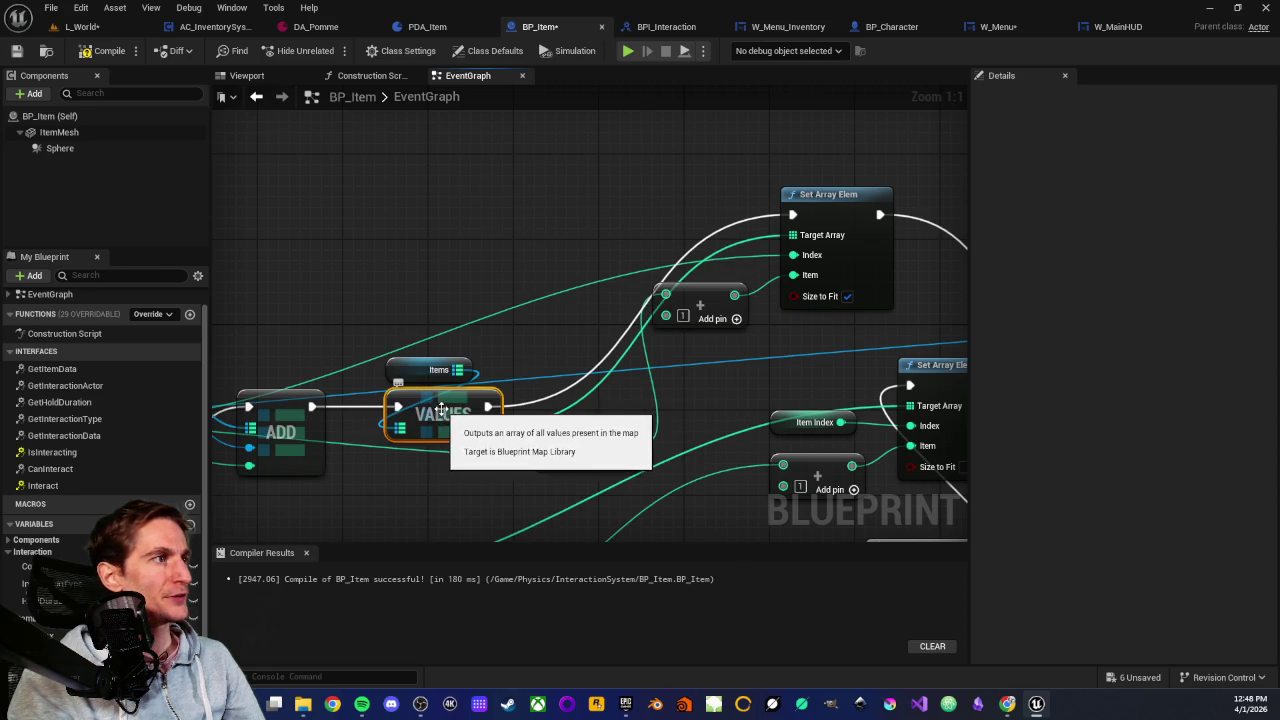
pyautogui.moveTo(457, 410); pyautogui.dragTo(495, 325)
pyautogui.moveTo(456, 242); pyautogui.dragTo(510, 395)
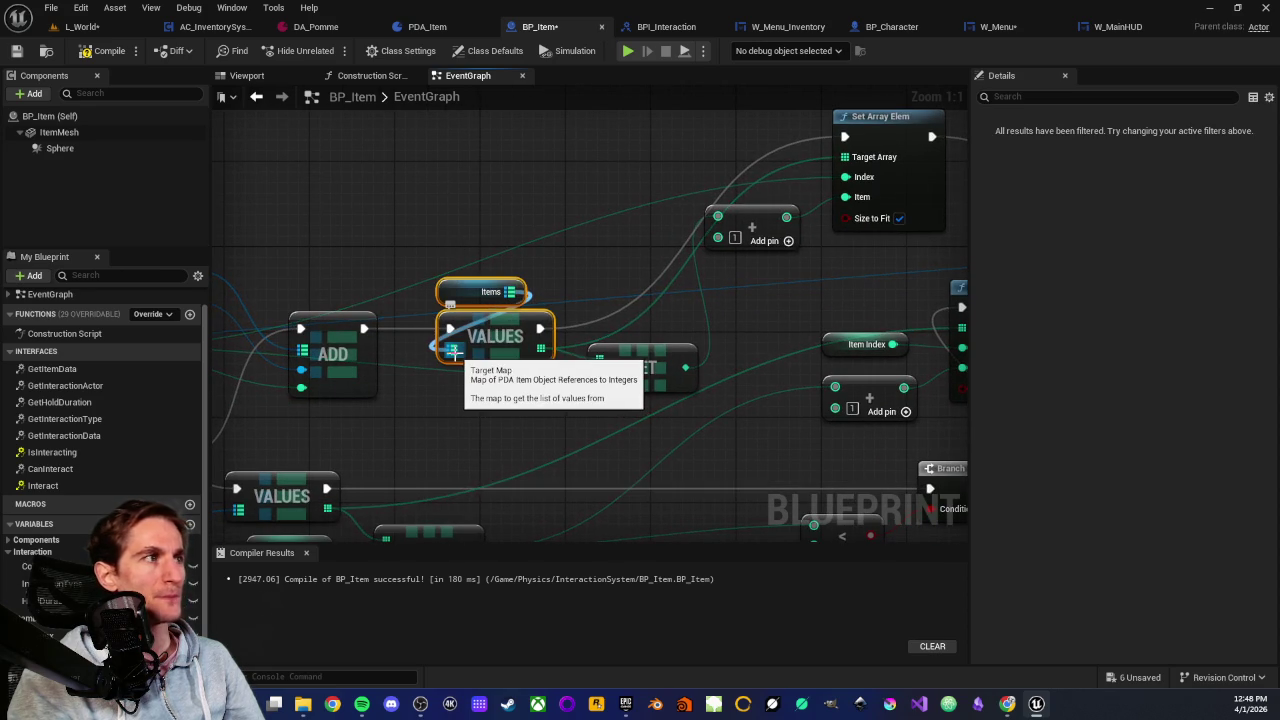
pyautogui.moveTo(530, 370); pyautogui.dragTo(480, 398)
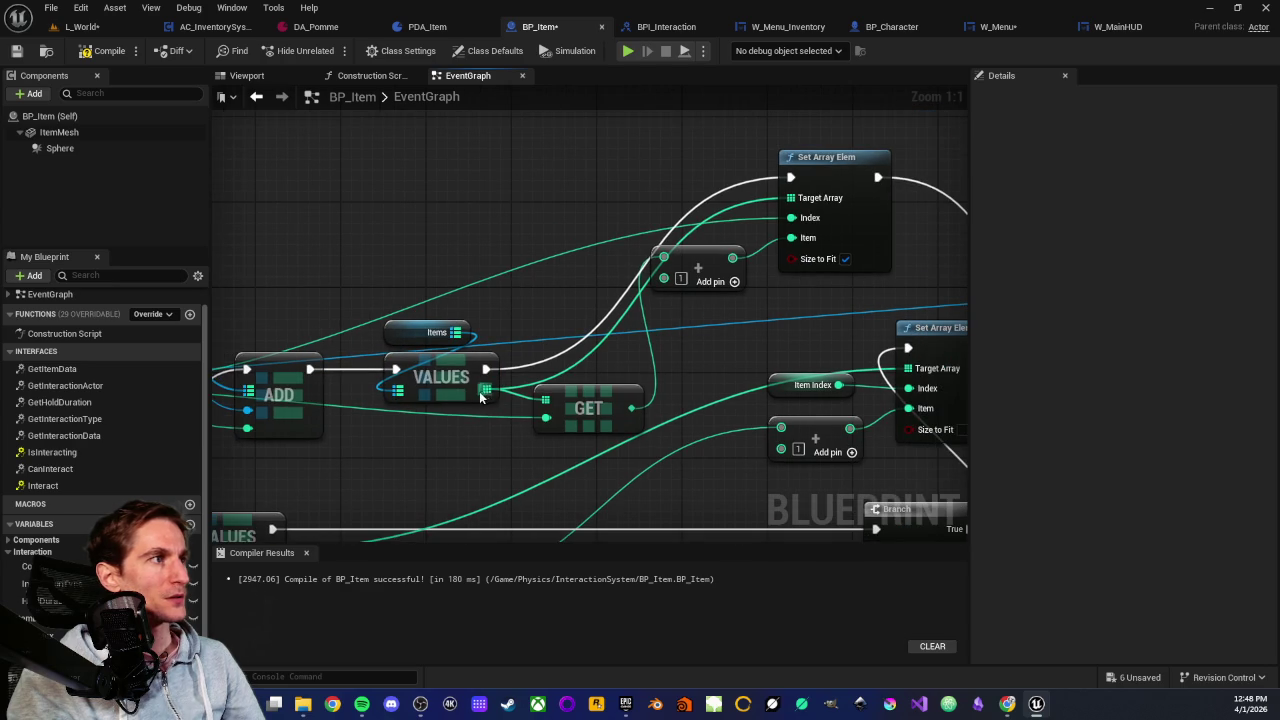
pyautogui.click(590, 386)
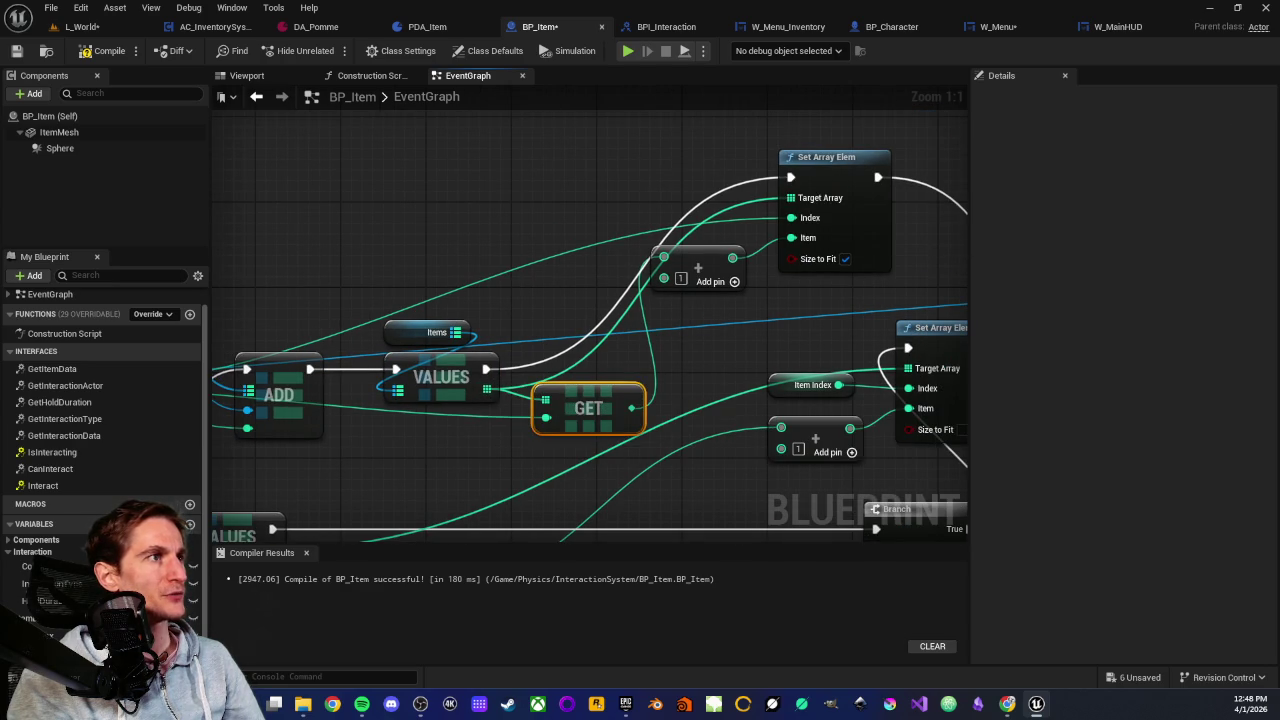
pyautogui.moveTo(756, 156)
pyautogui.mouseDown()
pyautogui.moveTo(540, 232)
pyautogui.moveTo(808, 293)
pyautogui.moveTo(881, 239)
pyautogui.moveTo(824, 249)
pyautogui.mouseUp()
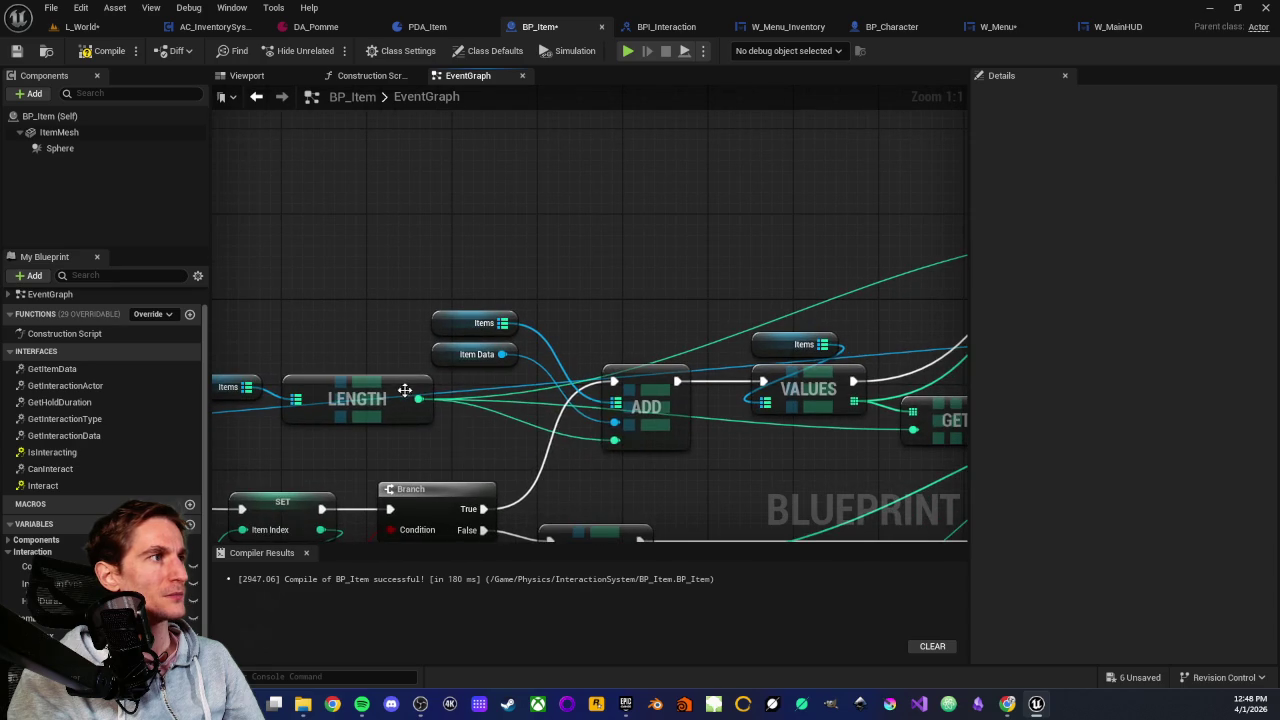
pyautogui.moveTo(343, 331); pyautogui.dragTo(371, 446)
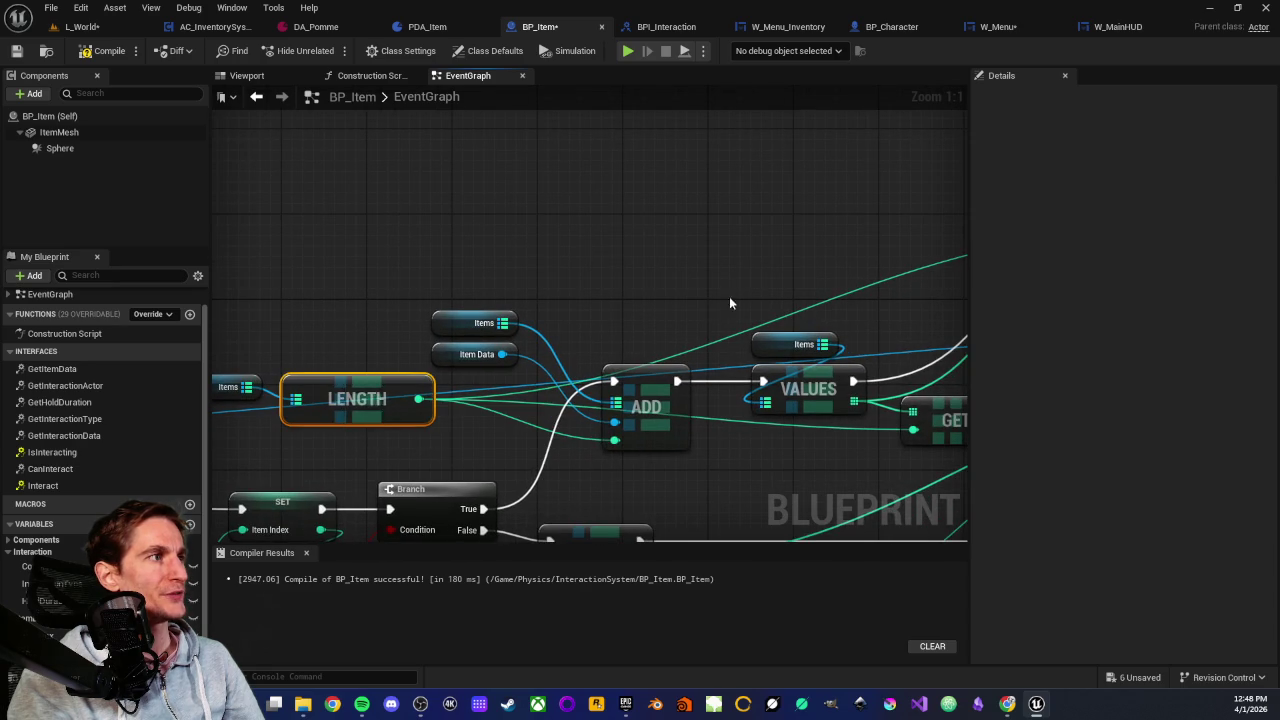
pyautogui.moveTo(729, 298); pyautogui.dragTo(482, 288)
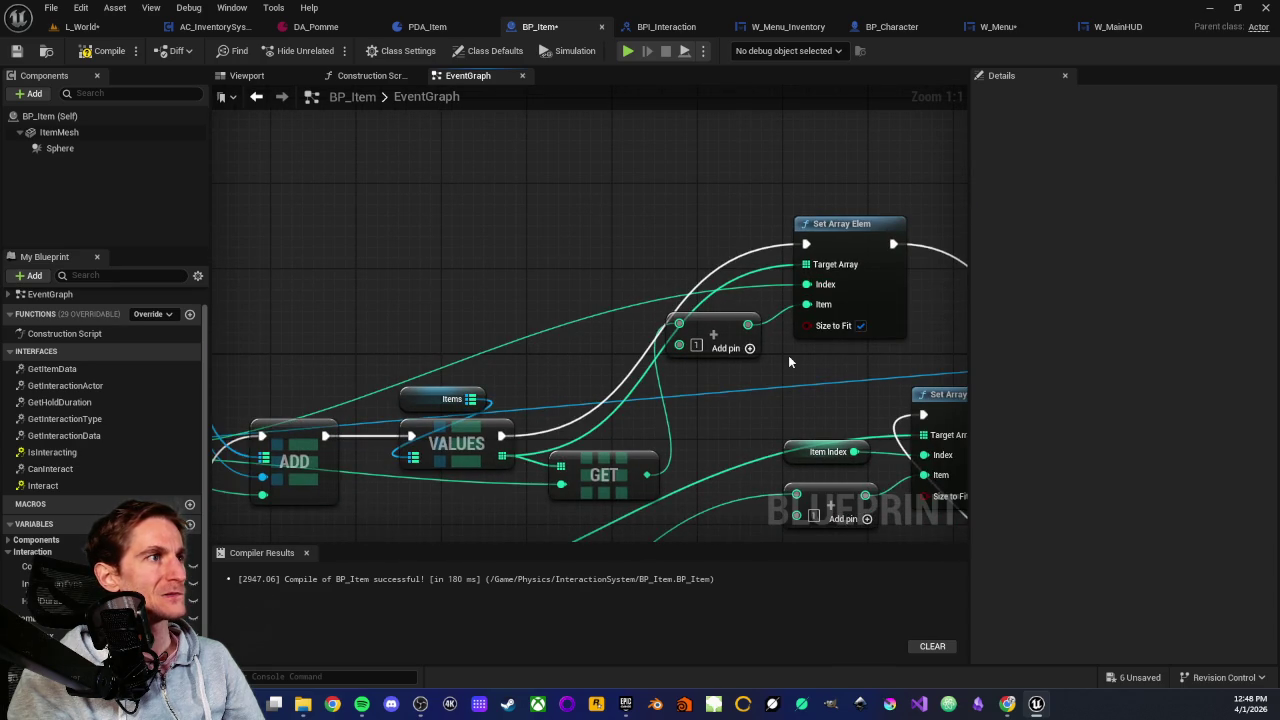
pyautogui.moveTo(788, 355); pyautogui.dragTo(720, 321)
pyautogui.moveTo(650, 288)
pyautogui.mouseDown()
pyautogui.moveTo(664, 337)
pyautogui.moveTo(649, 388)
pyautogui.moveTo(665, 331)
pyautogui.mouseUp()
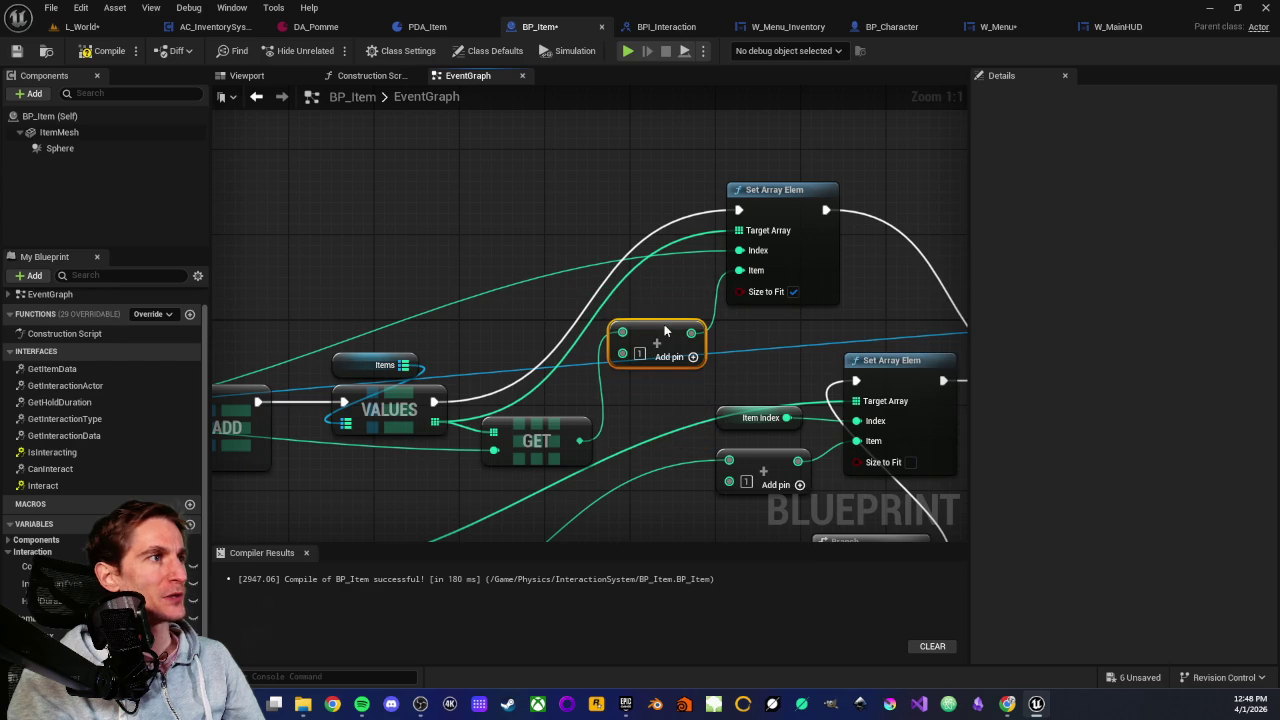
pyautogui.click(562, 422)
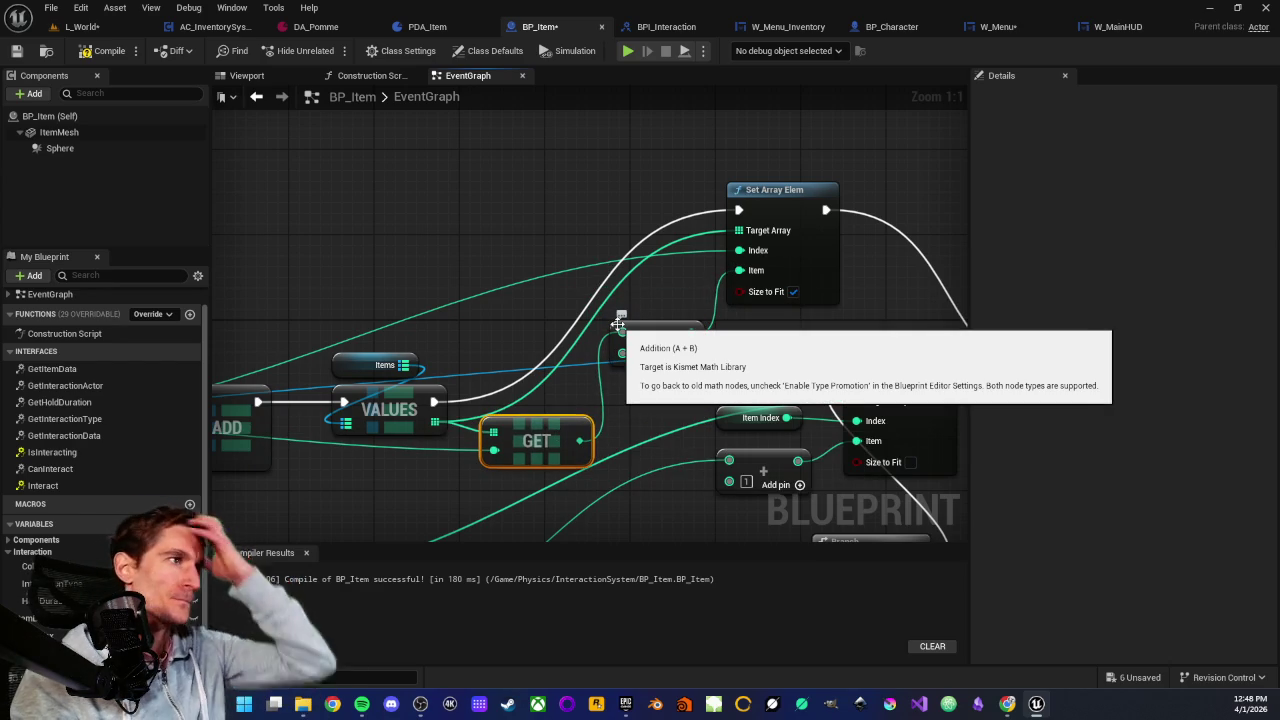
pyautogui.moveTo(743, 320)
pyautogui.mouseDown()
pyautogui.moveTo(690, 320)
pyautogui.moveTo(660, 300)
pyautogui.moveTo(689, 196)
pyautogui.mouseUp()
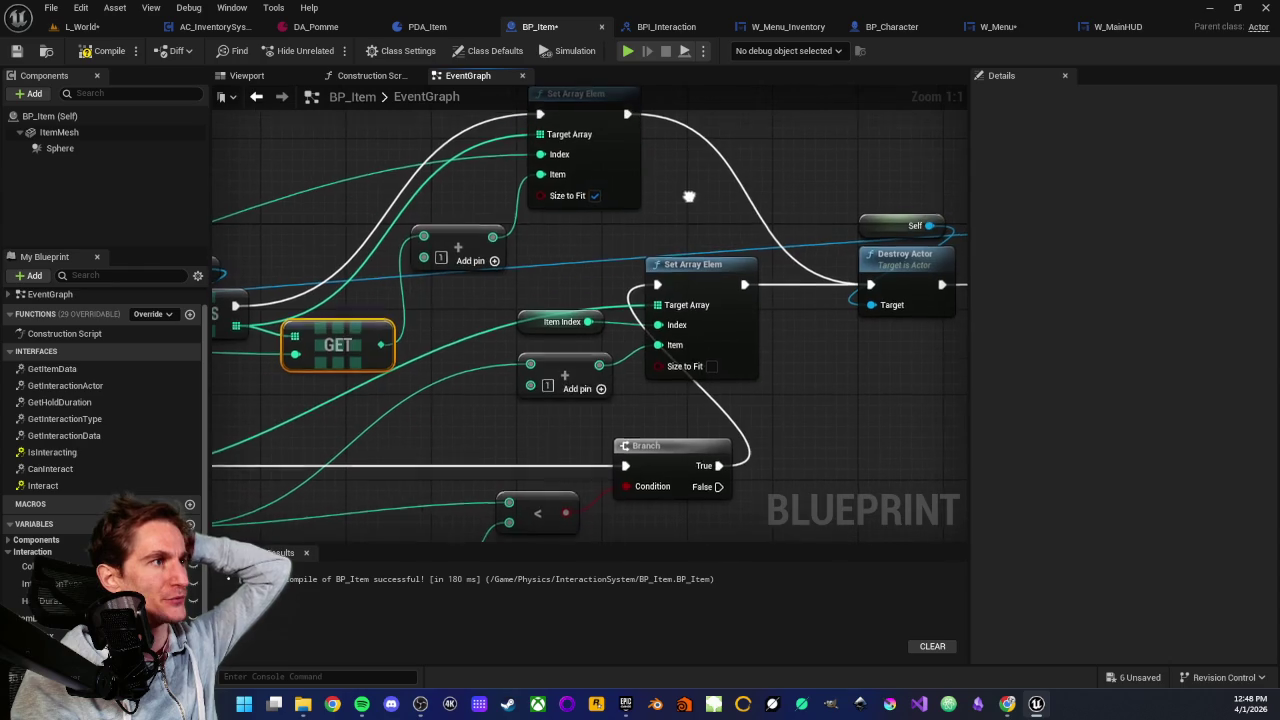
pyautogui.moveTo(642, 407)
pyautogui.mouseDown()
pyautogui.moveTo(540, 320)
pyautogui.moveTo(642, 407)
pyautogui.mouseUp()
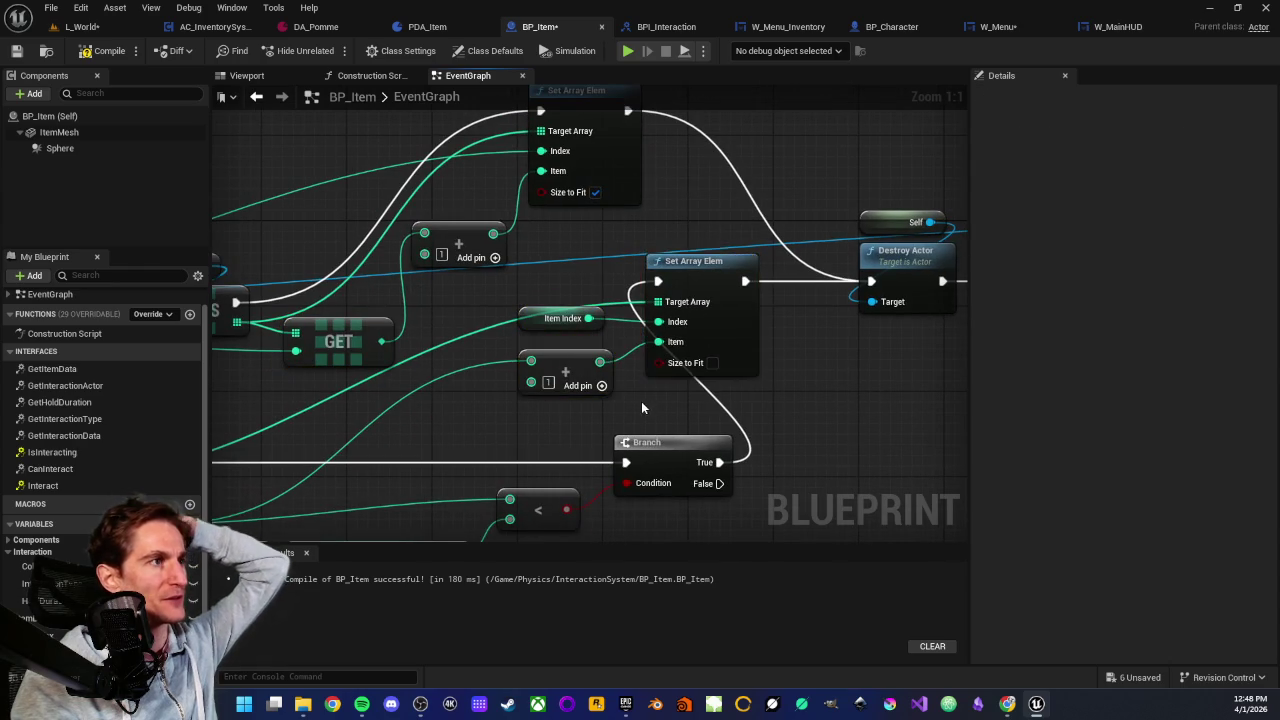
pyautogui.scroll(-2, 641, 407)
pyautogui.moveTo(490, 347); pyautogui.dragTo(580, 424)
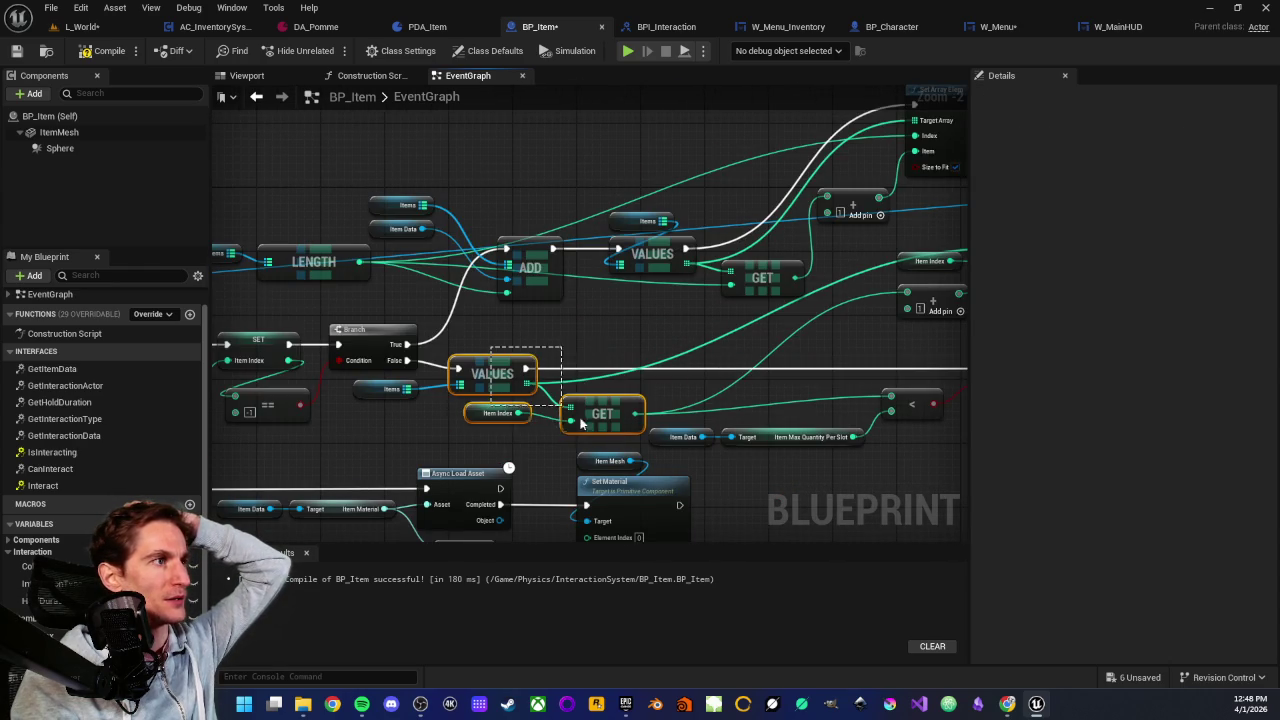
pyautogui.click(621, 314)
pyautogui.moveTo(621, 314)
pyautogui.mouseDown()
pyautogui.moveTo(560, 376)
pyautogui.moveTo(706, 383)
pyautogui.mouseUp()
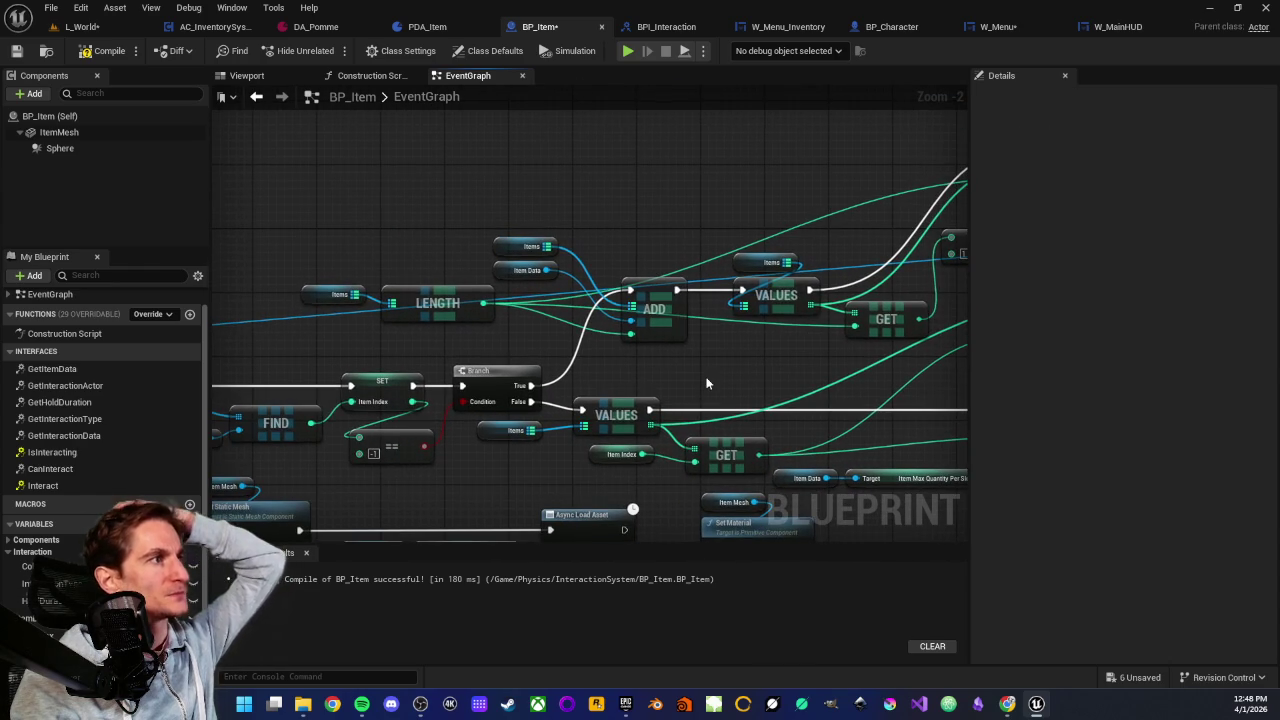
pyautogui.scroll(1, 444, 324)
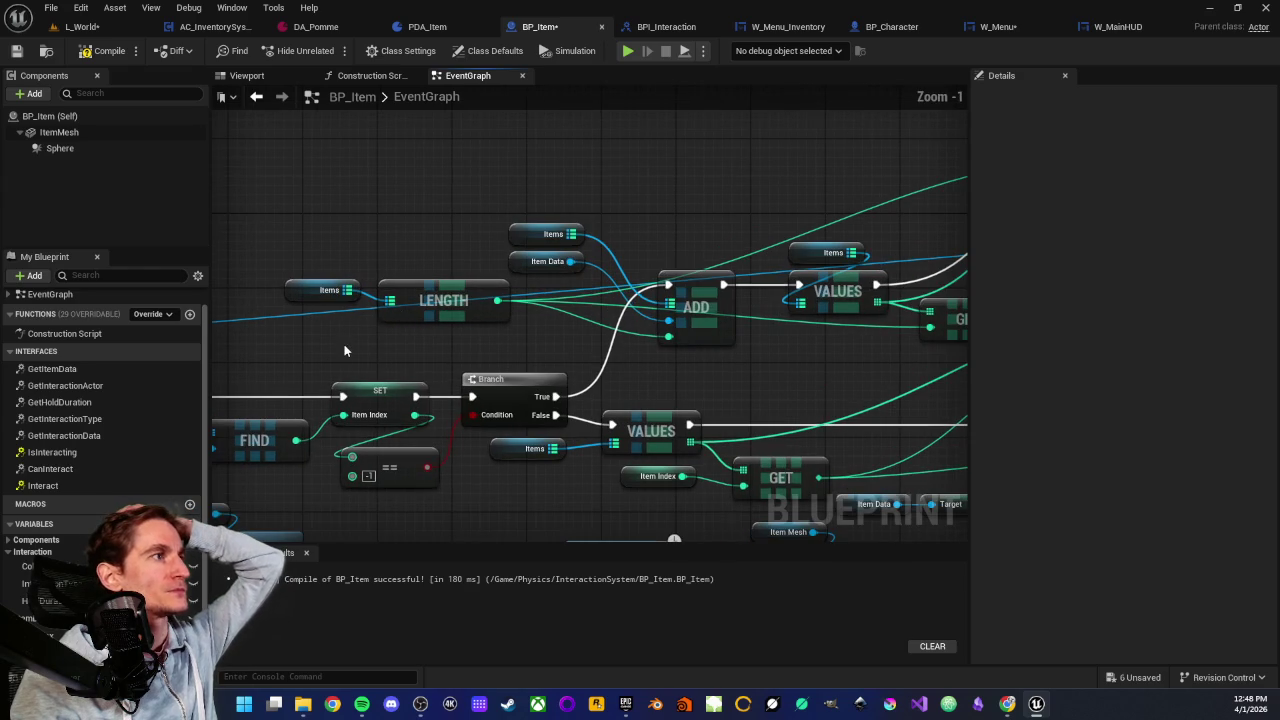
pyautogui.moveTo(289, 264); pyautogui.dragTo(481, 351)
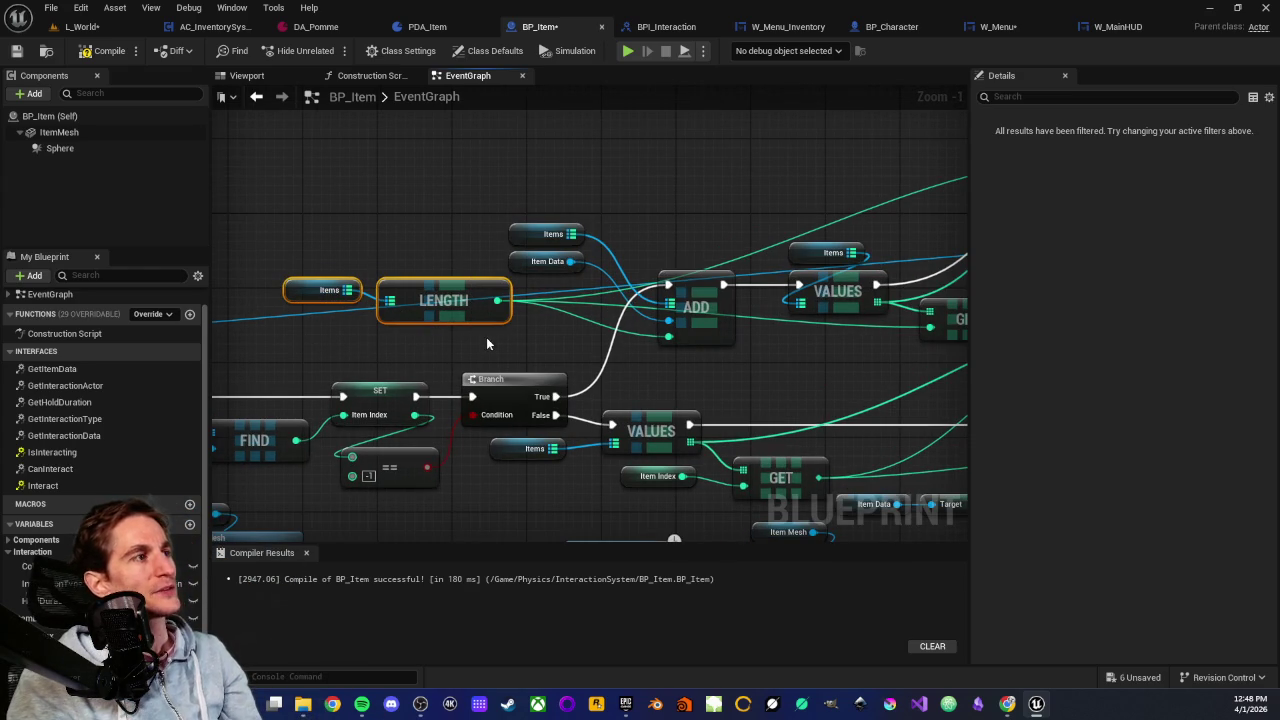
pyautogui.moveTo(336, 249); pyautogui.dragTo(447, 349)
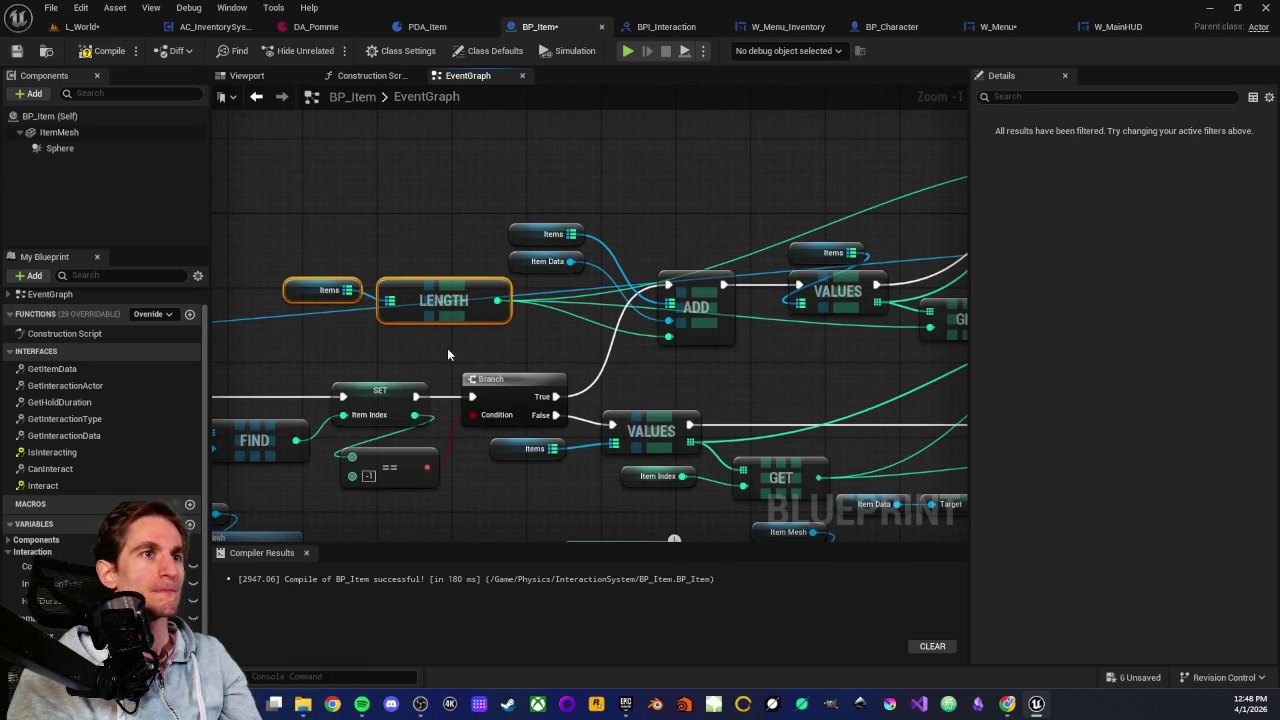
pyautogui.scroll(1, 447, 352)
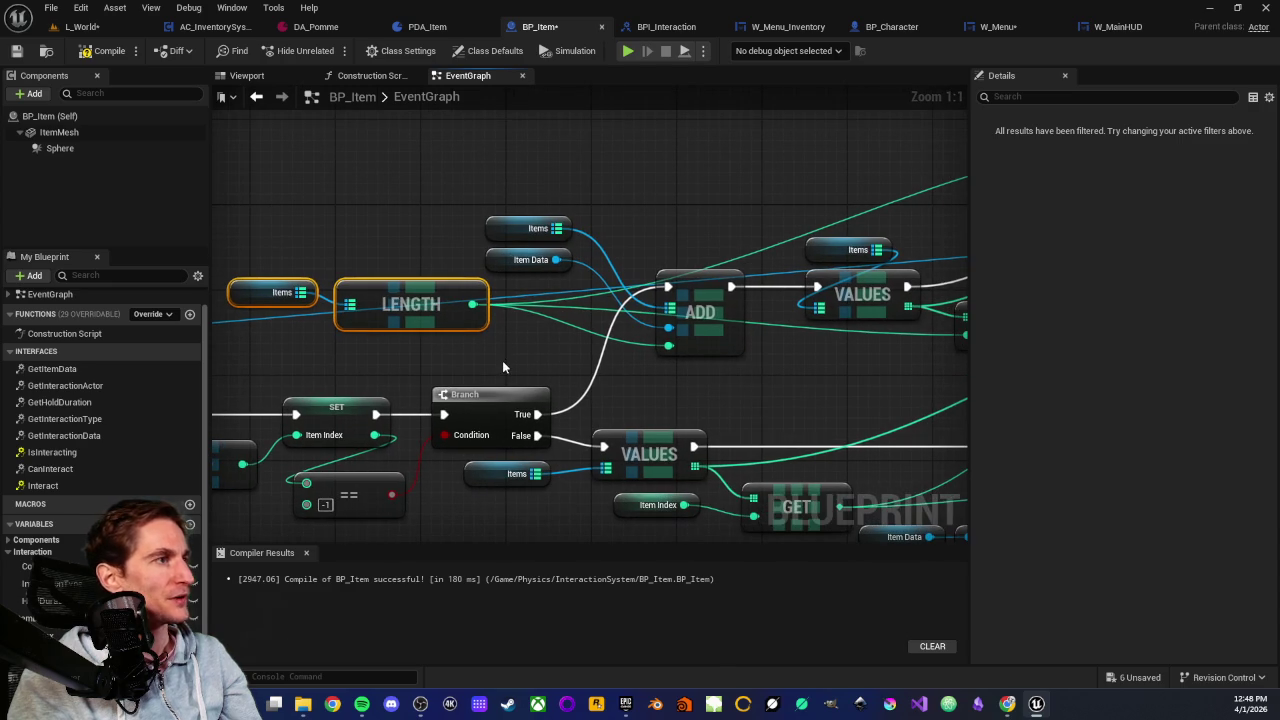
pyautogui.click(511, 357)
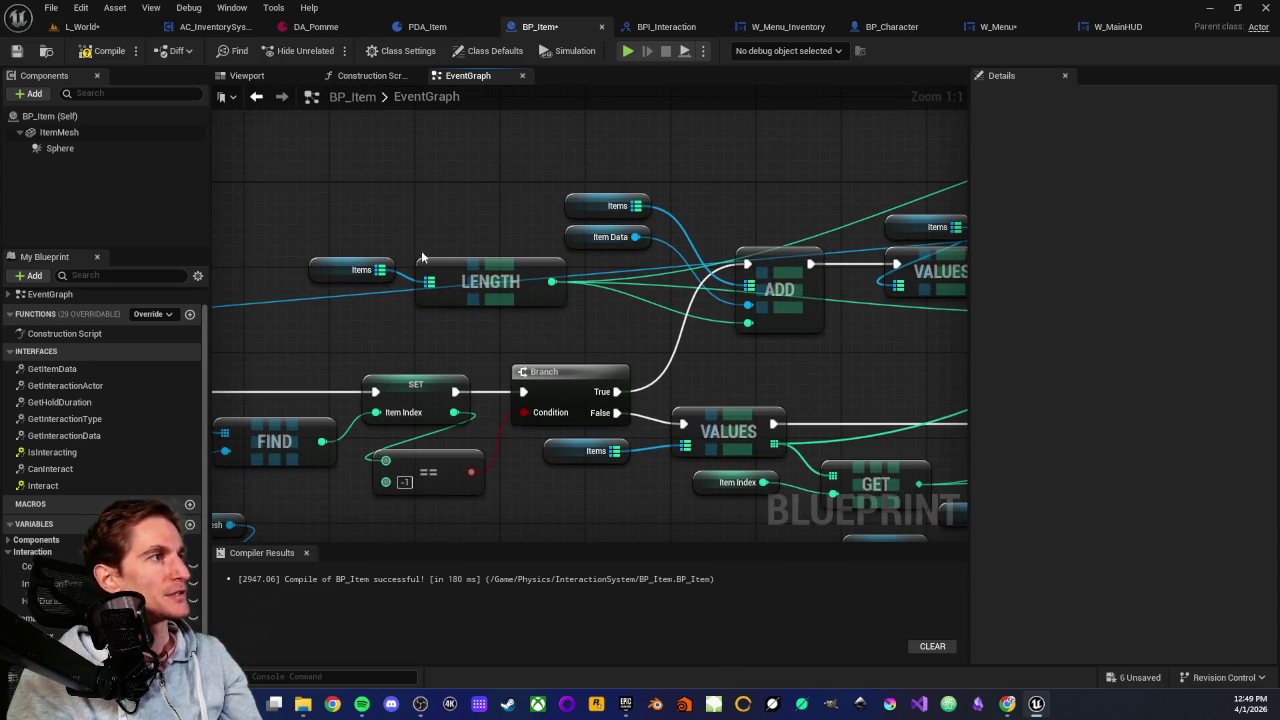
pyautogui.scroll(-1, 367, 260)
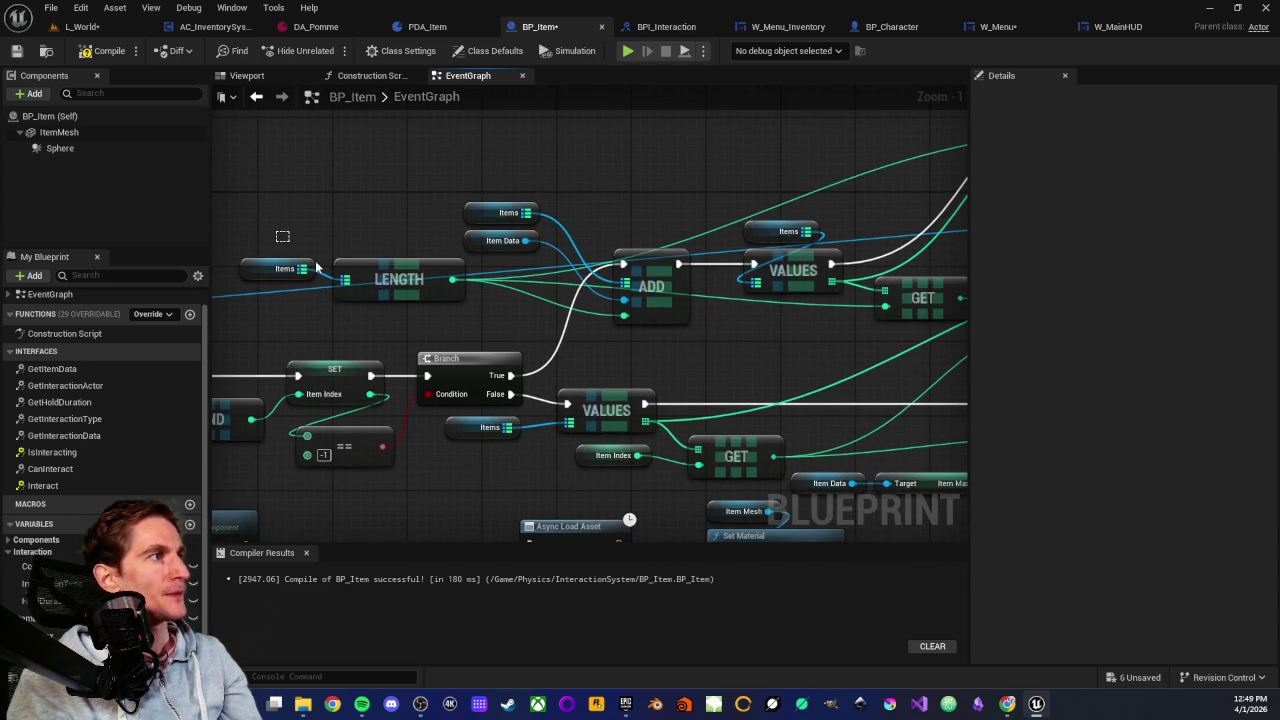
pyautogui.moveTo(282, 236); pyautogui.dragTo(420, 319)
pyautogui.click(542, 304)
pyautogui.moveTo(611, 191); pyautogui.dragTo(690, 375)
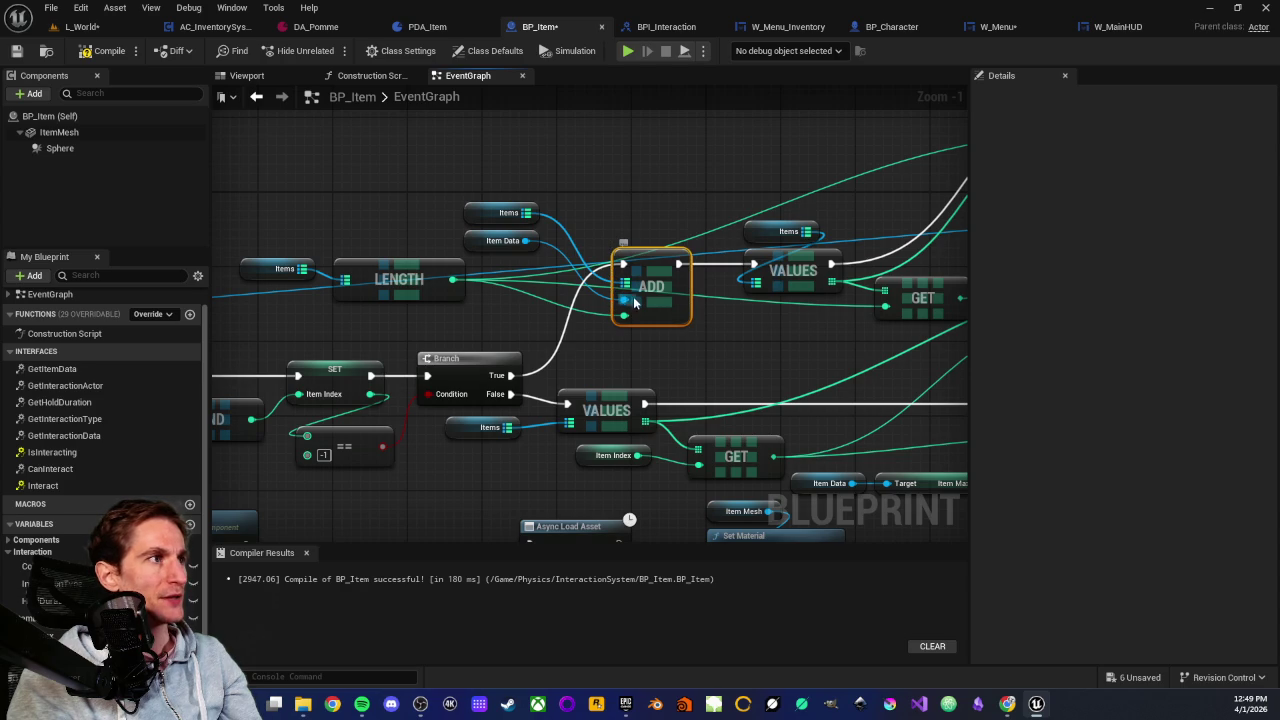
pyautogui.click(774, 358)
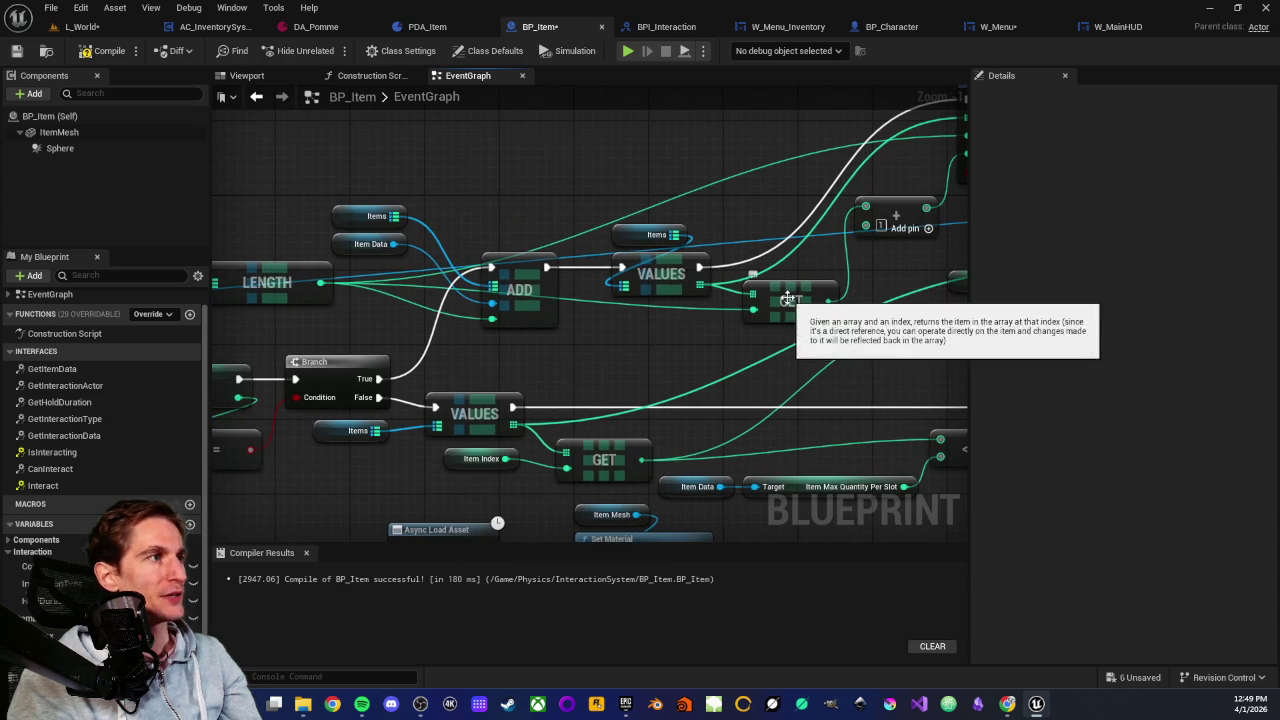
pyautogui.moveTo(642, 209)
pyautogui.mouseDown()
pyautogui.moveTo(597, 205)
pyautogui.moveTo(715, 222)
pyautogui.mouseUp()
pyautogui.moveTo(311, 238)
pyautogui.mouseDown()
pyautogui.moveTo(528, 350)
pyautogui.moveTo(517, 330)
pyautogui.mouseUp()
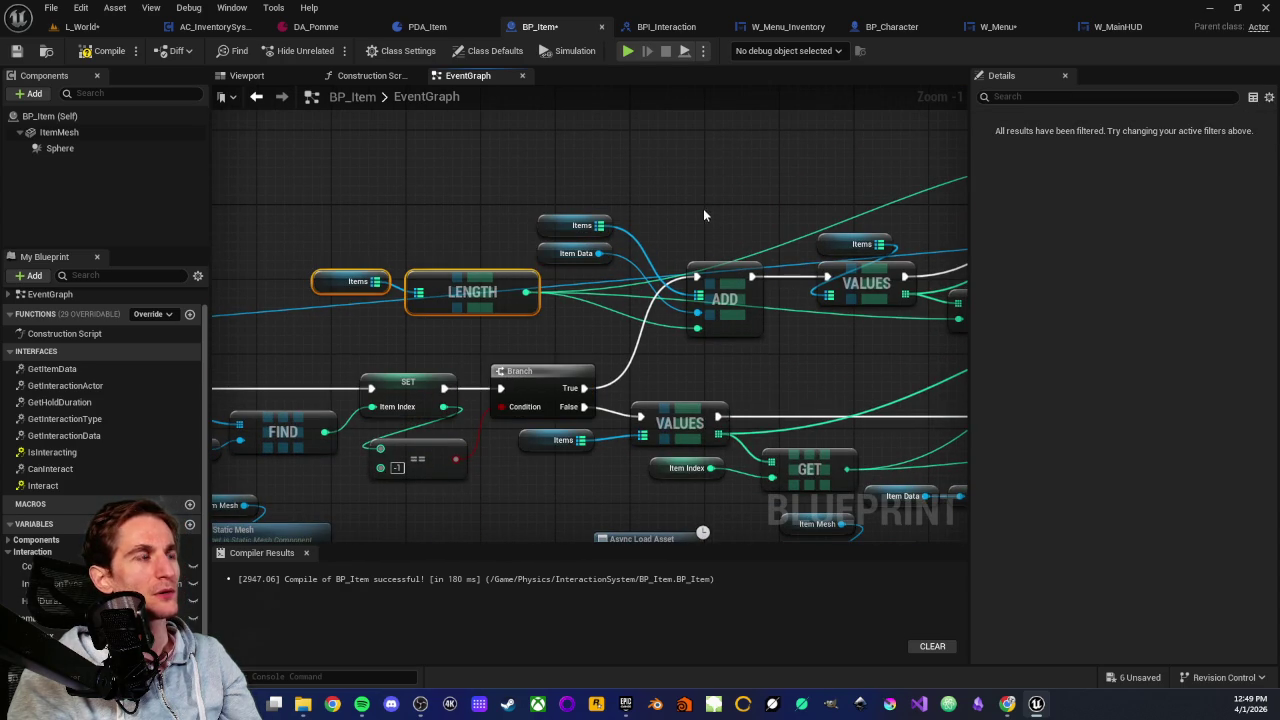
pyautogui.moveTo(704, 211); pyautogui.dragTo(736, 394)
pyautogui.moveTo(800, 291); pyautogui.dragTo(700, 286)
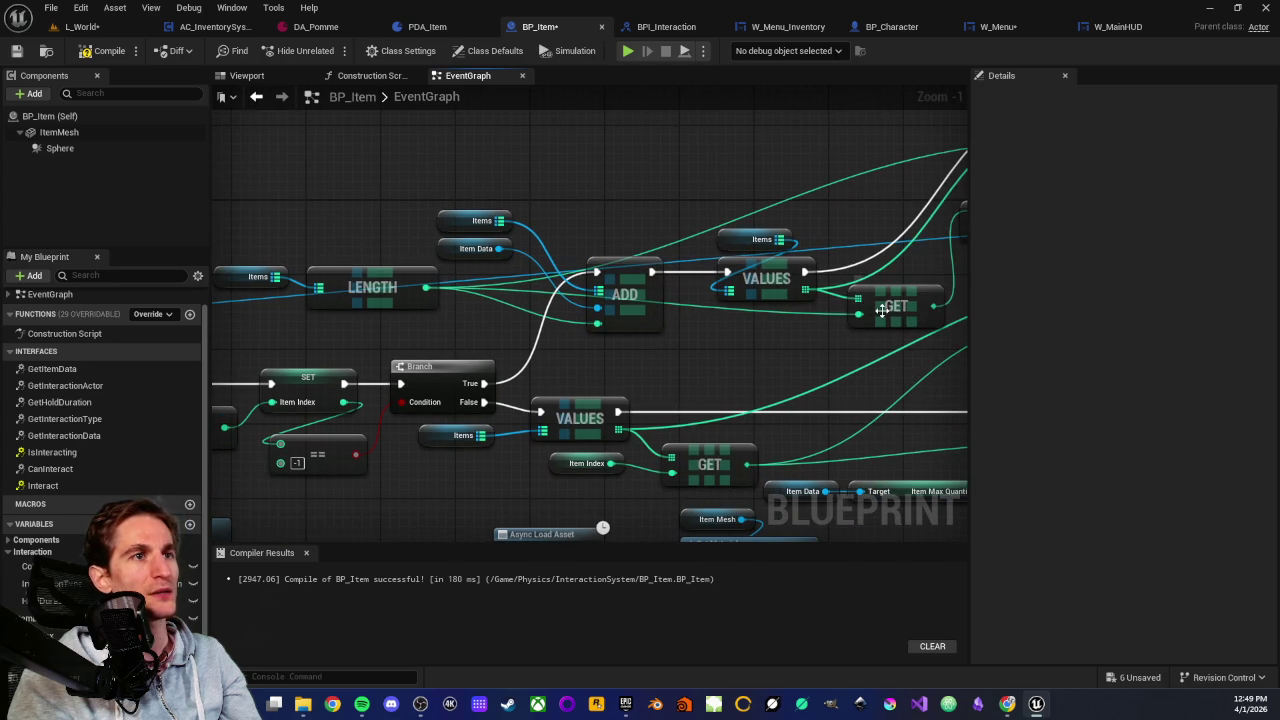
pyautogui.scroll(1, 426, 307)
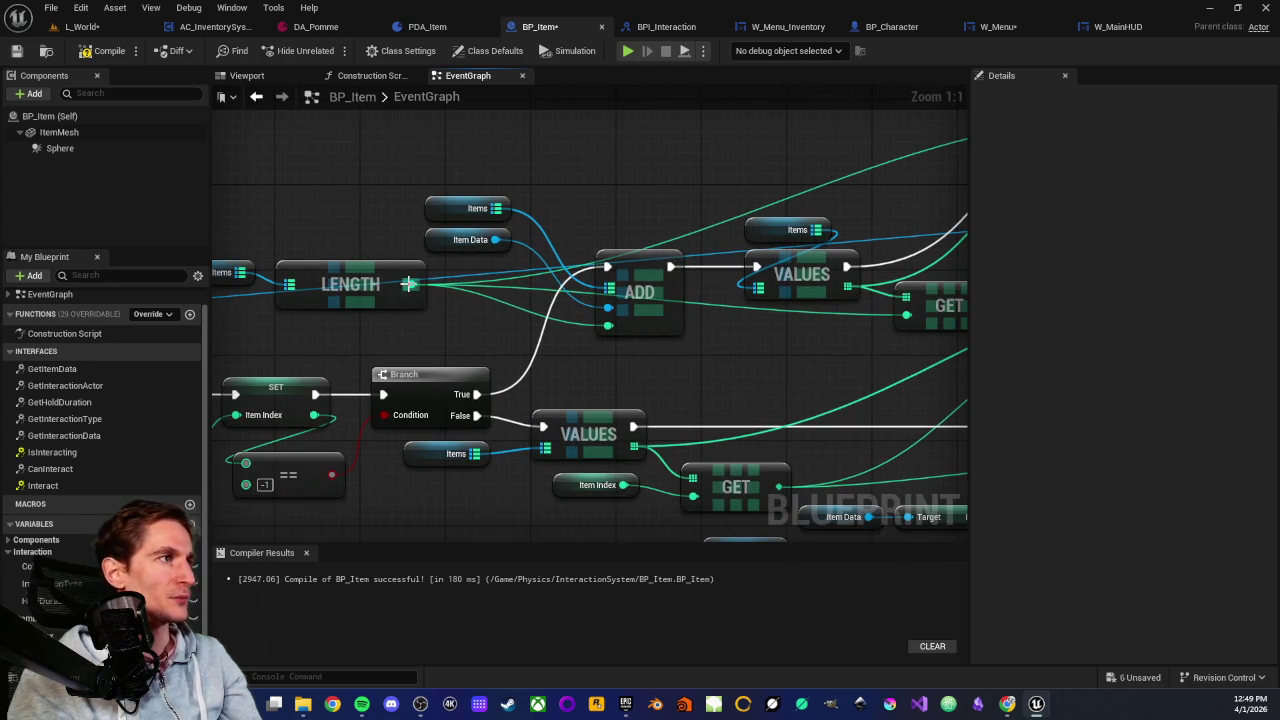
pyautogui.moveTo(409, 284); pyautogui.dragTo(484, 327)
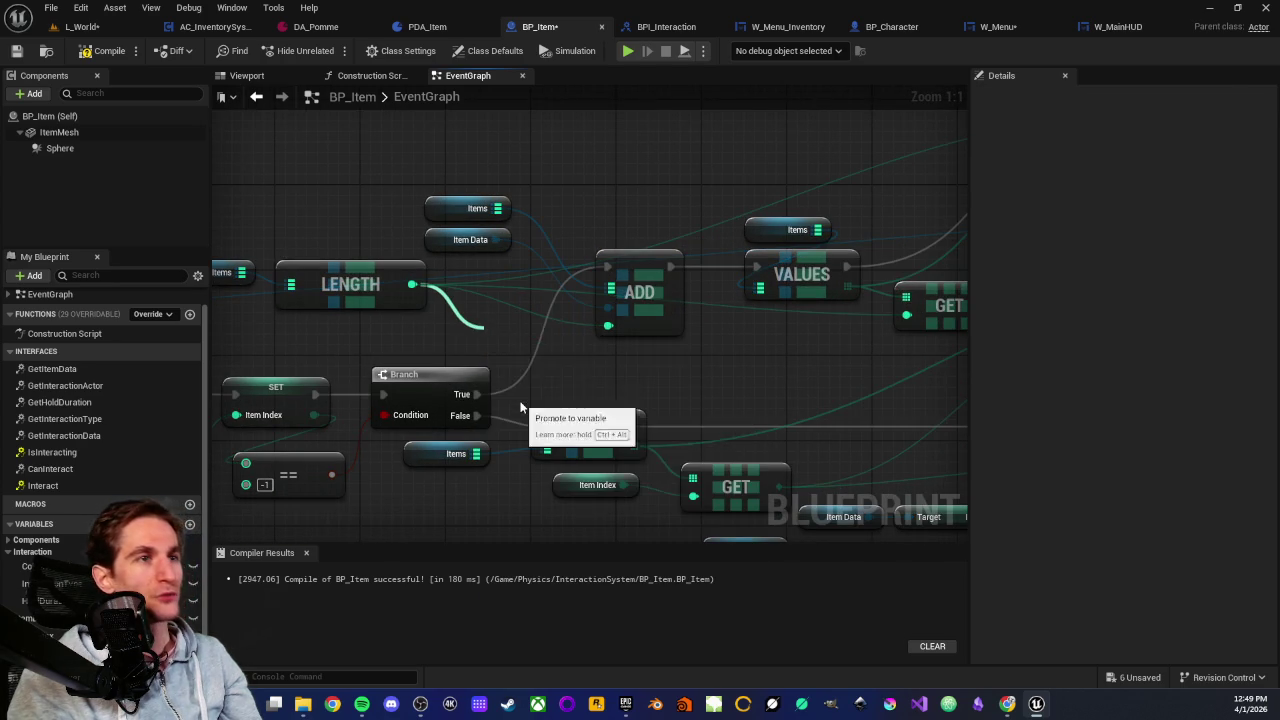
# Store the array length in a New Var SET node between Branch True and ADD
pyautogui.click(520, 407)
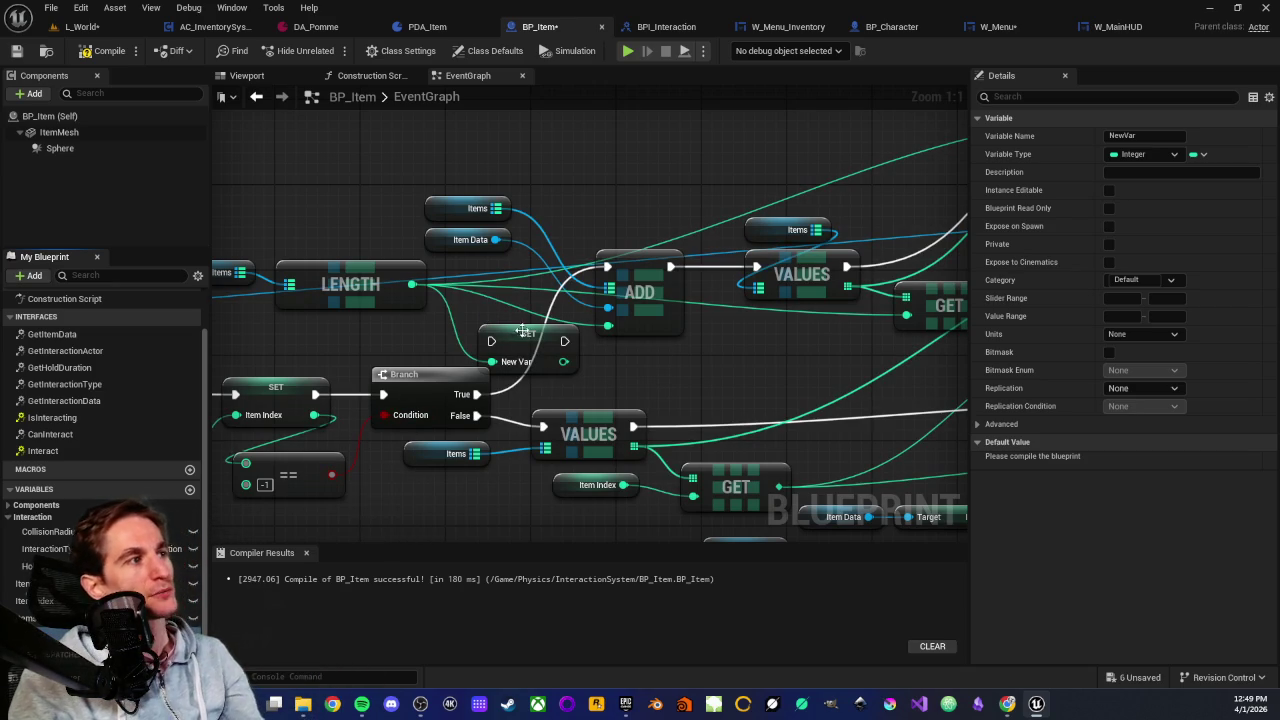
pyautogui.moveTo(478, 396); pyautogui.dragTo(502, 300)
pyautogui.press('Escape')
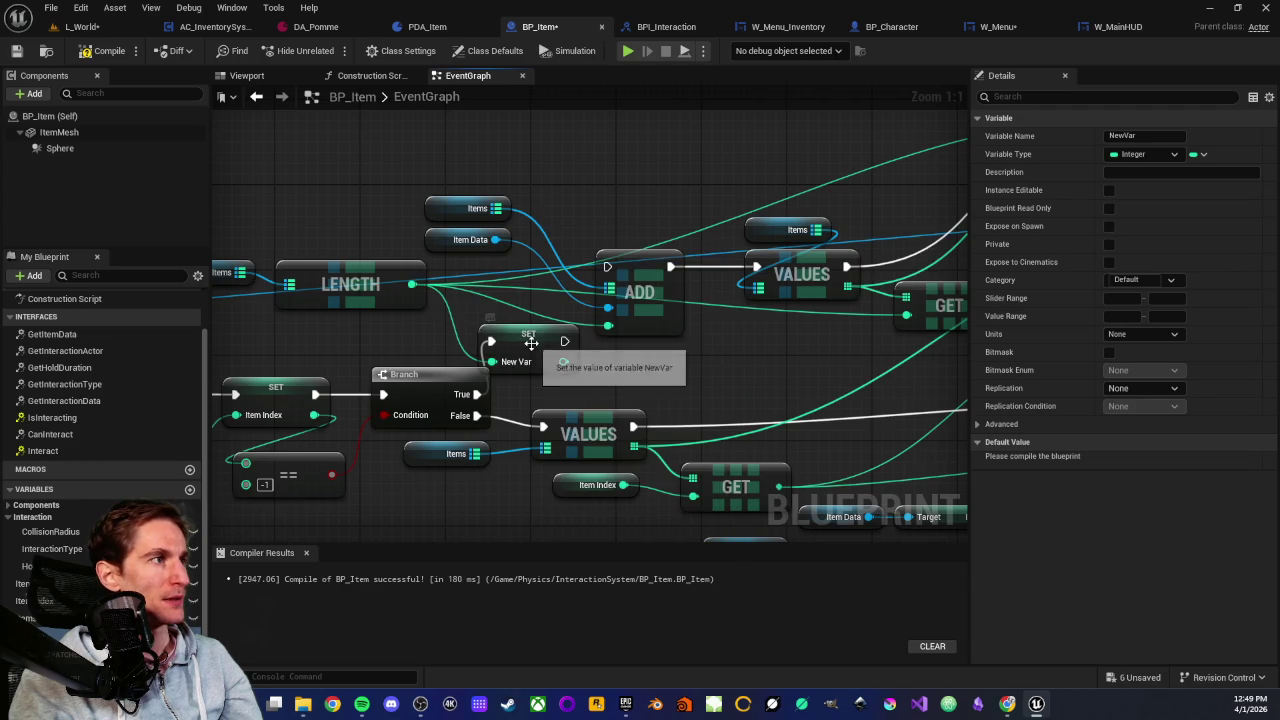
pyautogui.moveTo(528, 343)
pyautogui.mouseDown()
pyautogui.moveTo(522, 303)
pyautogui.moveTo(607, 267)
pyautogui.mouseUp()
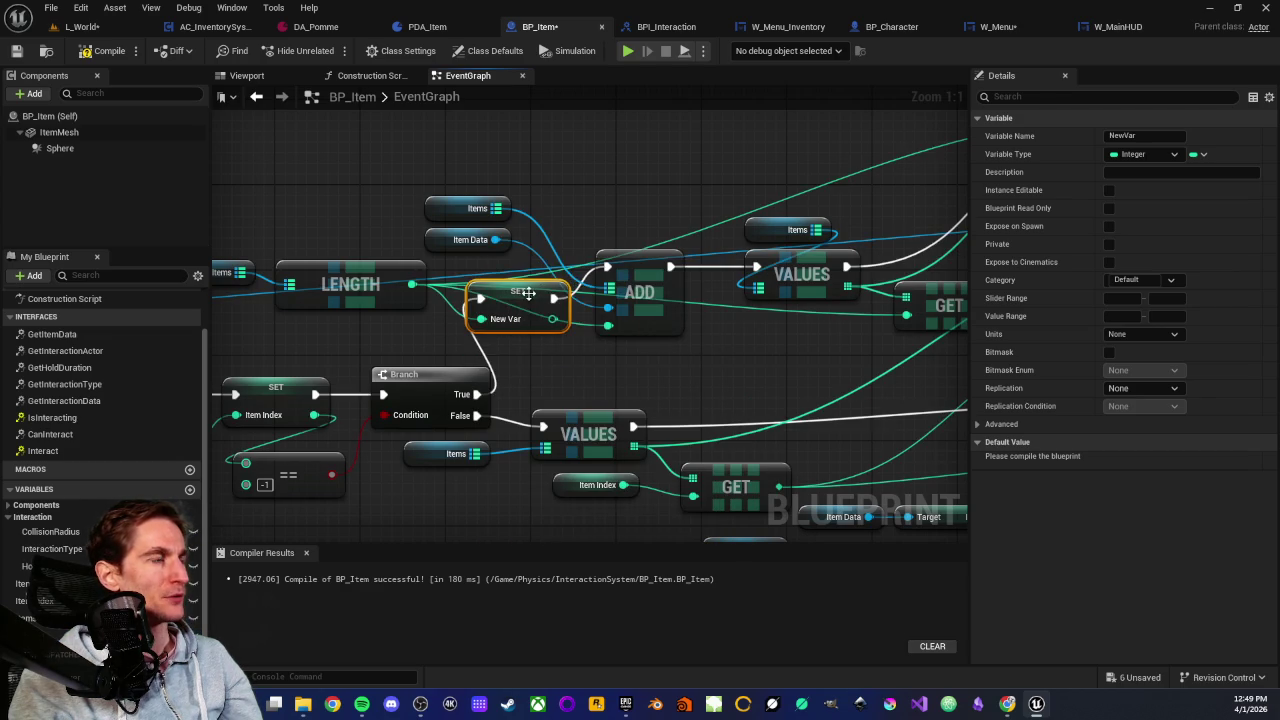
pyautogui.moveTo(526, 293); pyautogui.dragTo(526, 262)
# Feed New Var into the ADD node and the Get and Set Array Elem index
pyautogui.moveTo(408, 184)
pyautogui.mouseDown()
pyautogui.moveTo(520, 248)
pyautogui.moveTo(518, 207)
pyautogui.mouseUp()
pyautogui.moveTo(552, 287)
pyautogui.mouseDown()
pyautogui.moveTo(593, 331)
pyautogui.moveTo(607, 326)
pyautogui.mouseUp()
pyautogui.moveTo(671, 373); pyautogui.dragTo(542, 401)
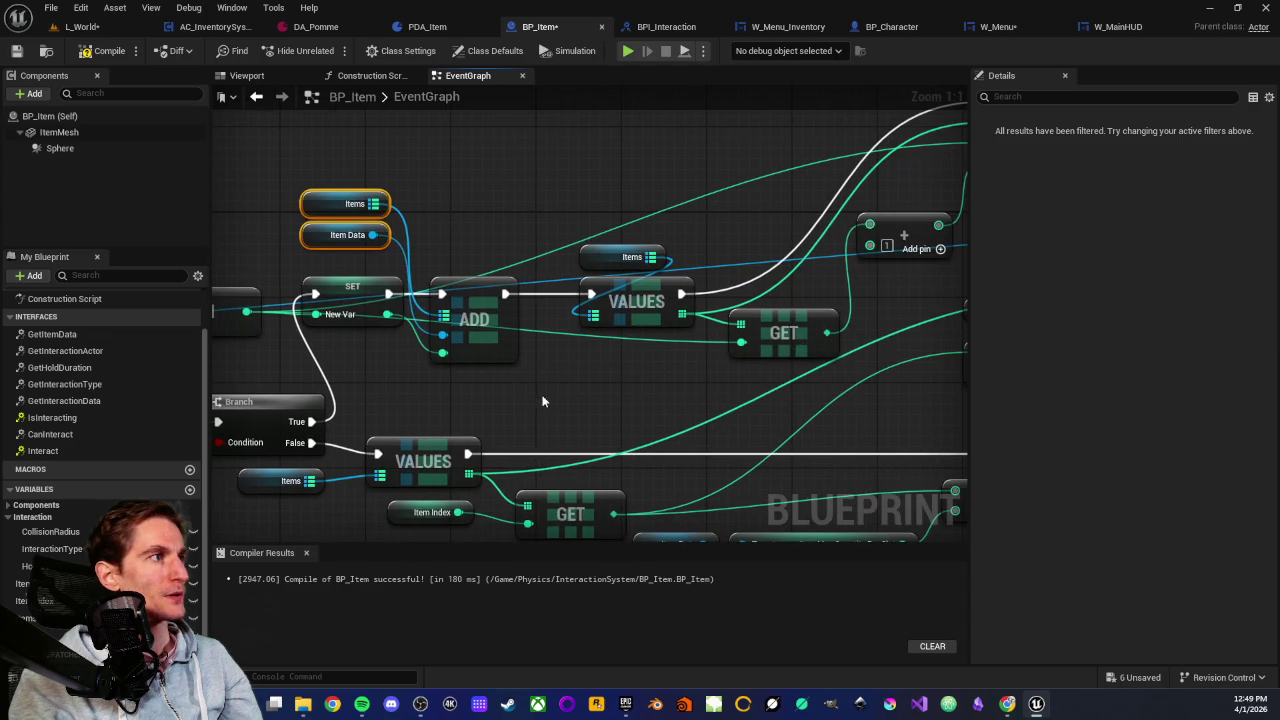
pyautogui.moveTo(60, 620)
pyautogui.mouseDown()
pyautogui.moveTo(558, 328)
pyautogui.moveTo(728, 344)
pyautogui.moveTo(566, 404)
pyautogui.mouseUp()
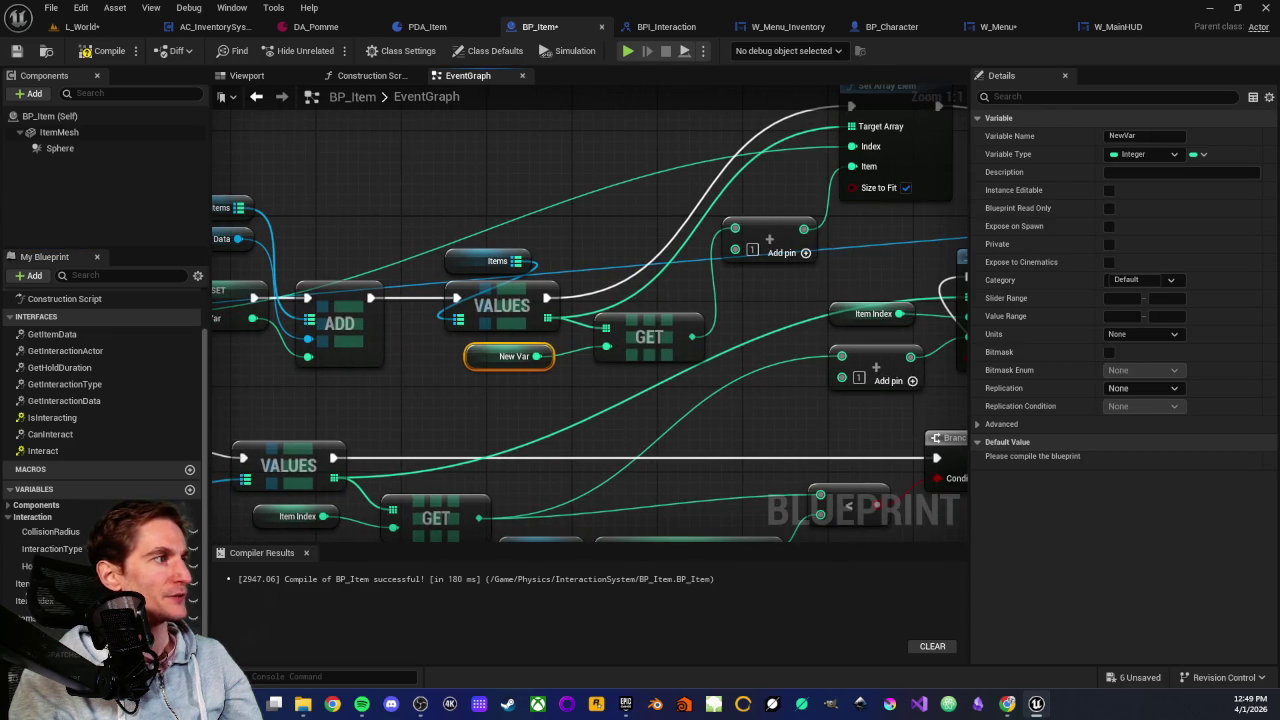
pyautogui.moveTo(60, 620)
pyautogui.mouseDown()
pyautogui.moveTo(565, 375)
pyautogui.moveTo(810, 280)
pyautogui.moveTo(790, 250)
pyautogui.moveTo(756, 298)
pyautogui.moveTo(852, 146)
pyautogui.mouseUp()
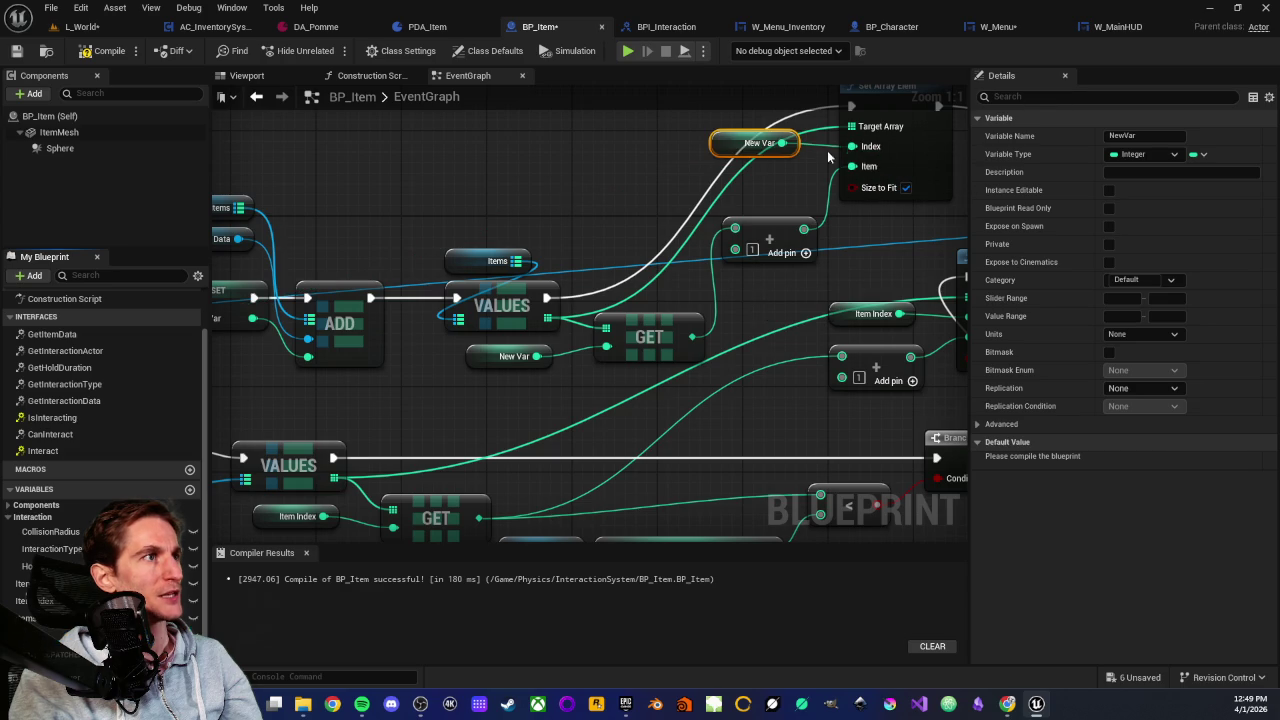
# Save BP_Item and look over the LENGTH, ADD and Branch nodes
pyautogui.moveTo(700, 180)
pyautogui.mouseDown()
pyautogui.moveTo(640, 240)
pyautogui.moveTo(548, 261)
pyautogui.mouseUp()
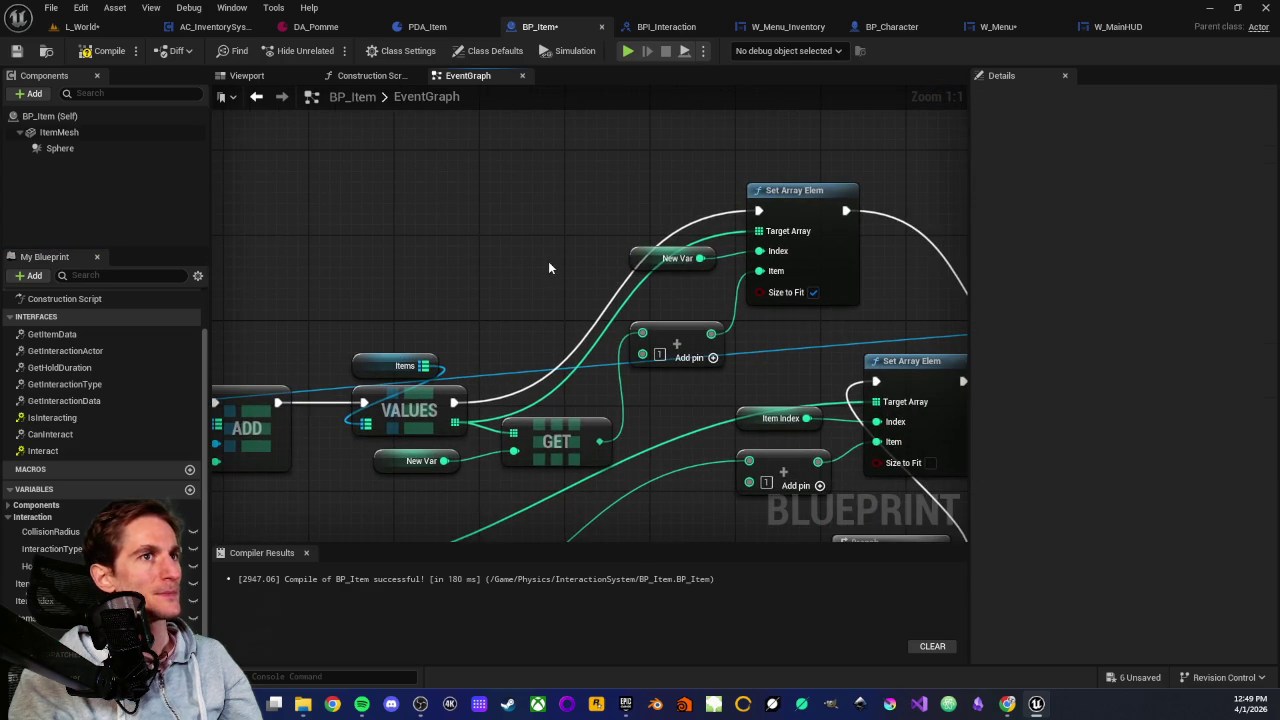
pyautogui.click(108, 50)
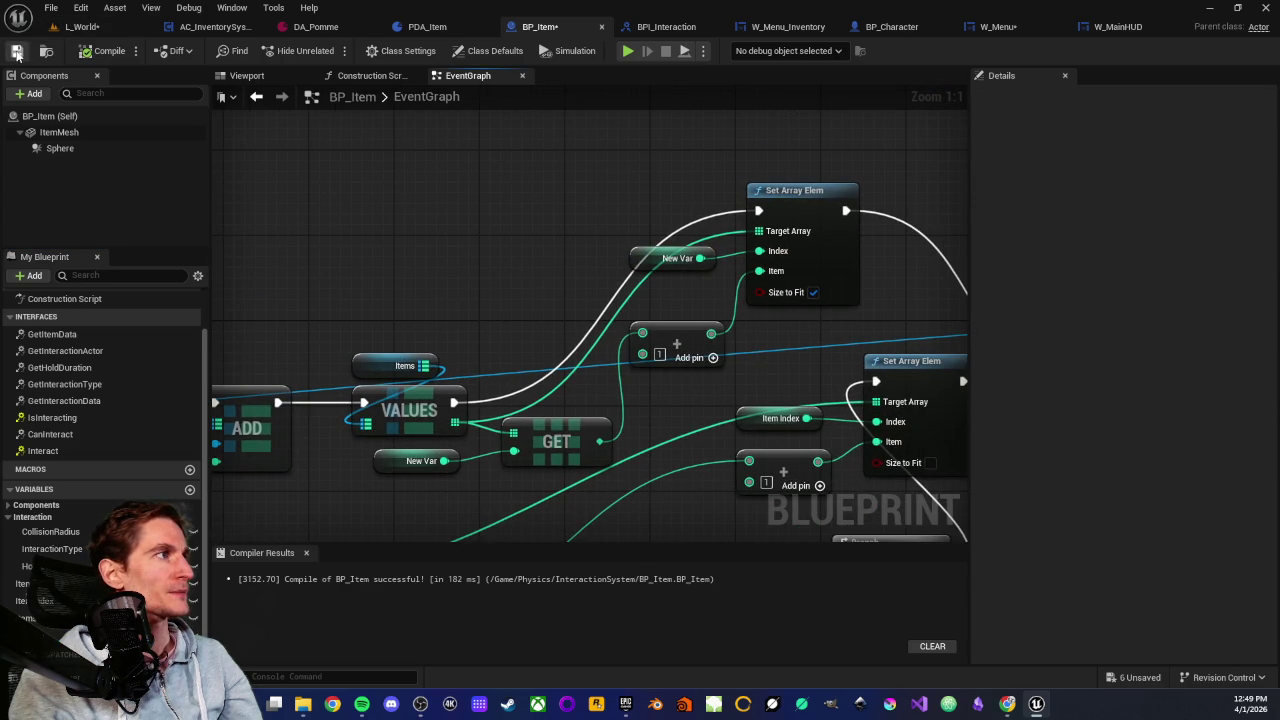
pyautogui.moveTo(316, 257)
pyautogui.mouseDown()
pyautogui.moveTo(580, 243)
pyautogui.moveTo(725, 292)
pyautogui.mouseUp()
pyautogui.scroll(-1, 725, 292)
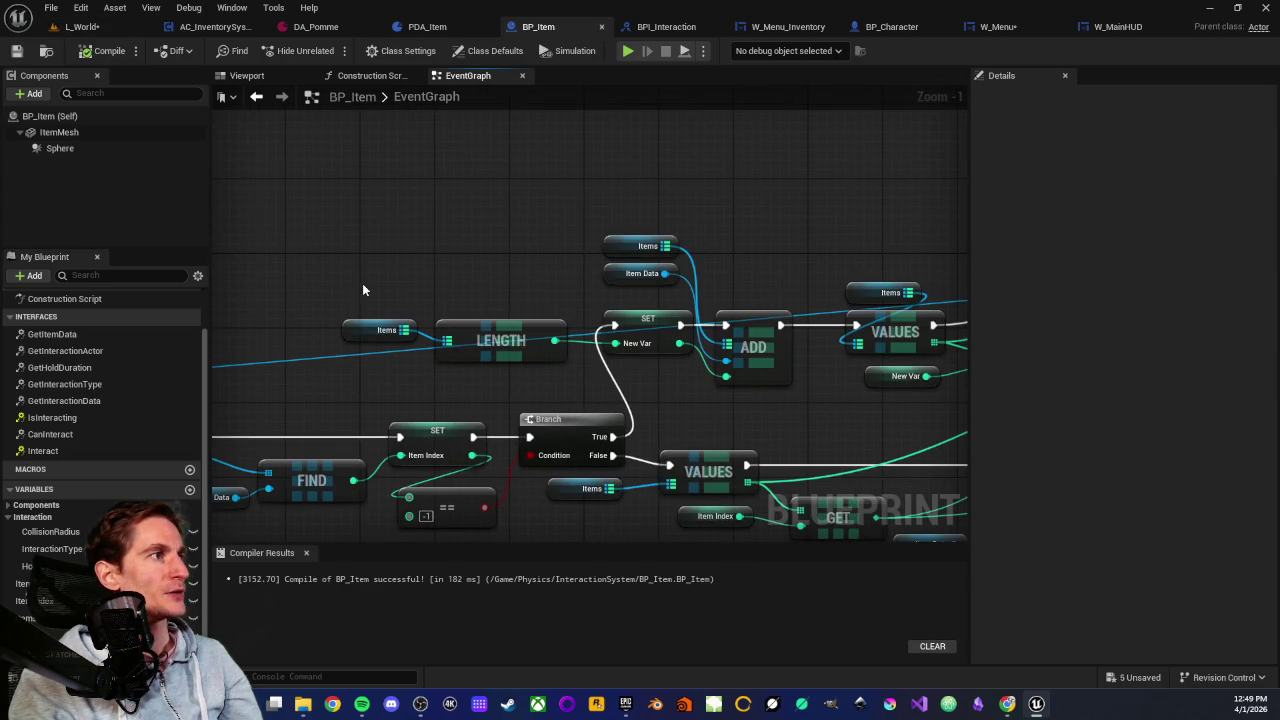
pyautogui.moveTo(363, 289); pyautogui.dragTo(460, 366)
pyautogui.moveTo(527, 390); pyautogui.dragTo(524, 384)
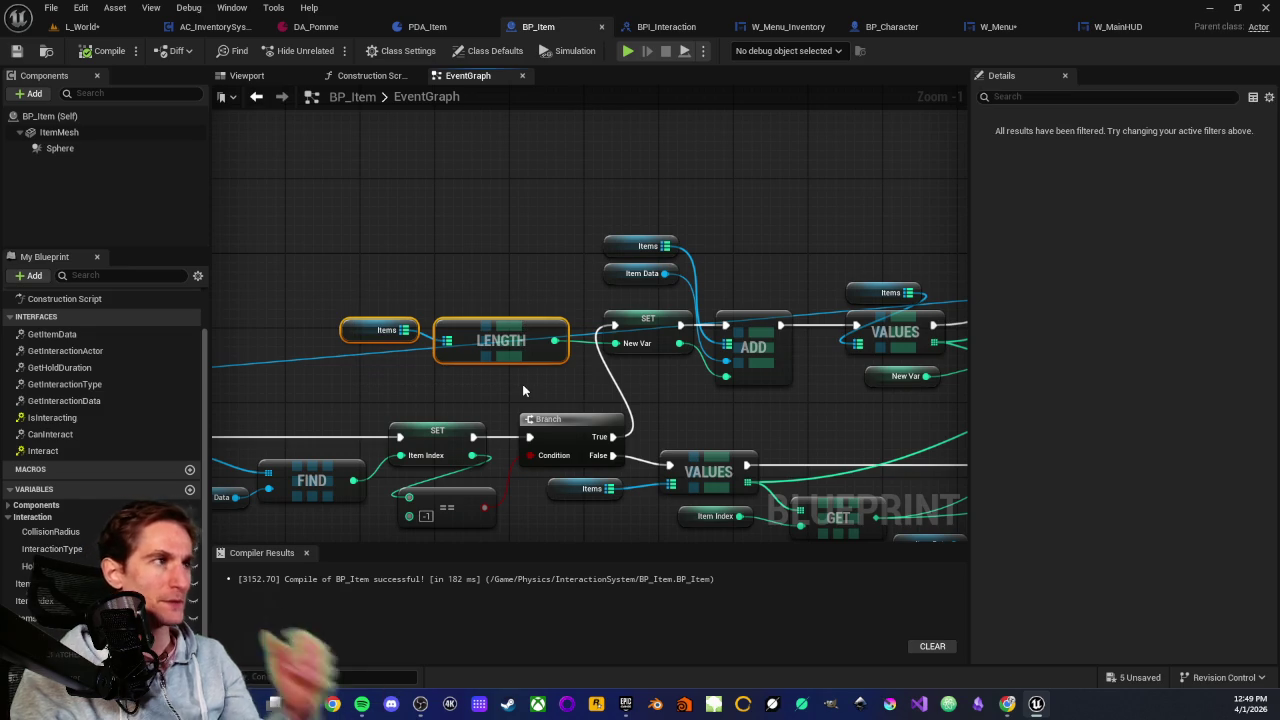
pyautogui.click(758, 350)
pyautogui.click(790, 410)
pyautogui.moveTo(803, 398); pyautogui.dragTo(581, 392)
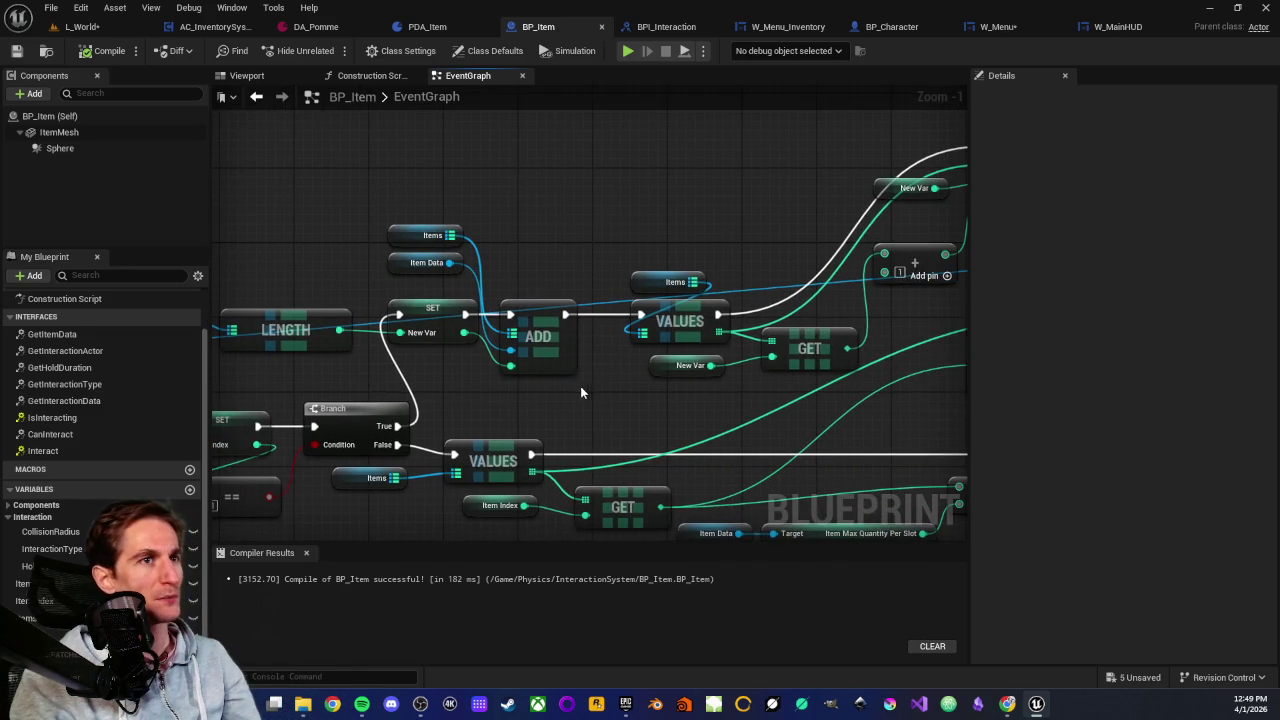
# Switch to the L_World level and save it
pyautogui.click(48, 26)
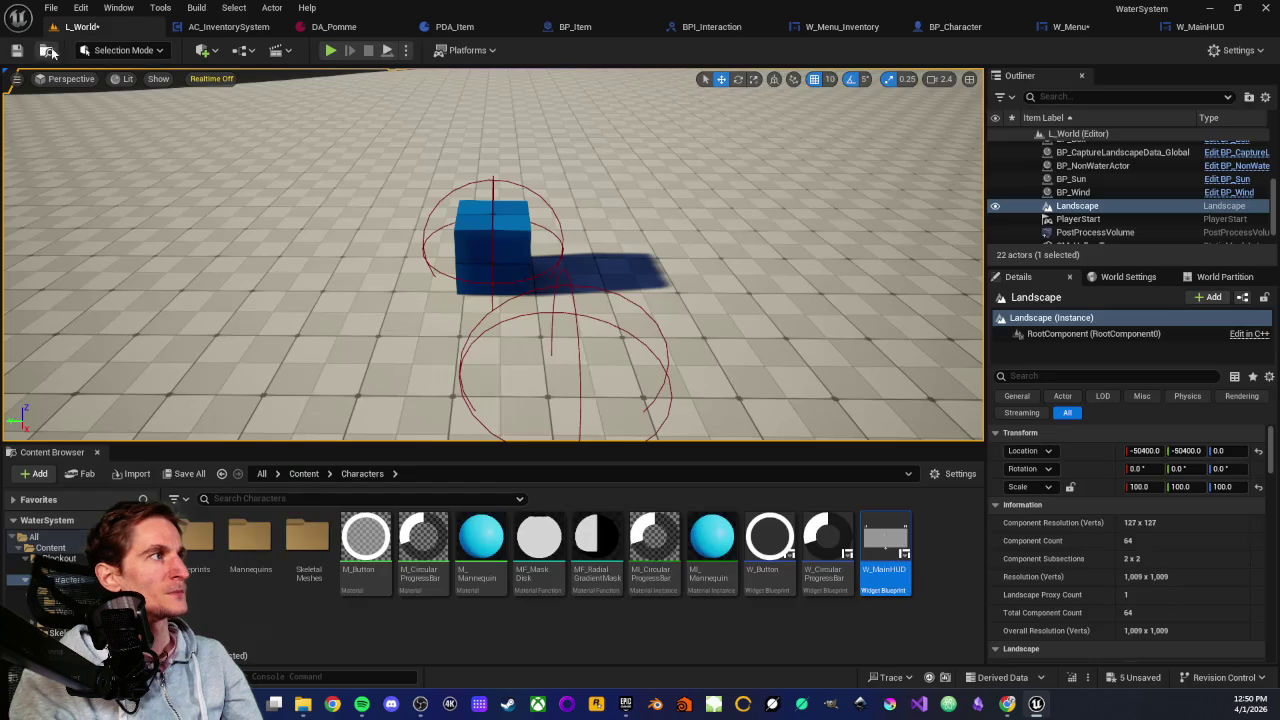
pyautogui.click(17, 52)
pyautogui.scroll(-3, 376, 262)
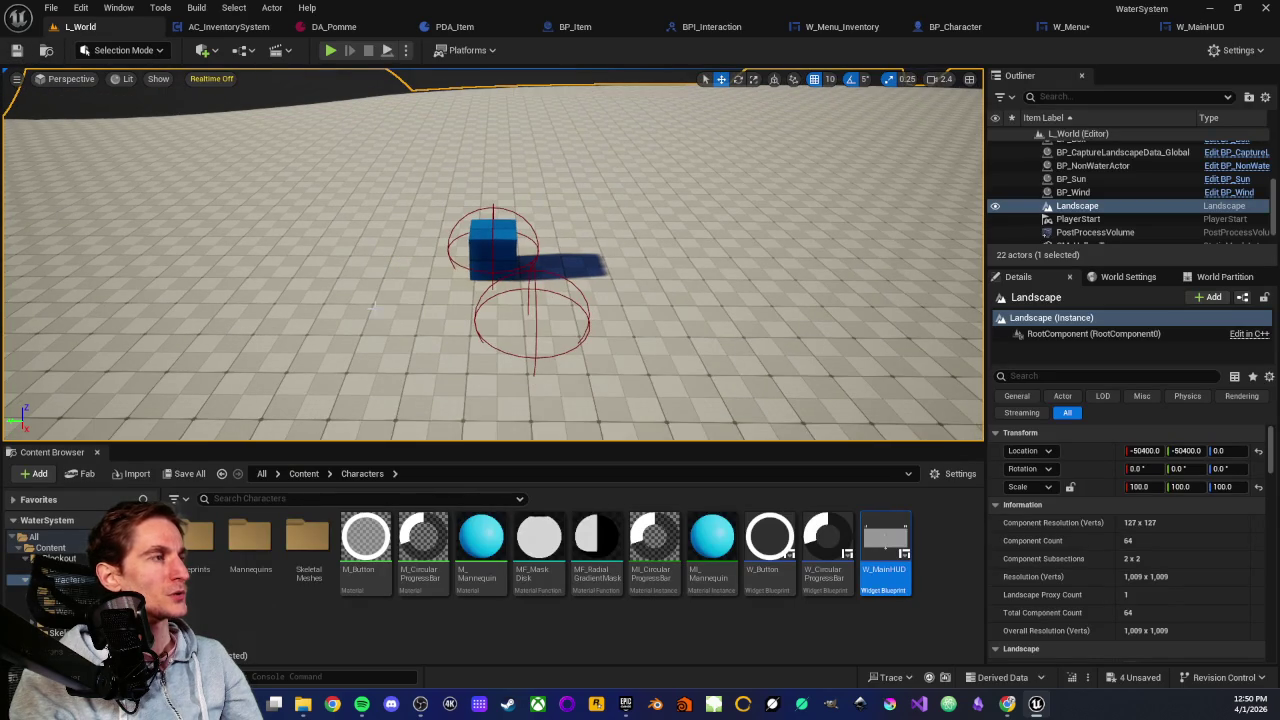
# Play From Here, pick up the sphere and cube, toggle the inventory with I, then stop
pyautogui.rightClick(373, 308)
pyautogui.click(430, 674)
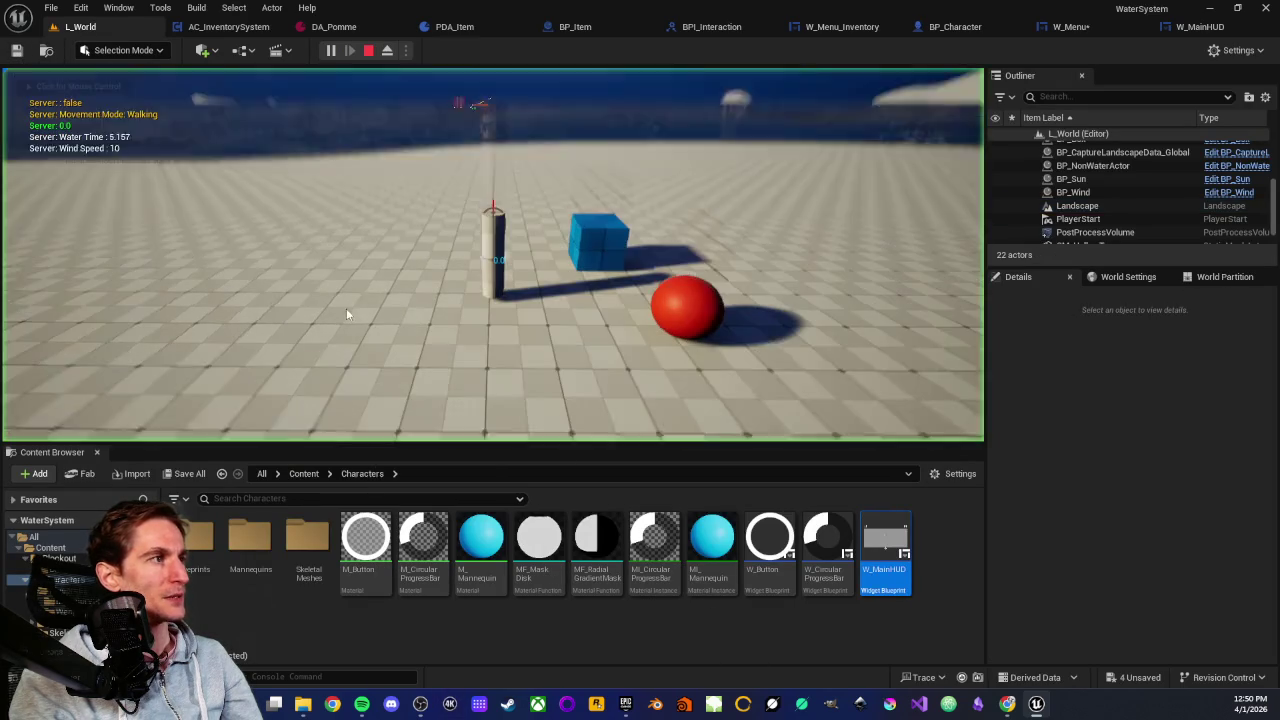
pyautogui.click(347, 314)
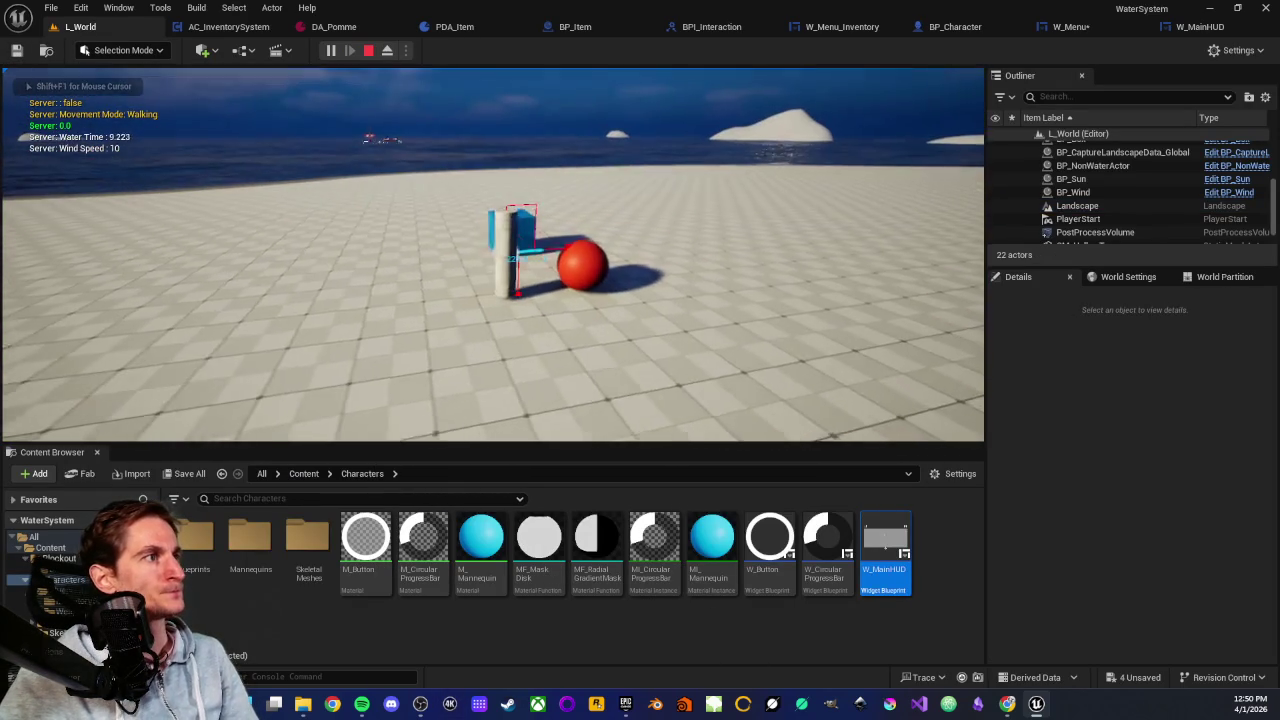
pyautogui.press('e')
pyautogui.press('e')
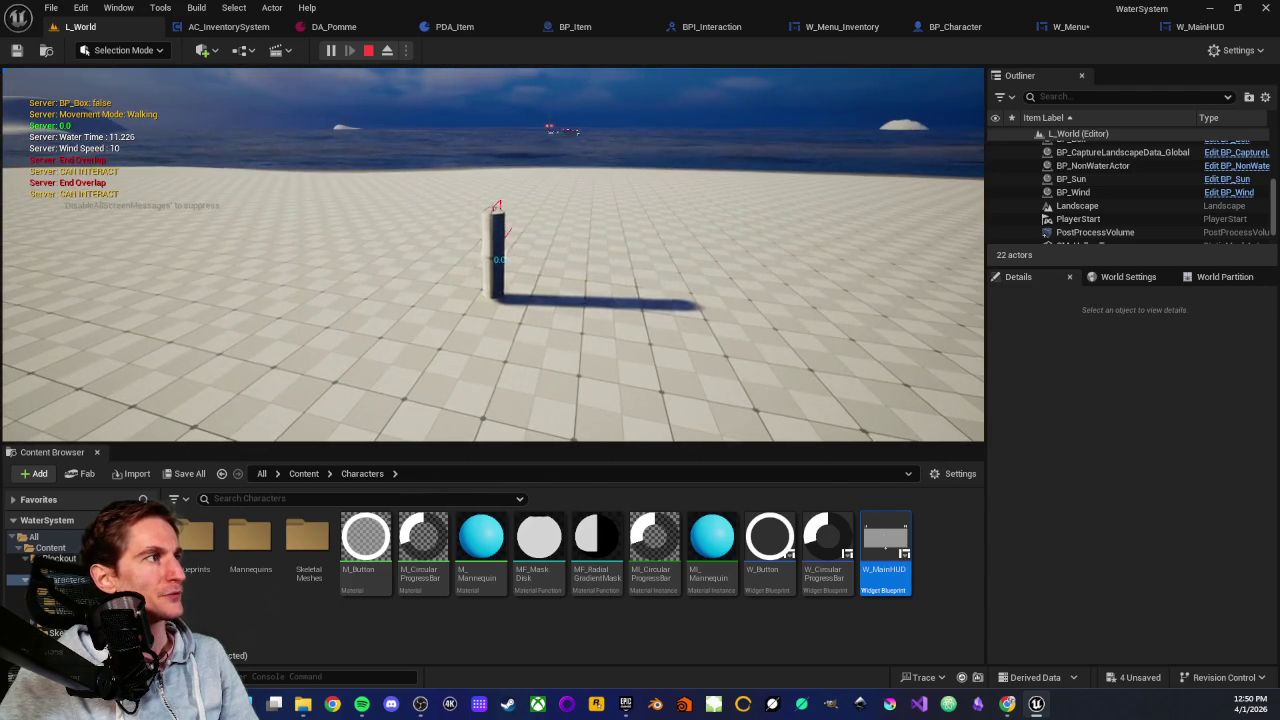
pyautogui.press('i')
pyautogui.press('i')
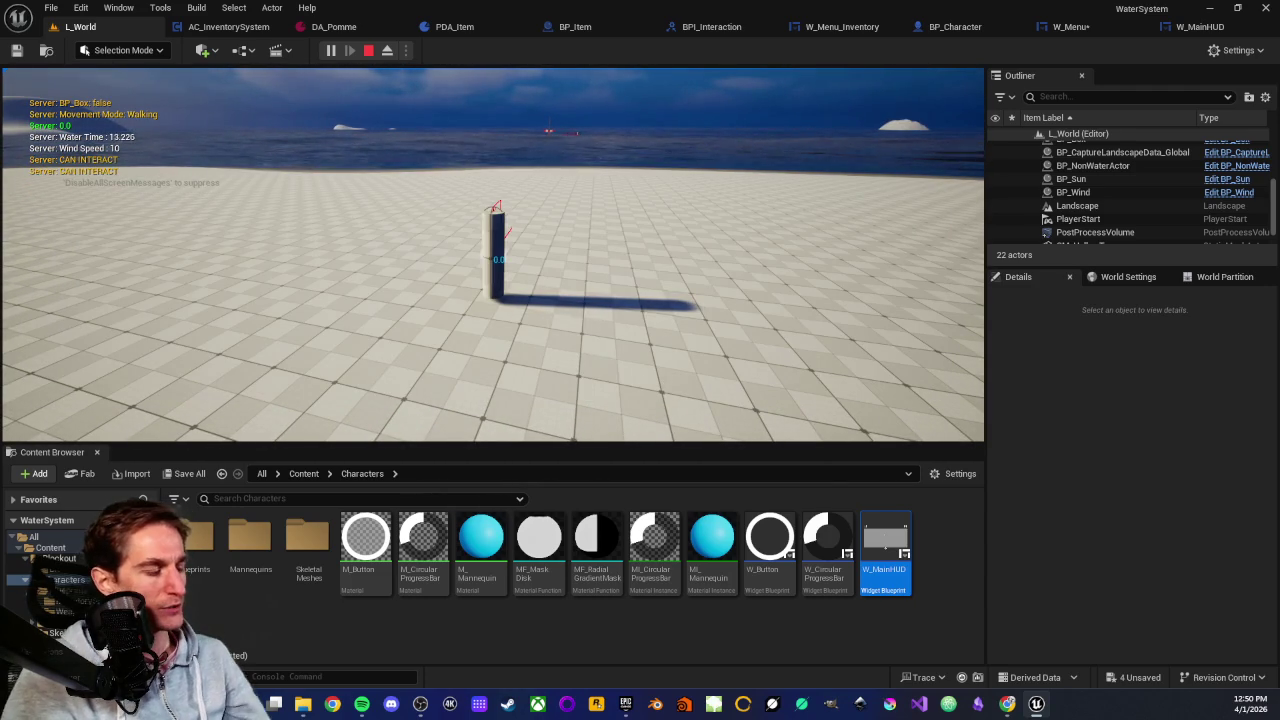
pyautogui.press('Escape')
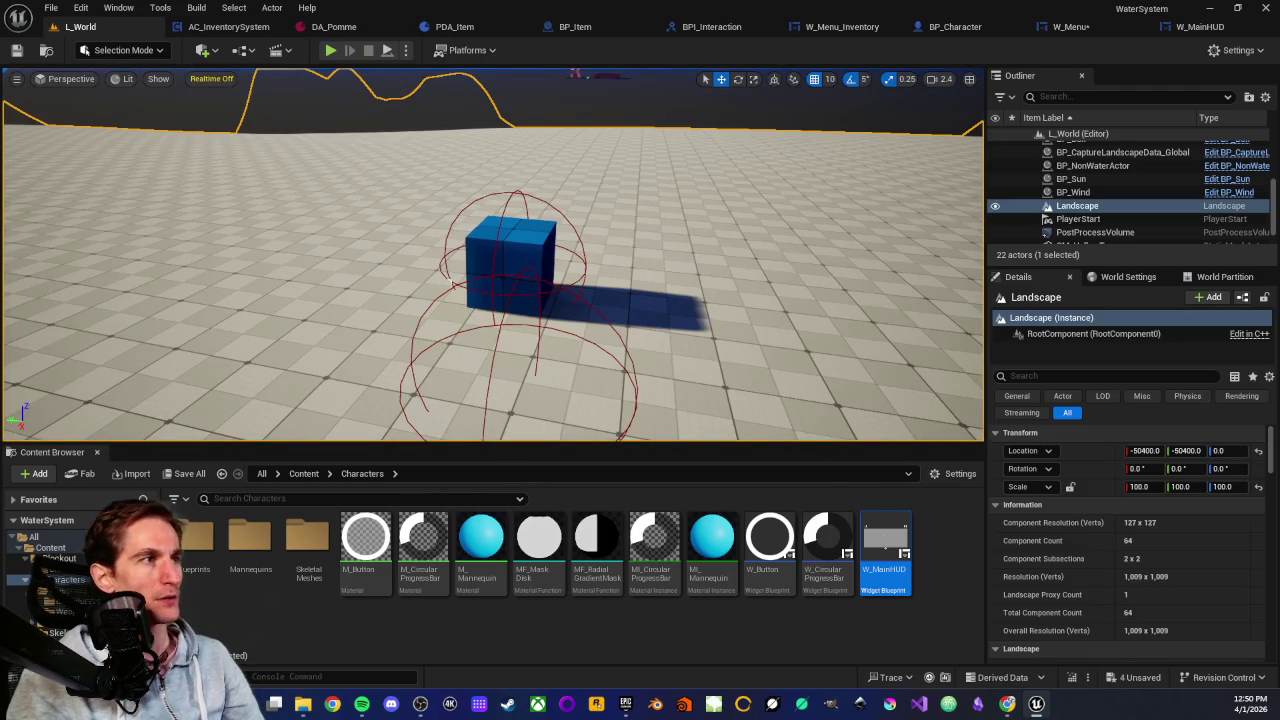
pyautogui.scroll(-5, 452, 285)
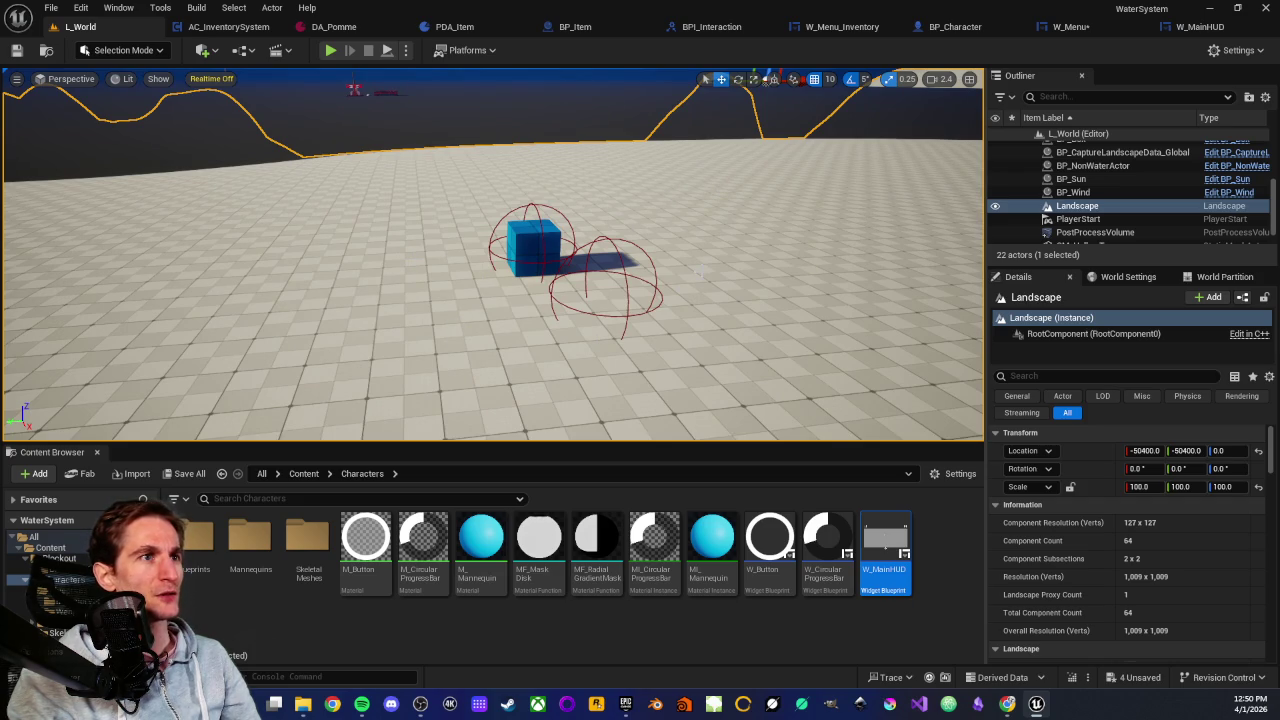
# In W_MainHUD, chain a Print String 'Hello' after Fill Grid, then return to L_World
pyautogui.click(1208, 28)
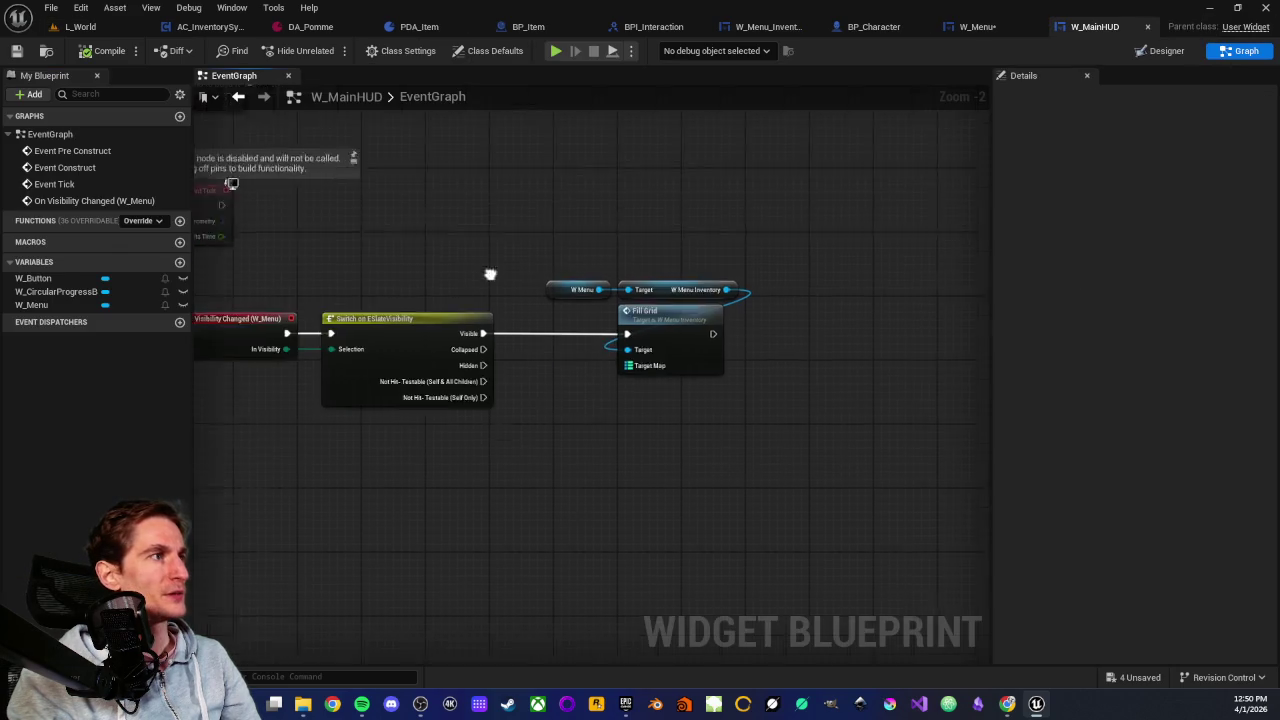
pyautogui.moveTo(486, 357)
pyautogui.mouseDown()
pyautogui.moveTo(528, 374)
pyautogui.moveTo(487, 363)
pyautogui.moveTo(580, 350)
pyautogui.mouseUp()
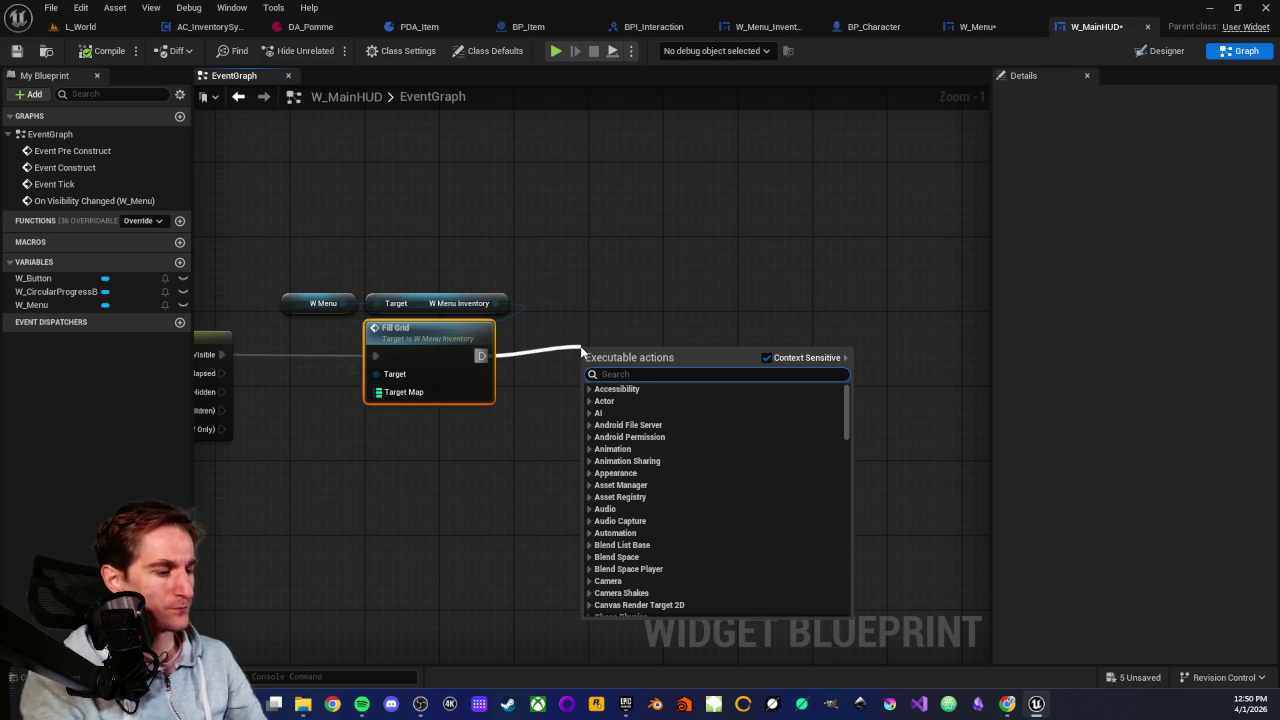
pyautogui.write('print')
pyautogui.press('Return')
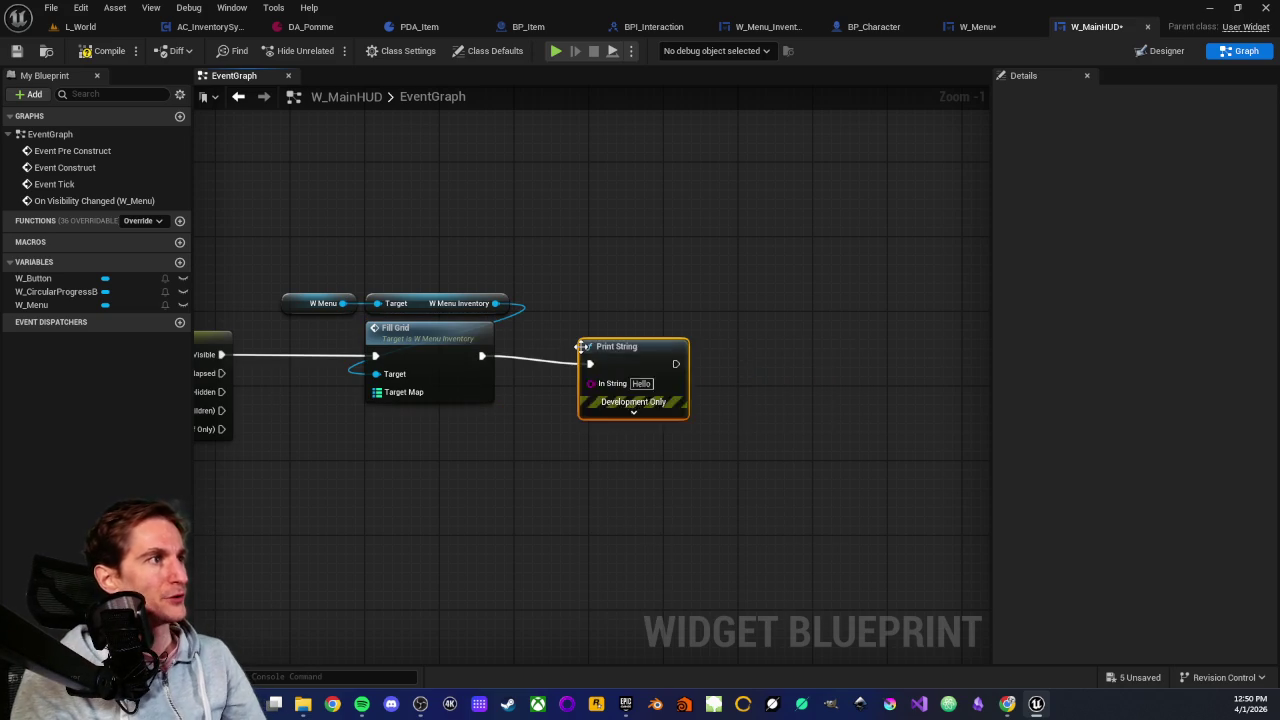
pyautogui.moveTo(621, 357); pyautogui.dragTo(641, 347)
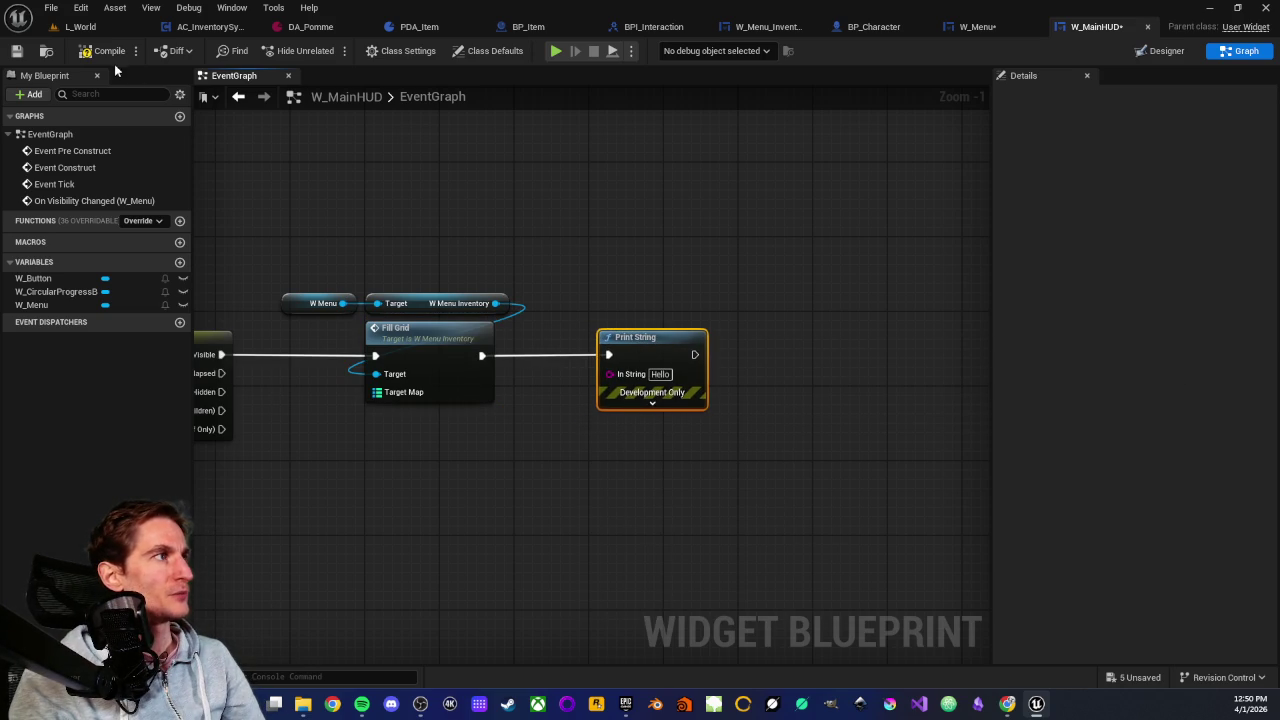
pyautogui.click(80, 26)
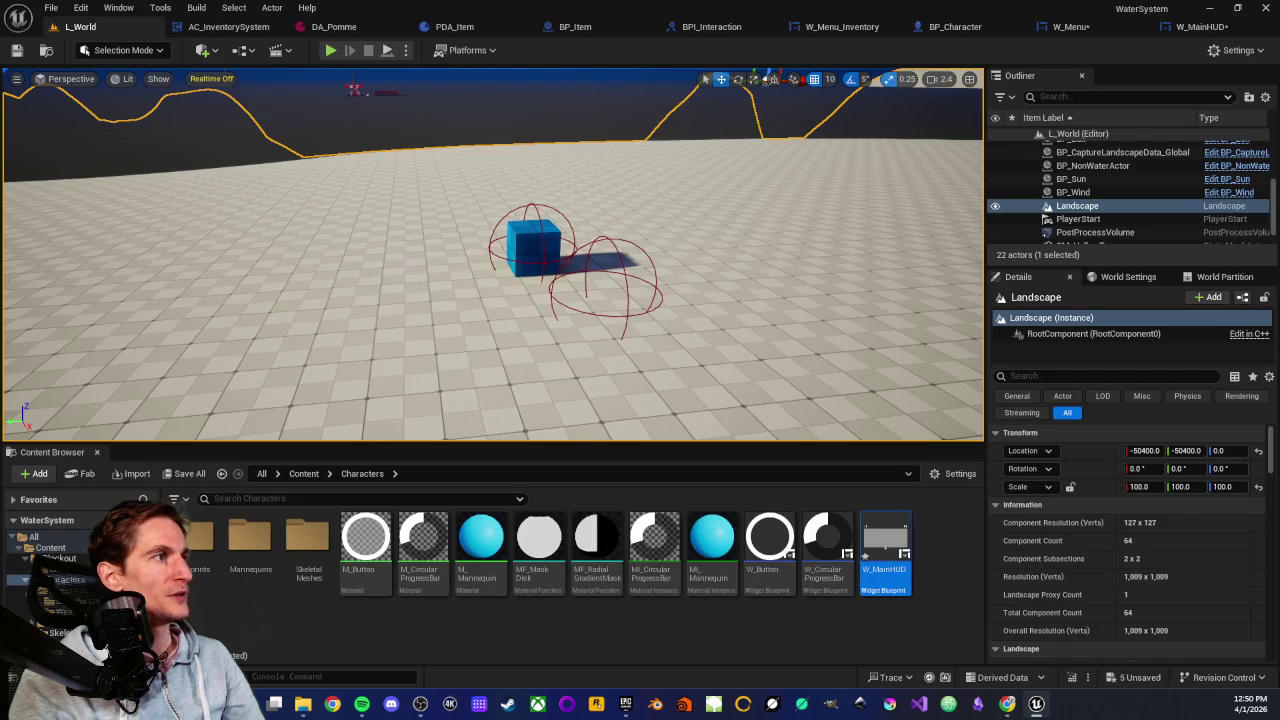
# Play From Here, open the inventory with Tab to see Hello, stop, and reopen W_MainHUD
pyautogui.rightClick(428, 414)
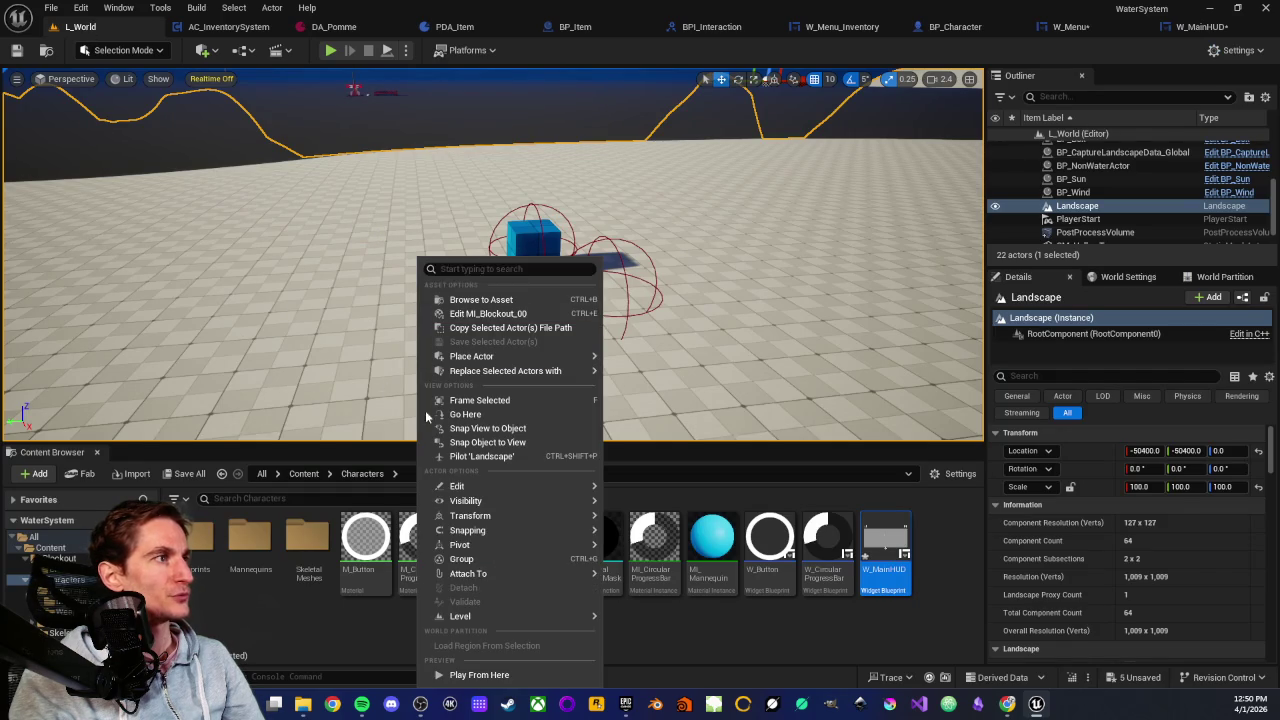
pyautogui.click(472, 676)
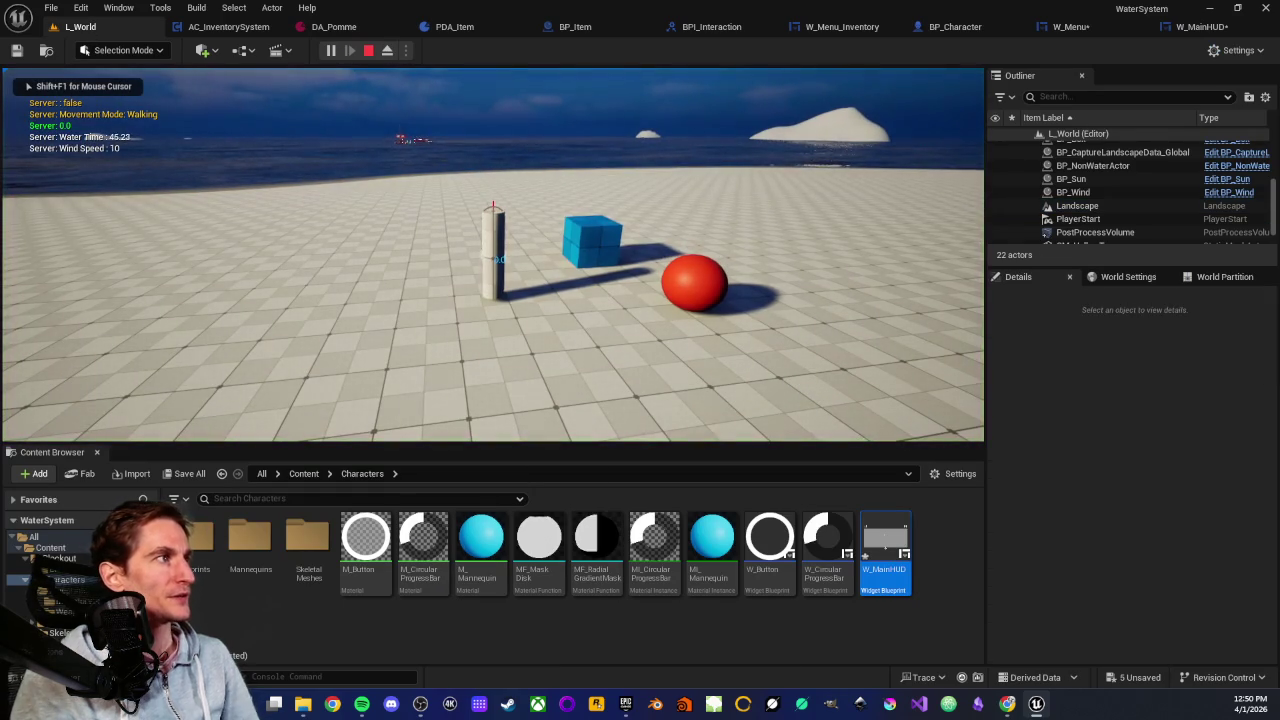
pyautogui.press('d')
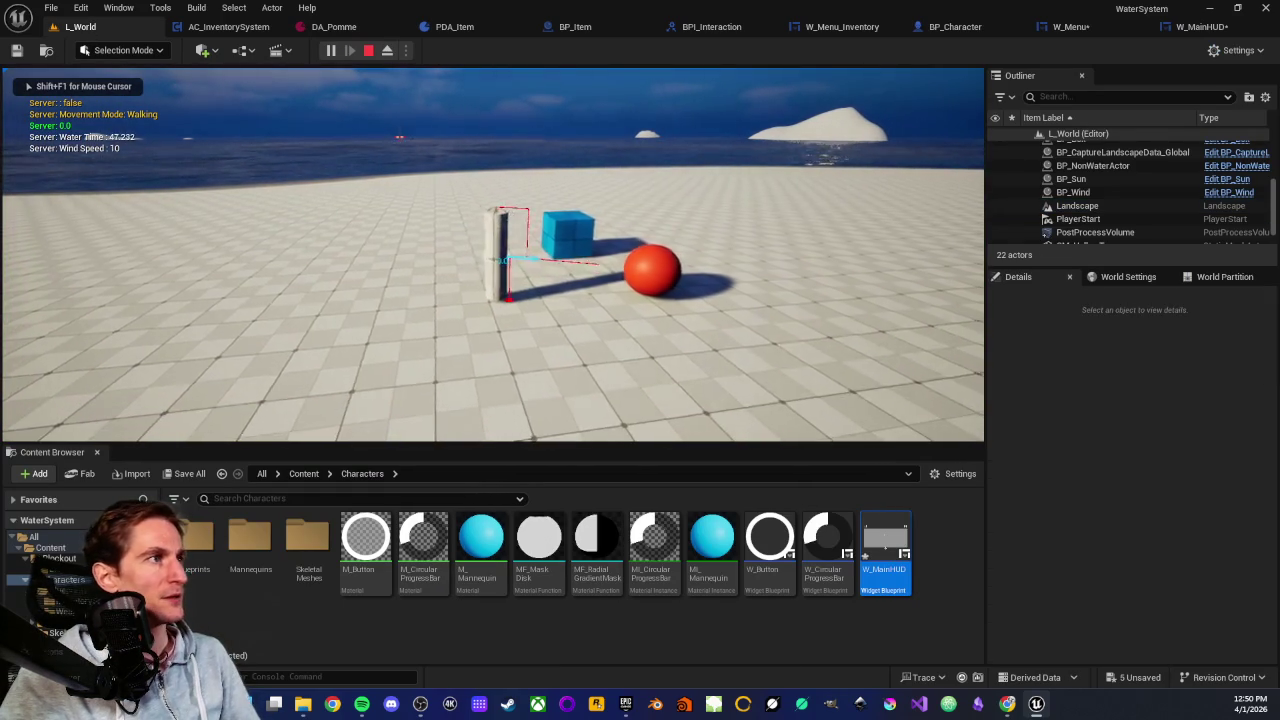
pyautogui.press('Tab')
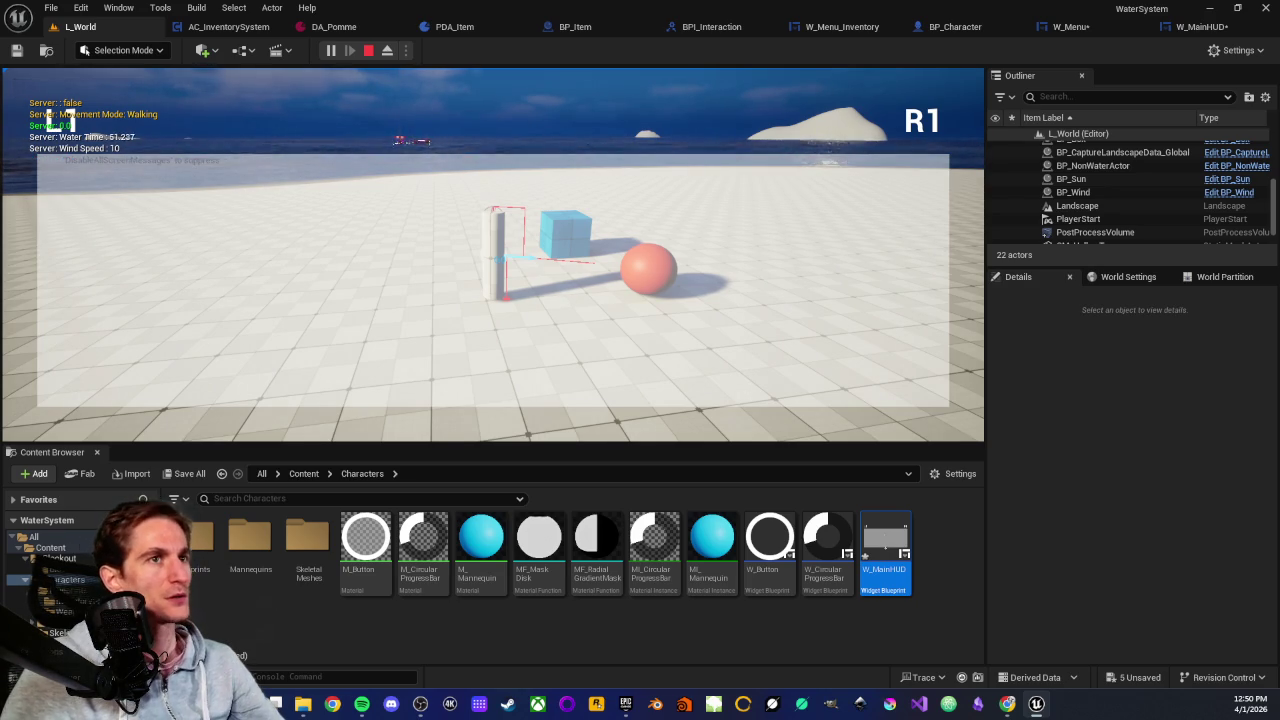
pyautogui.press('Escape')
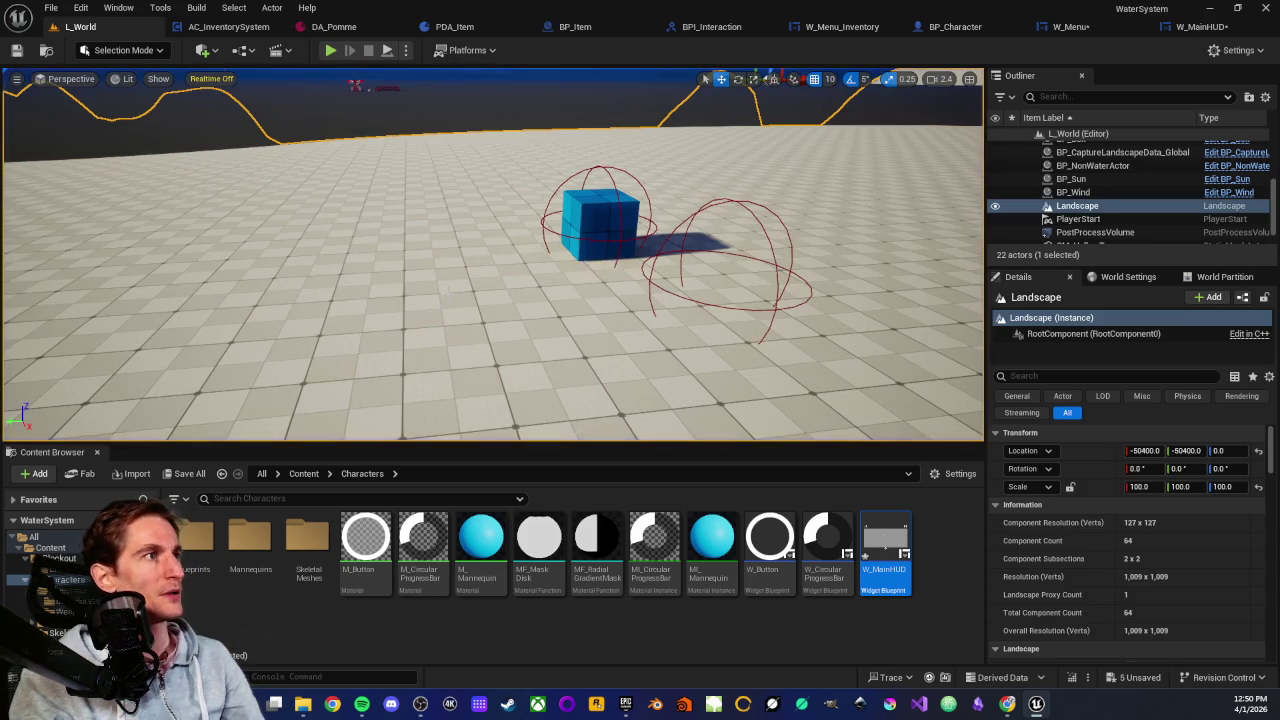
pyautogui.scroll(-2, 494, 255)
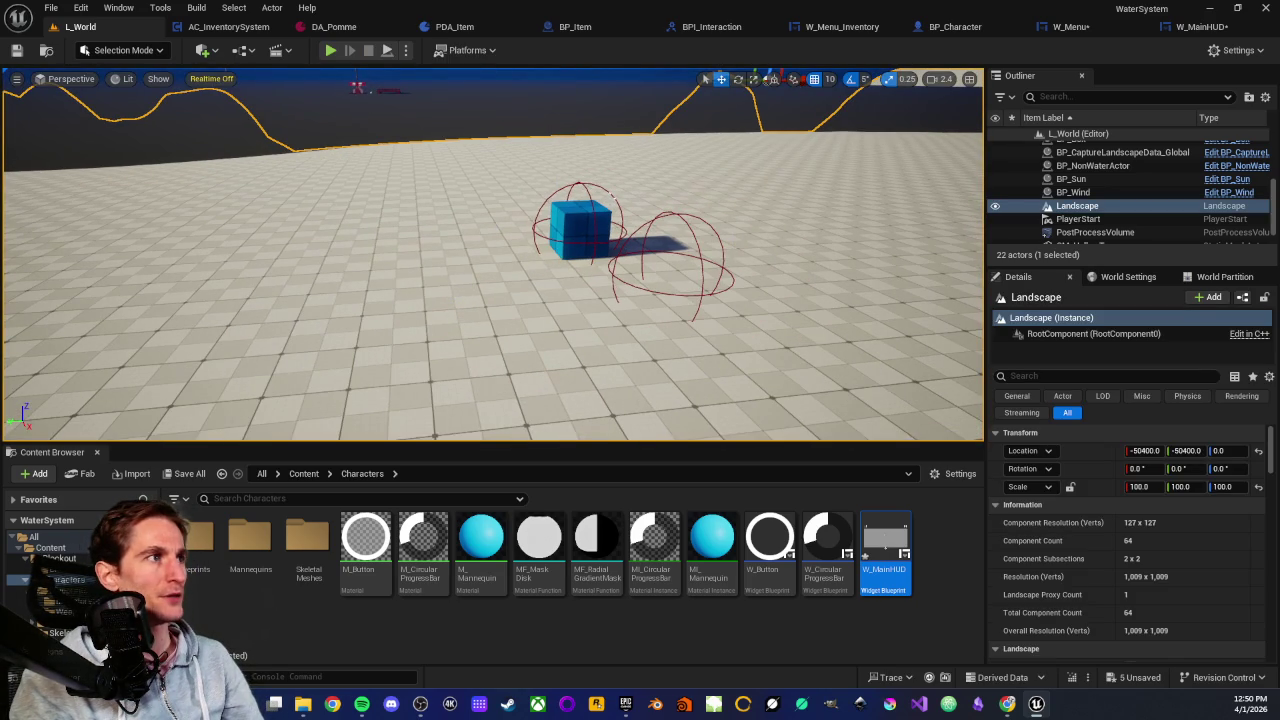
pyautogui.click(1200, 26)
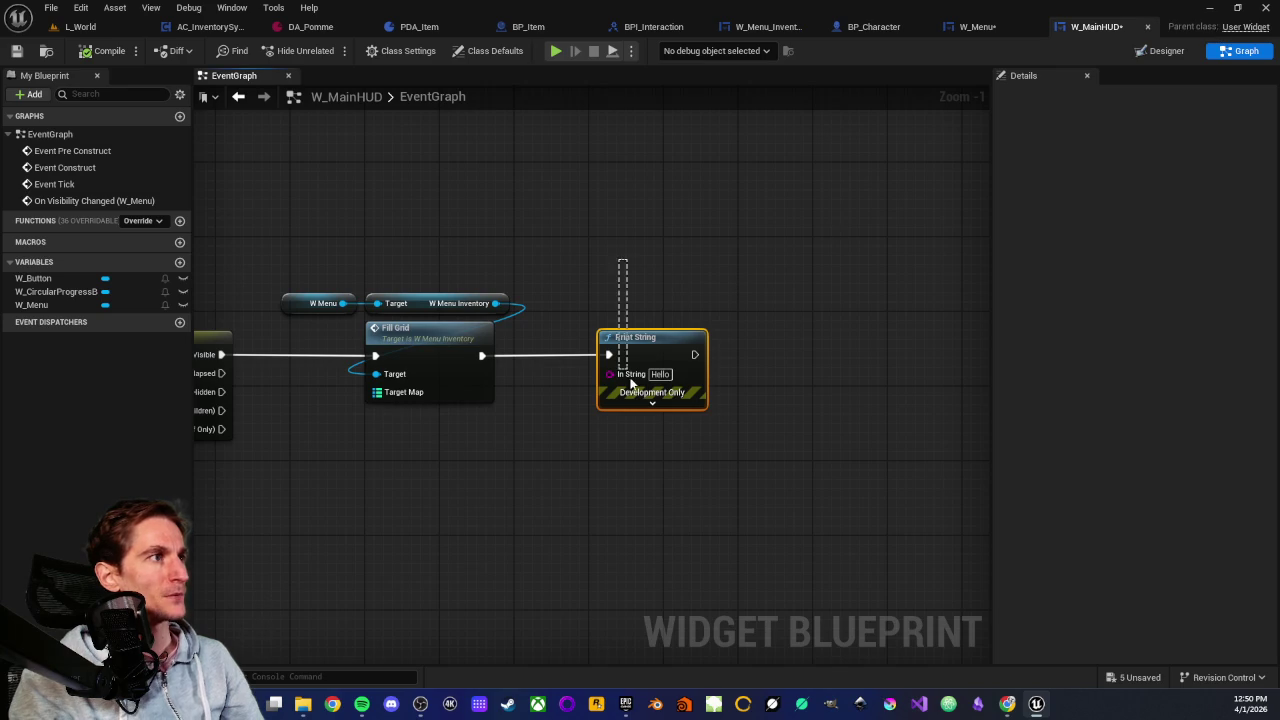
# Delete W_MainHUD's Print String and open the FillGrid graph in W_Menu_Inventory
pyautogui.press('Delete')
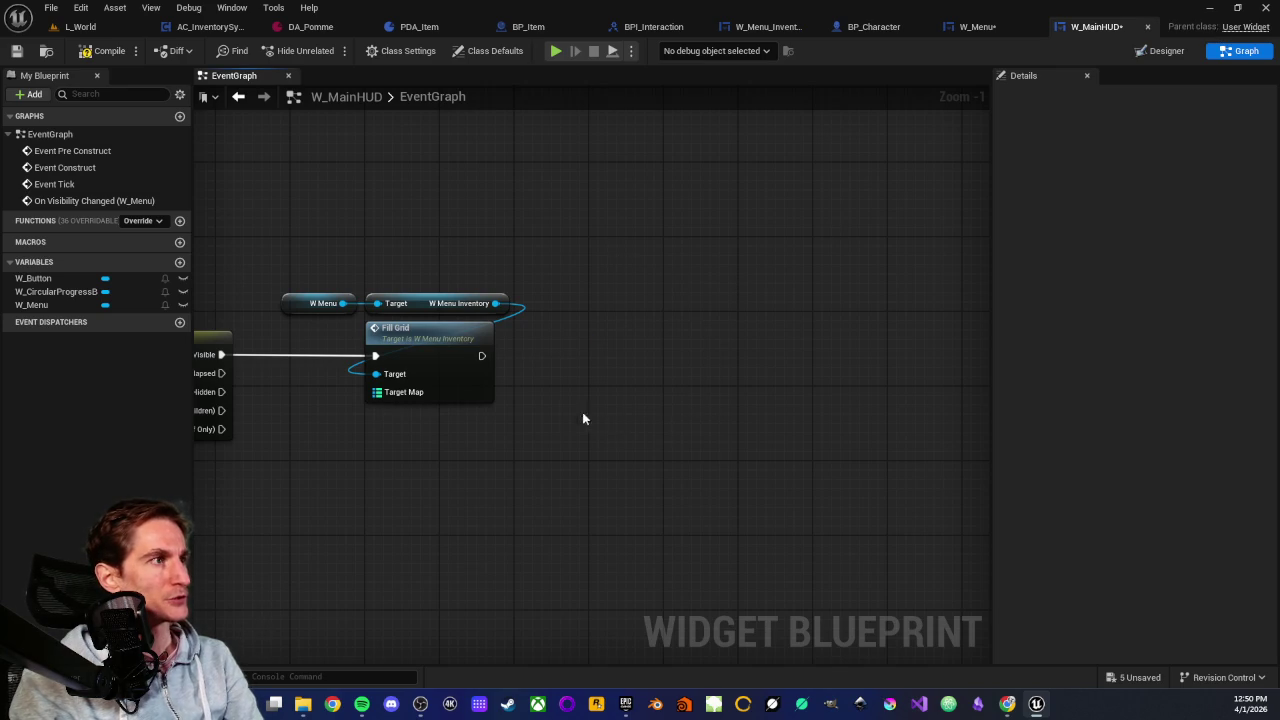
pyautogui.moveTo(325, 250); pyautogui.dragTo(412, 255)
pyautogui.doubleClick(514, 342)
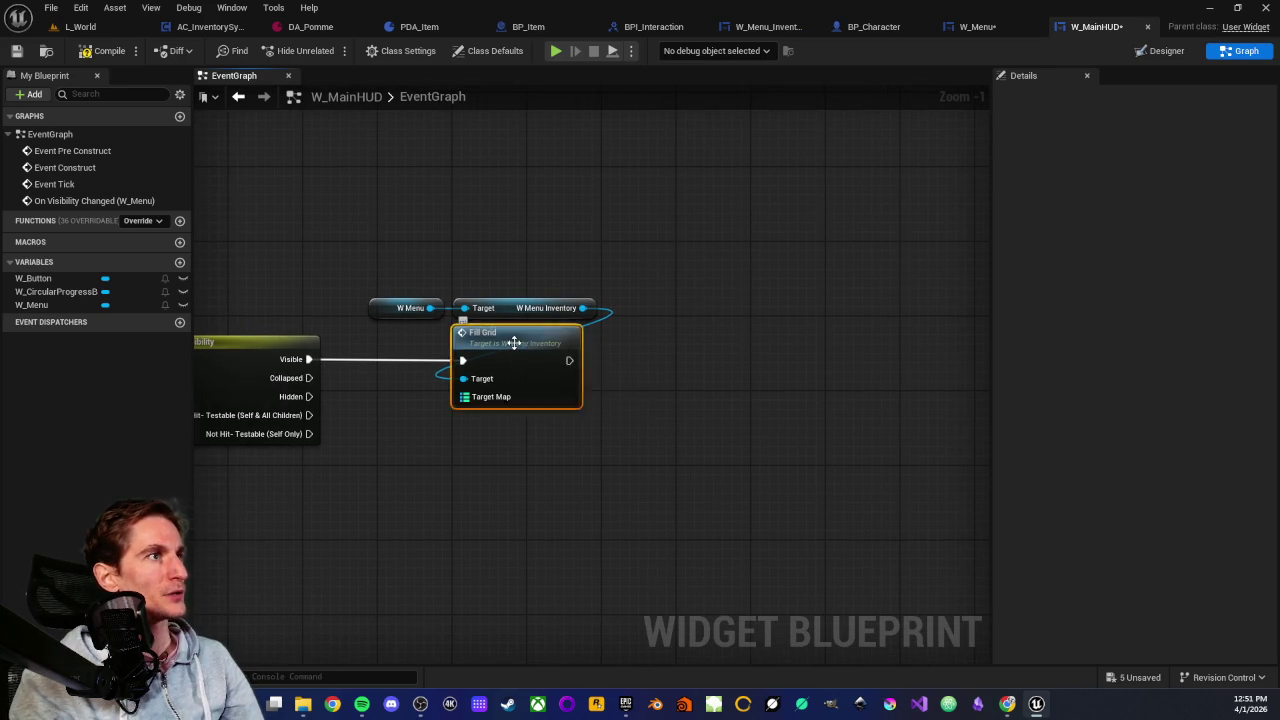
# Add a Print String off the For Each Loop's Completed pin, then return to L_World
pyautogui.moveTo(587, 490)
pyautogui.mouseDown()
pyautogui.moveTo(263, 449)
pyautogui.moveTo(660, 483)
pyautogui.mouseUp()
pyautogui.scroll(1, 568, 487)
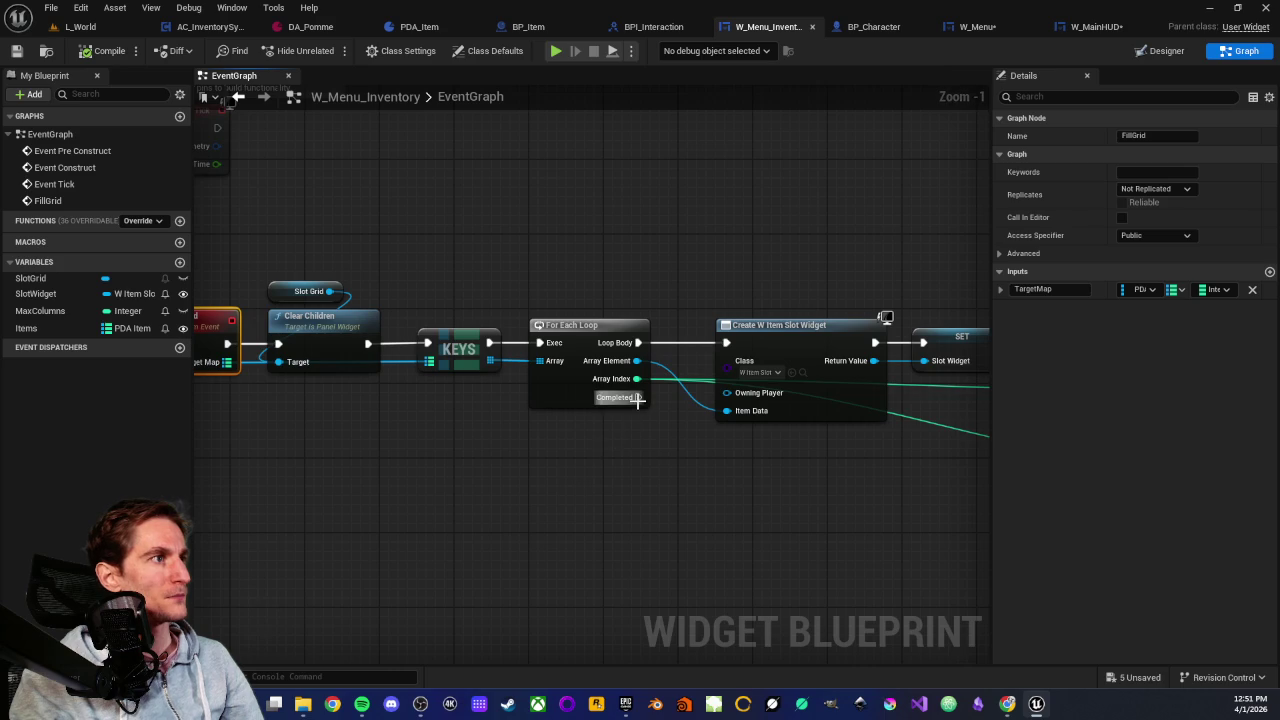
pyautogui.moveTo(638, 398); pyautogui.dragTo(716, 553)
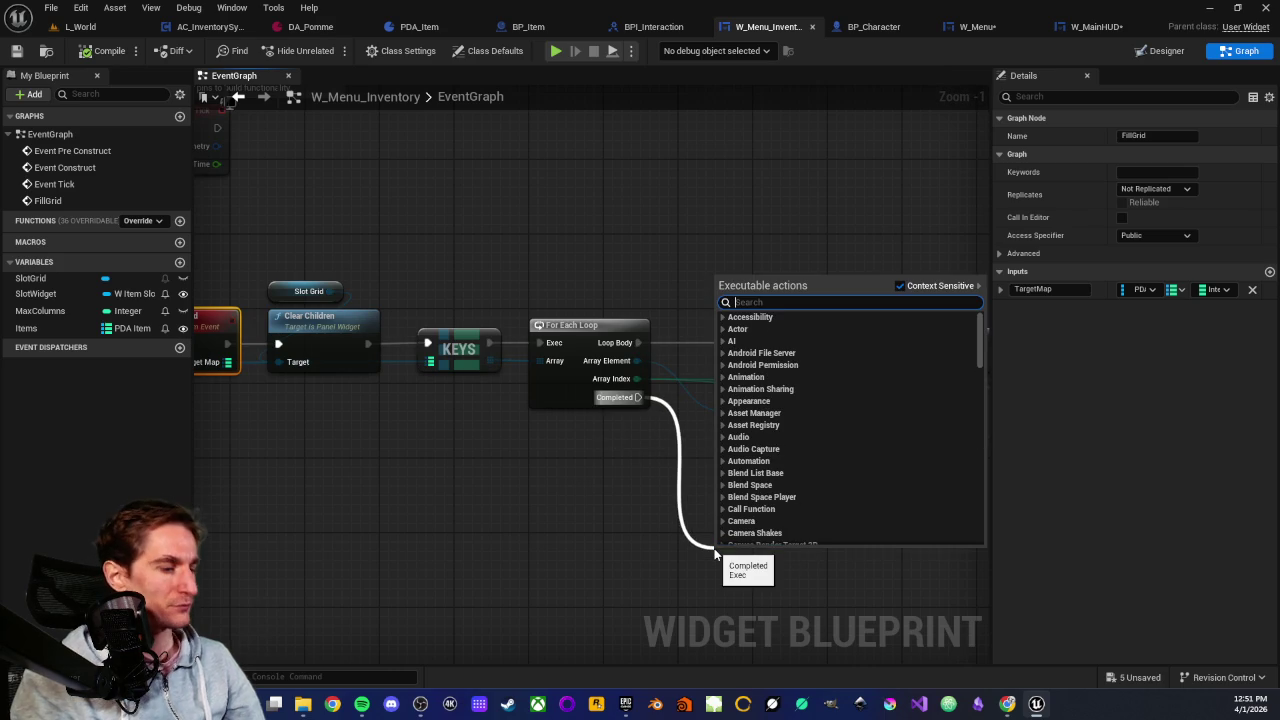
pyautogui.write('print')
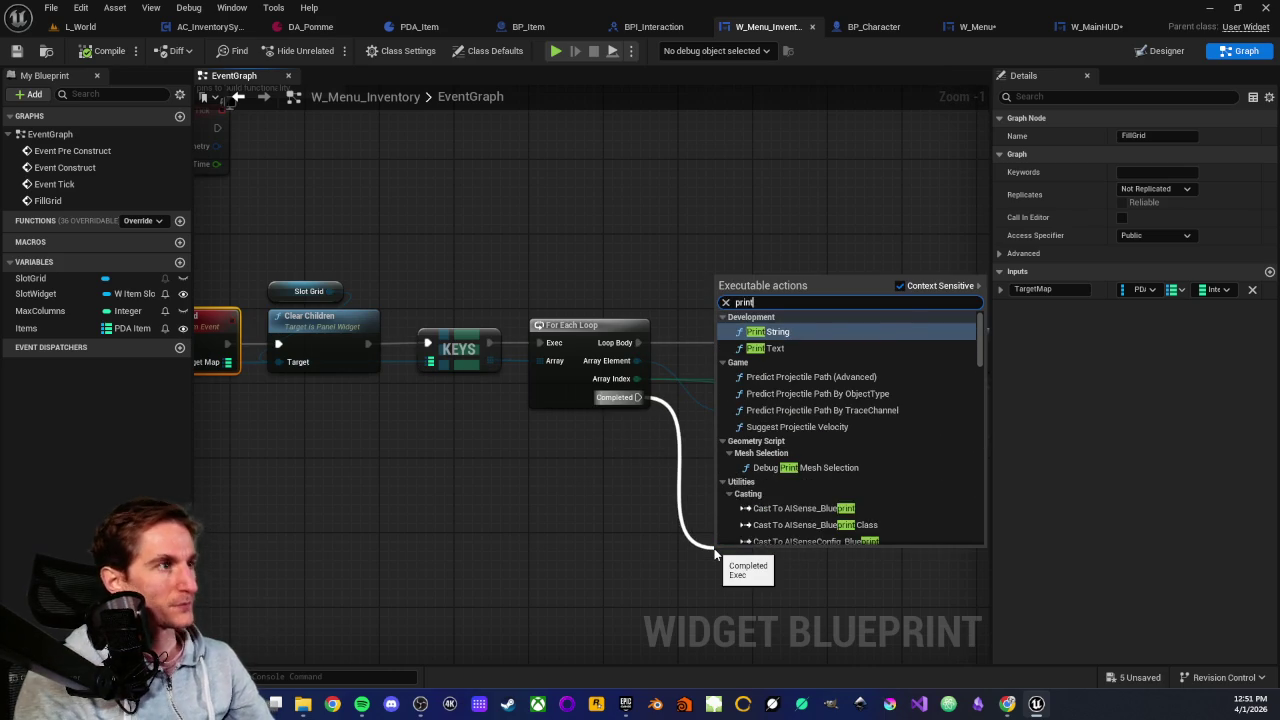
pyautogui.press('Return')
pyautogui.scroll(-2, 520, 420)
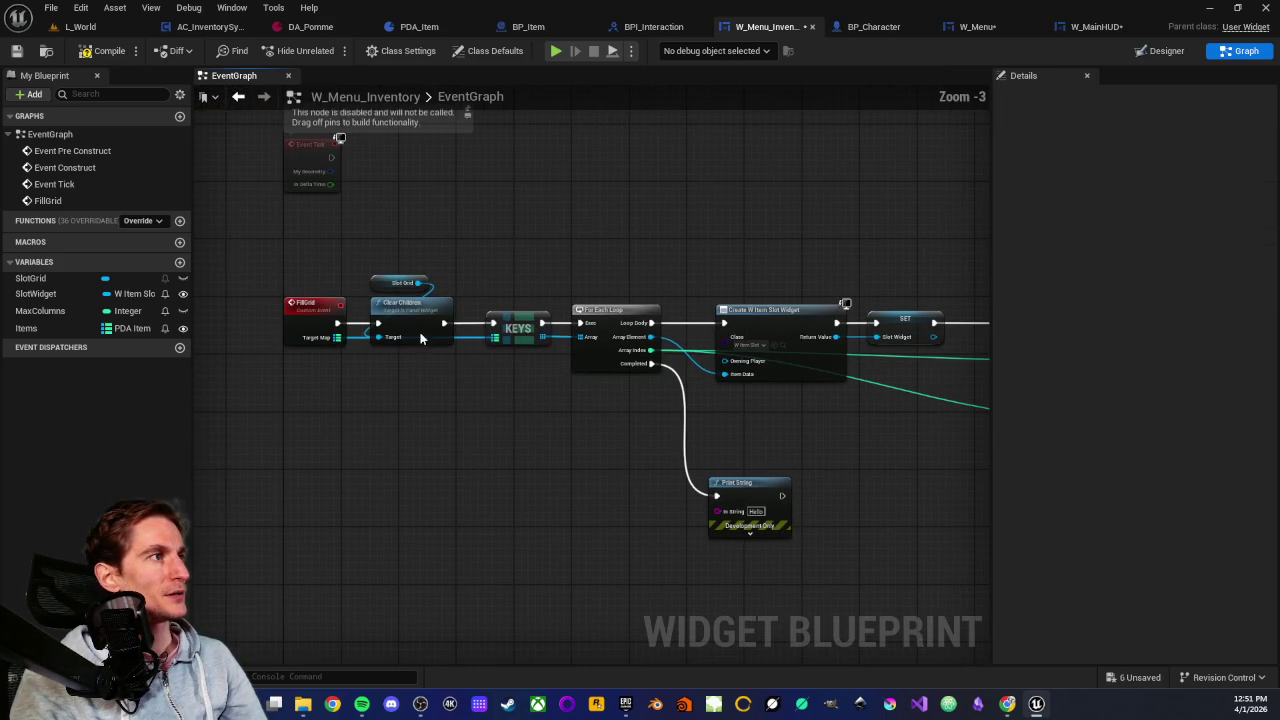
pyautogui.click(82, 27)
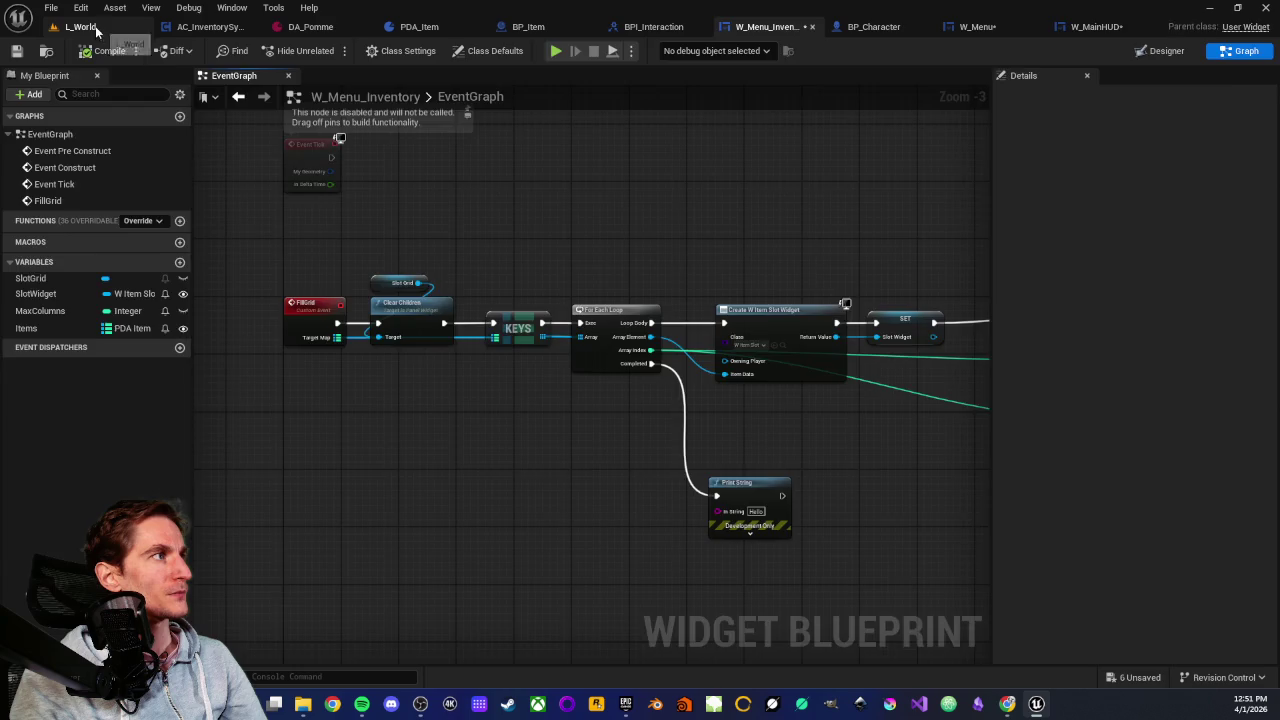
# Play From Here, stop with Esc, and close the W_MainHUD editor
pyautogui.rightClick(440, 258)
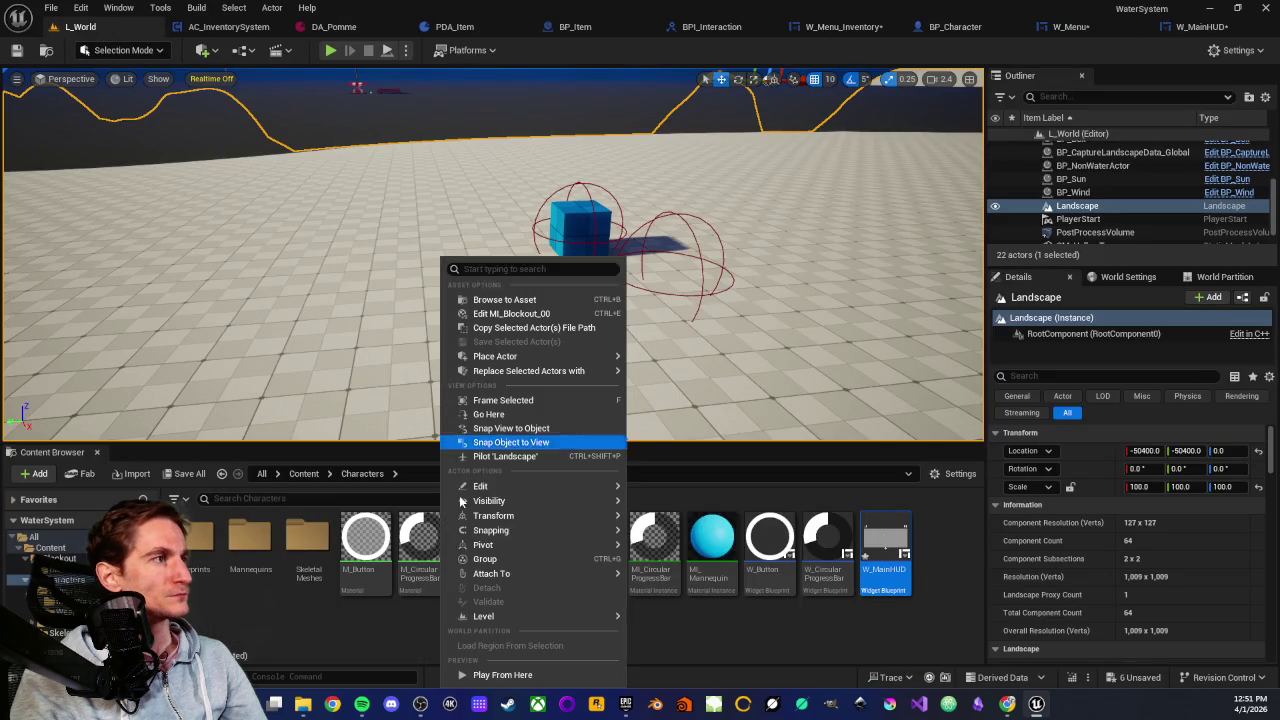
pyautogui.click(472, 673)
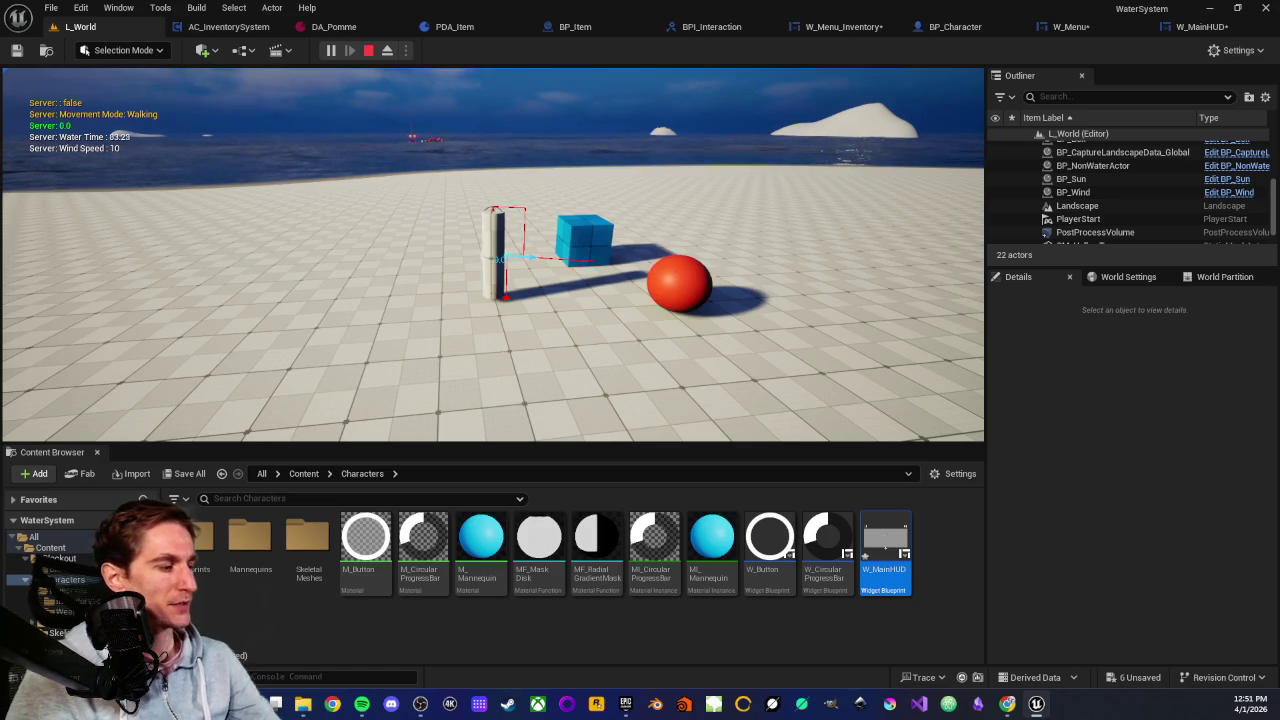
pyautogui.press('Escape')
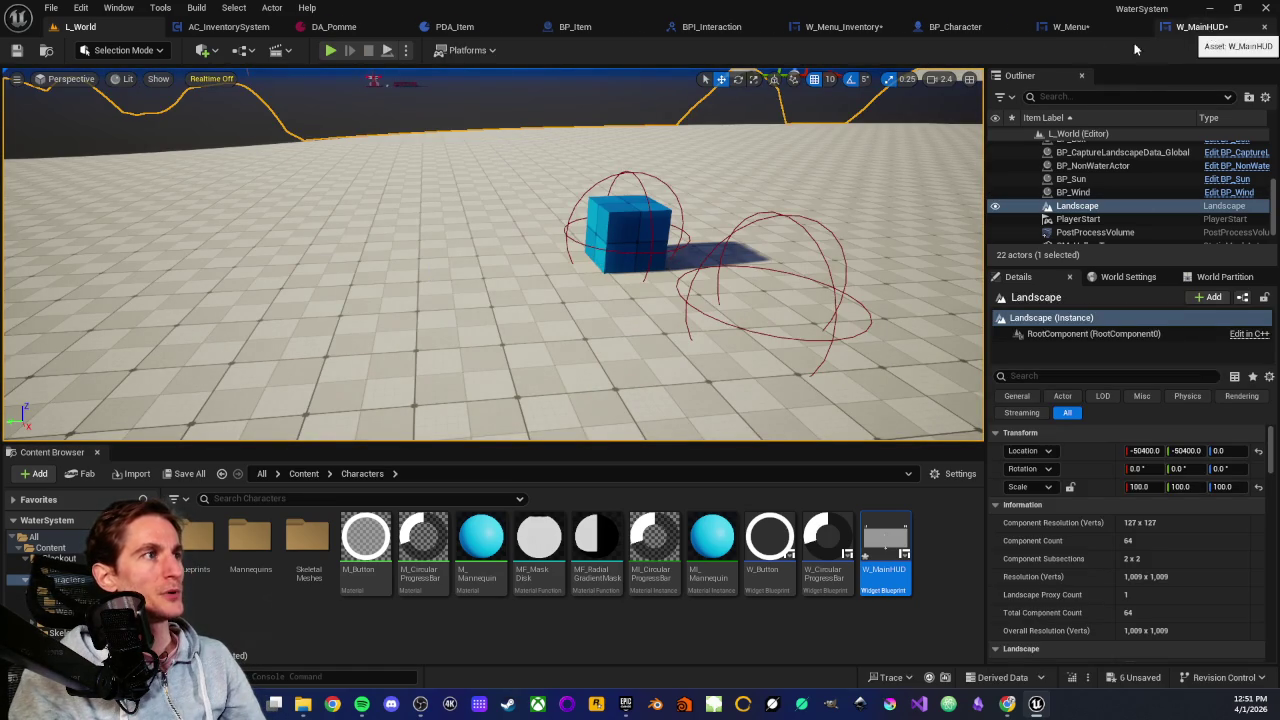
pyautogui.click(1264, 26)
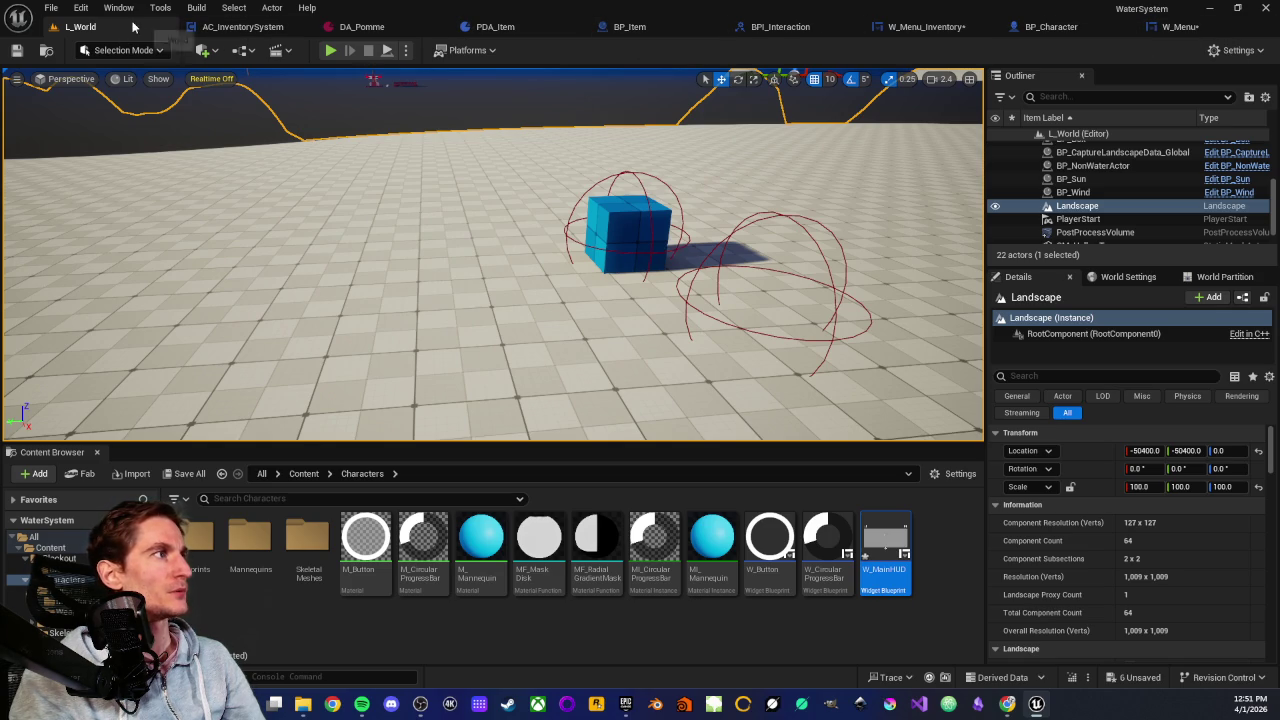
# Open W_Menu_Inventory and wire Print String after Add Child to Grid
pyautogui.doubleClick(200, 540)
pyautogui.doubleClick(200, 540)
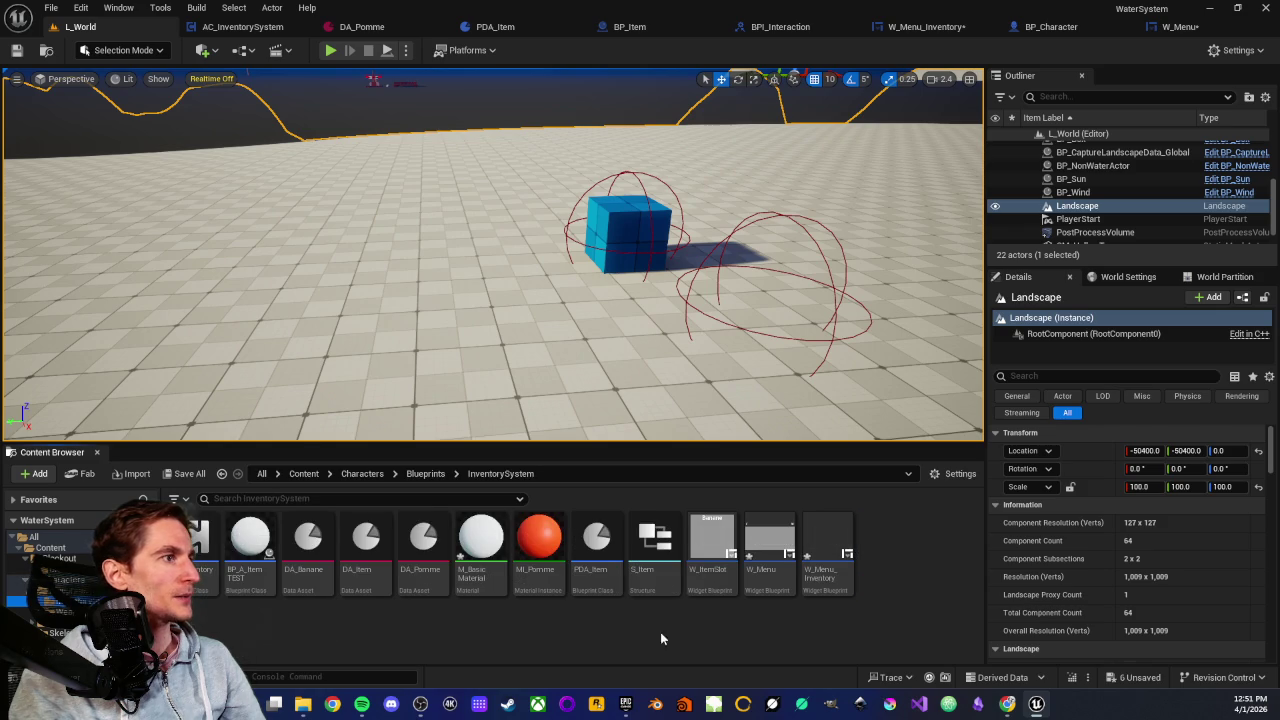
pyautogui.doubleClick(836, 577)
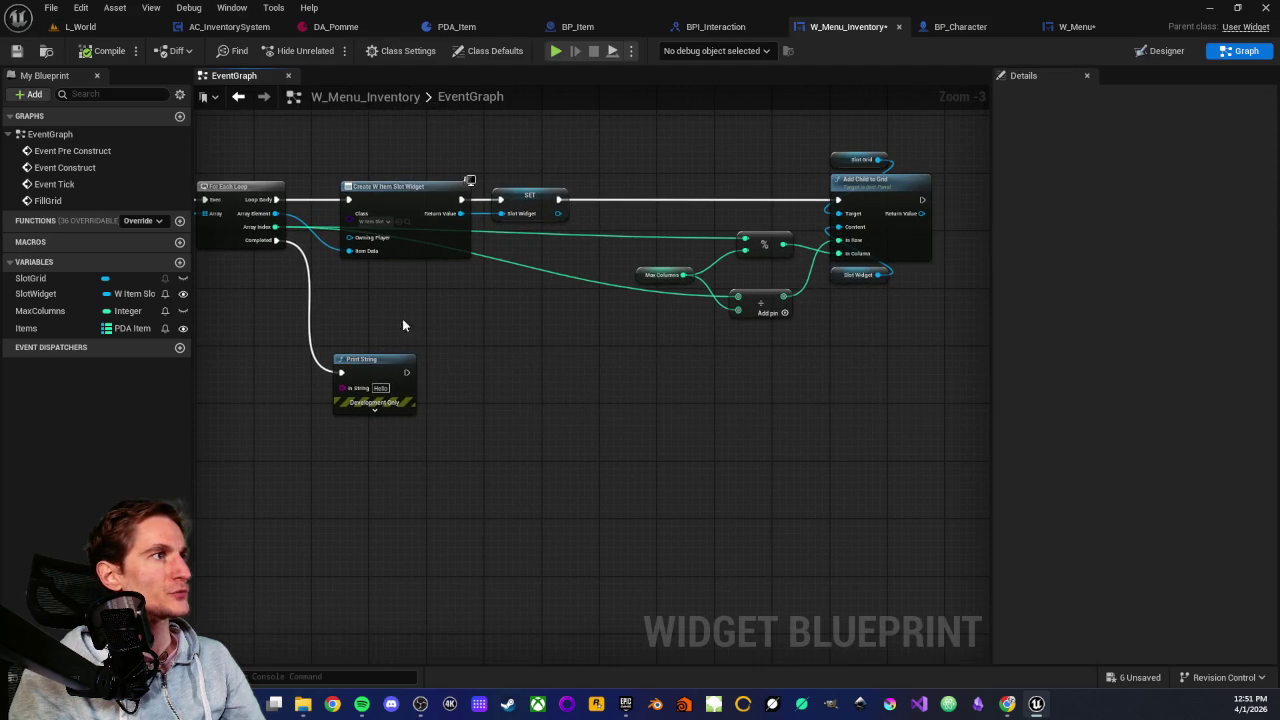
pyautogui.moveTo(390, 358)
pyautogui.mouseDown()
pyautogui.moveTo(966, 341)
pyautogui.moveTo(795, 260)
pyautogui.mouseUp()
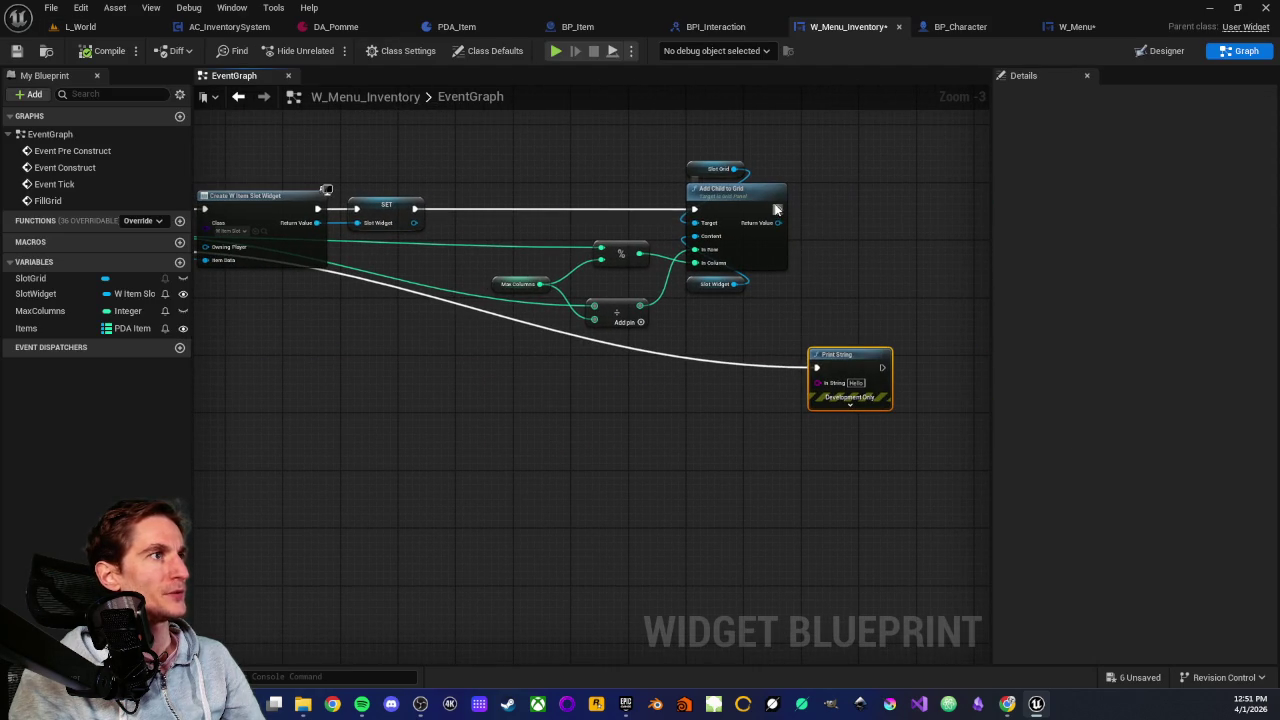
pyautogui.moveTo(777, 209); pyautogui.dragTo(816, 367)
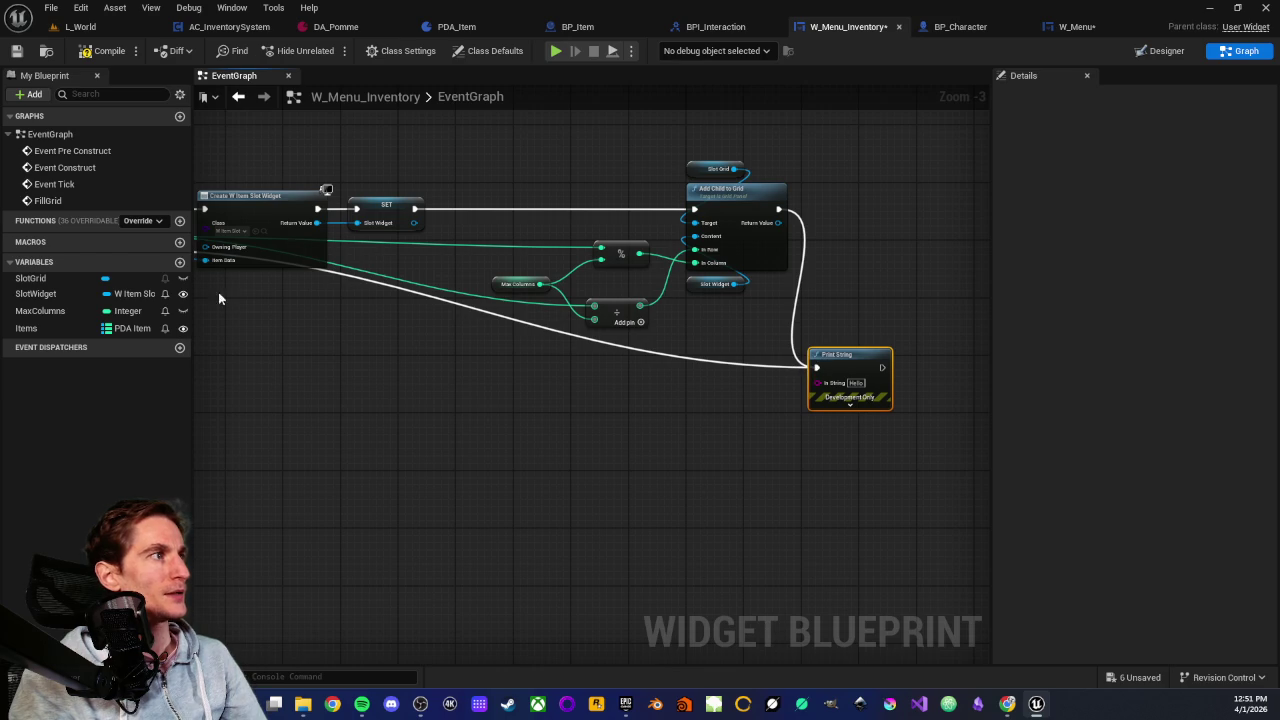
# Break the loop's Completed link to Print String, then switch back to L_World
pyautogui.moveTo(219, 297)
pyautogui.mouseDown()
pyautogui.moveTo(319, 287)
pyautogui.moveTo(302, 266)
pyautogui.moveTo(314, 298)
pyautogui.mouseUp()
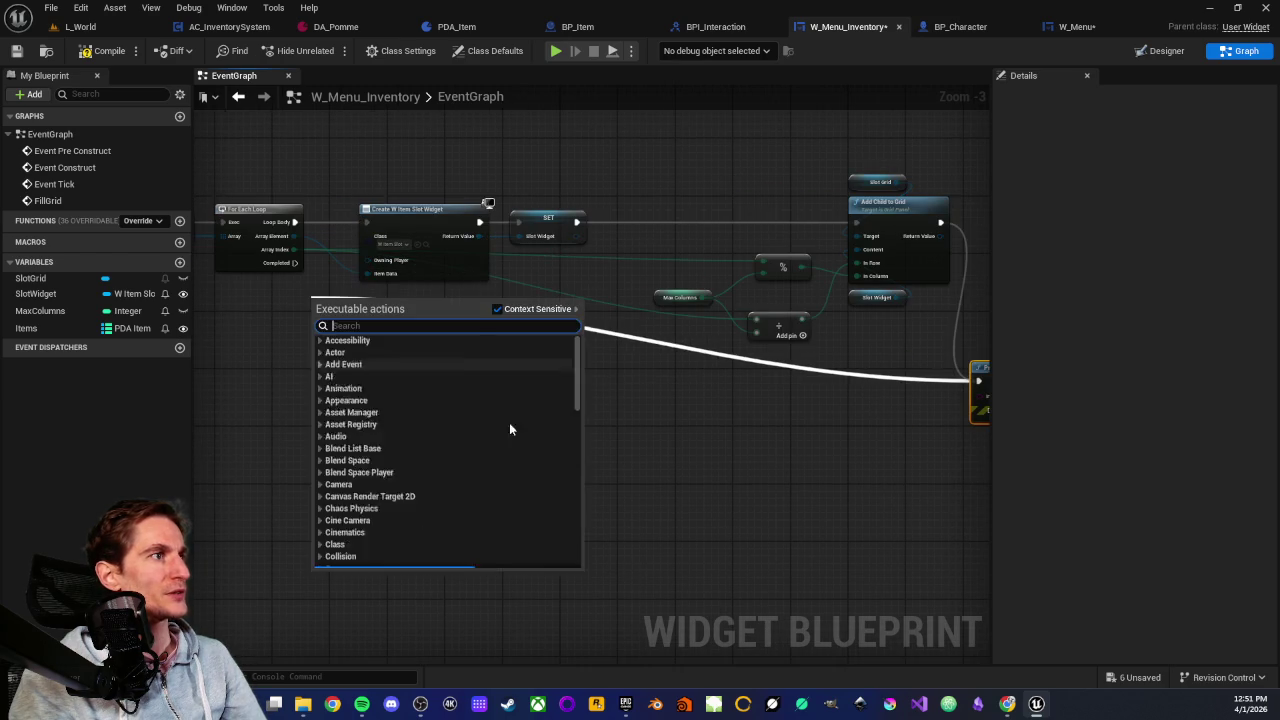
pyautogui.click(737, 449)
pyautogui.moveTo(737, 449); pyautogui.dragTo(743, 387)
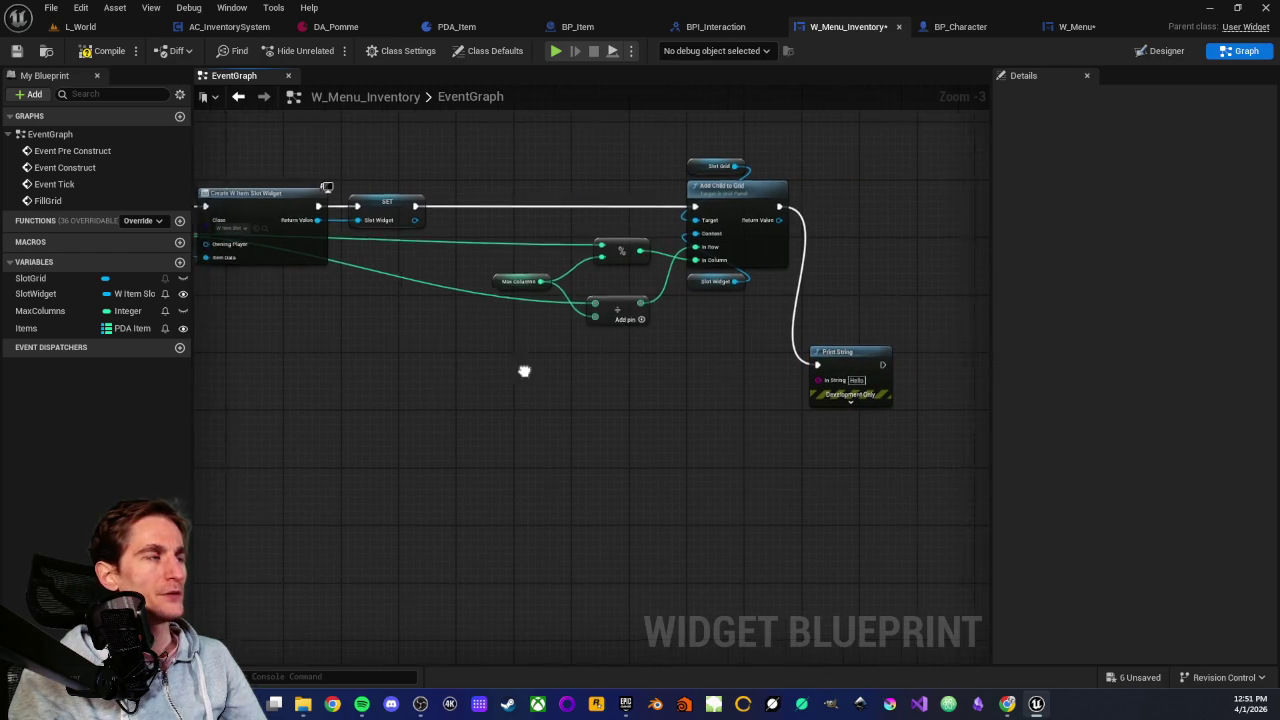
pyautogui.scroll(-1, 523, 369)
pyautogui.scroll(2, 550, 350)
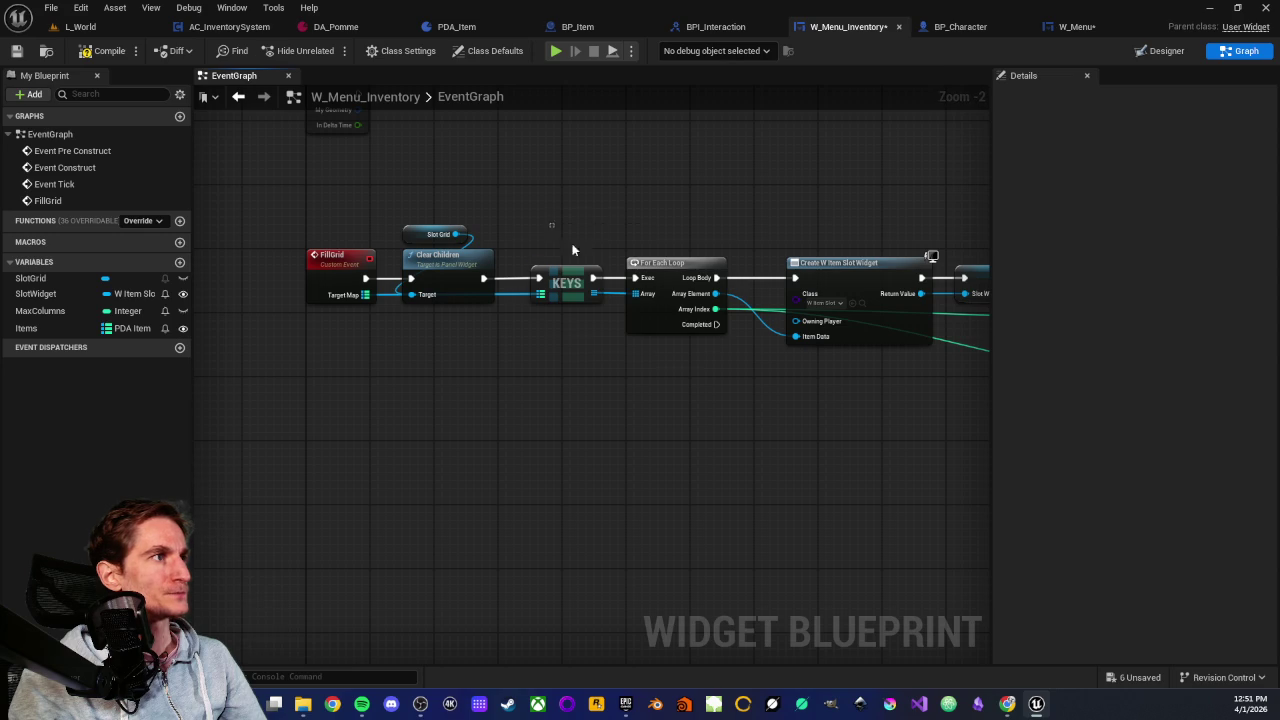
pyautogui.moveTo(551, 225); pyautogui.dragTo(670, 356)
pyautogui.click(865, 445)
pyautogui.moveTo(865, 445)
pyautogui.mouseDown()
pyautogui.moveTo(607, 443)
pyautogui.moveTo(668, 430)
pyautogui.moveTo(571, 431)
pyautogui.moveTo(649, 478)
pyautogui.moveTo(540, 480)
pyautogui.mouseUp()
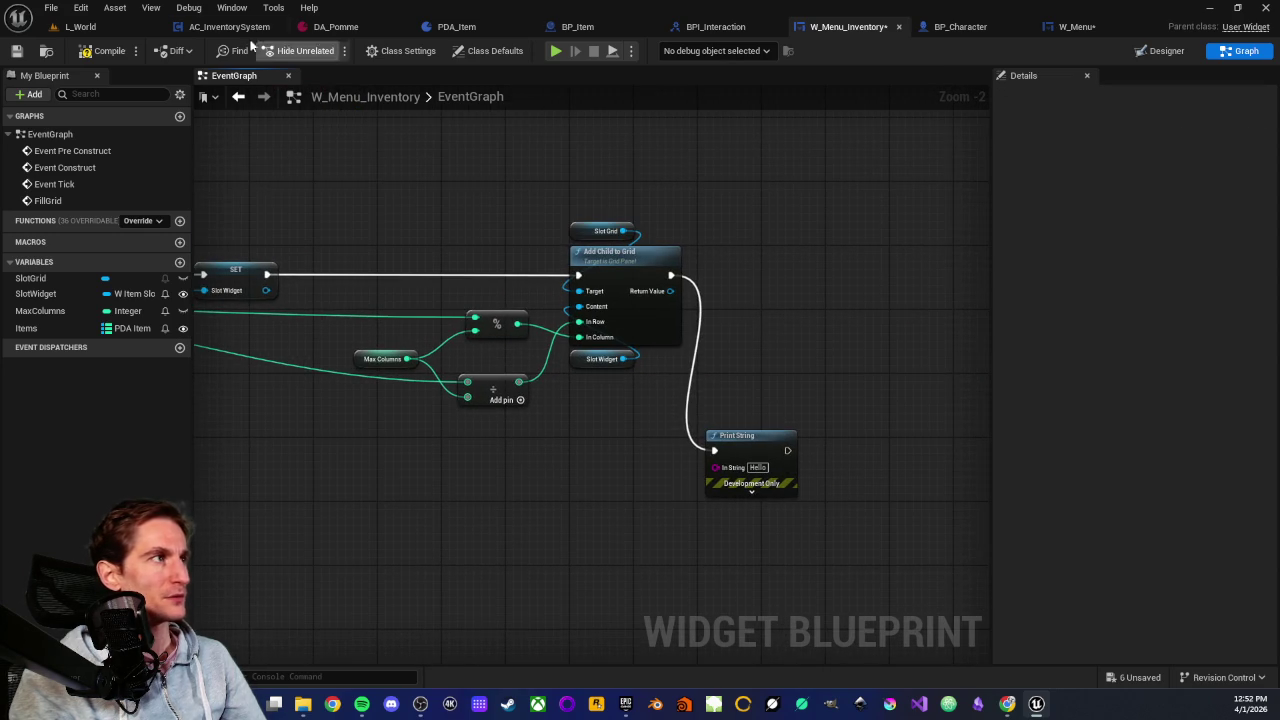
pyautogui.click(114, 27)
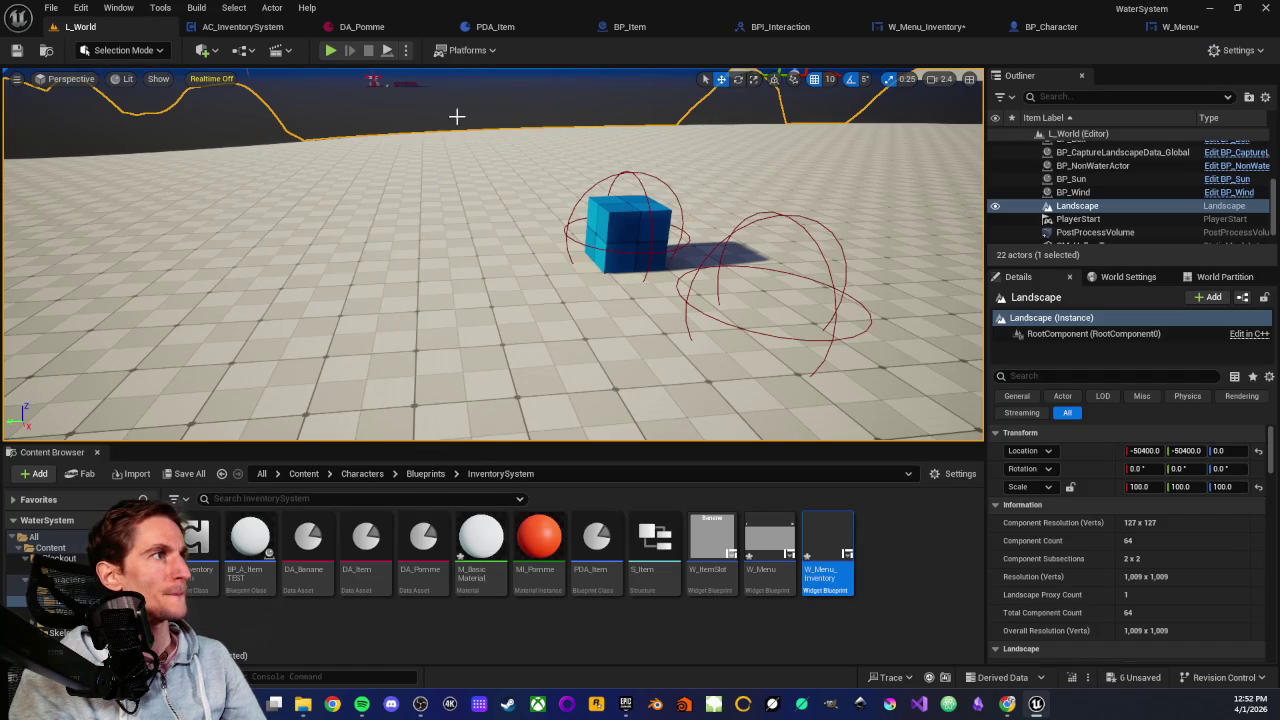
pyautogui.rightClick(482, 258)
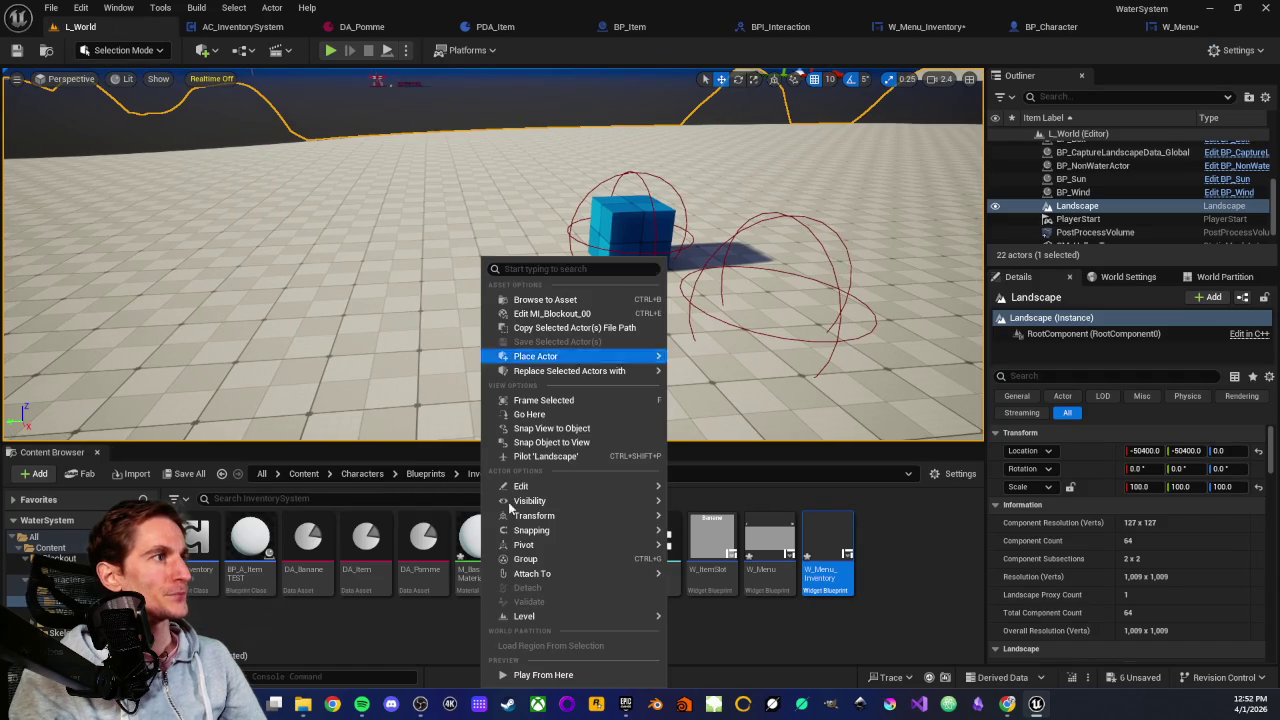
pyautogui.click(530, 675)
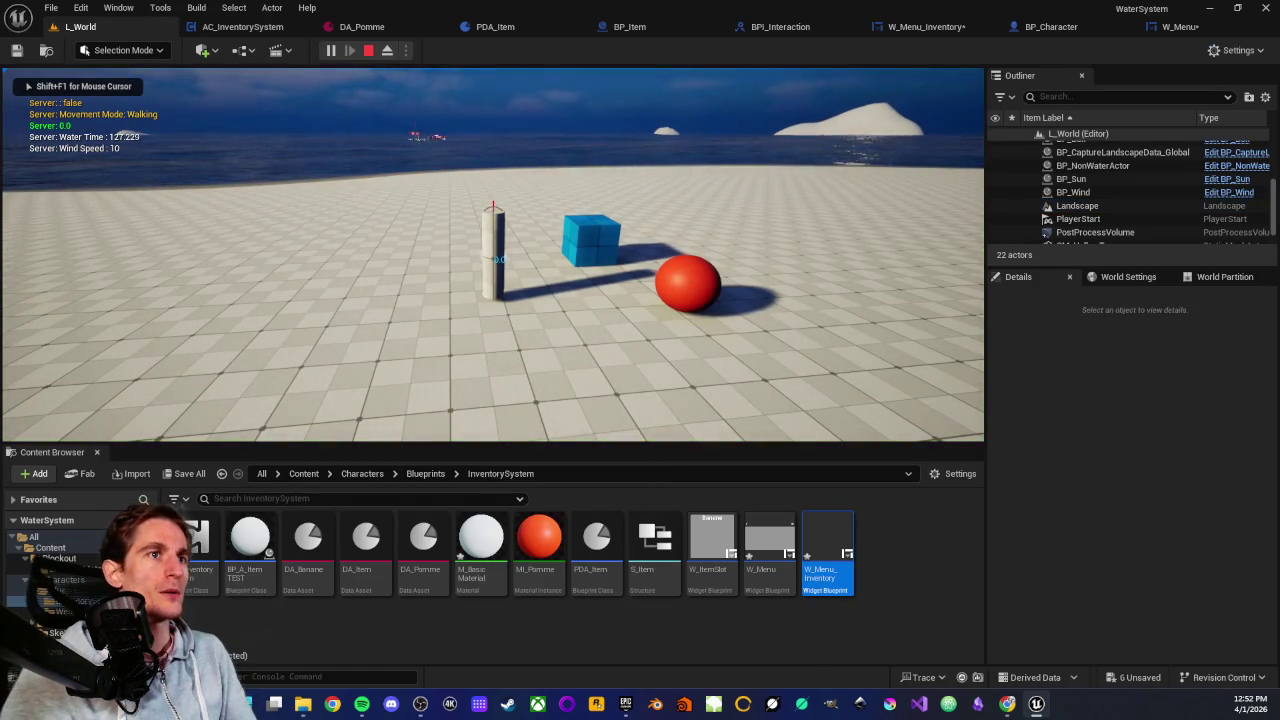
pyautogui.press('i')
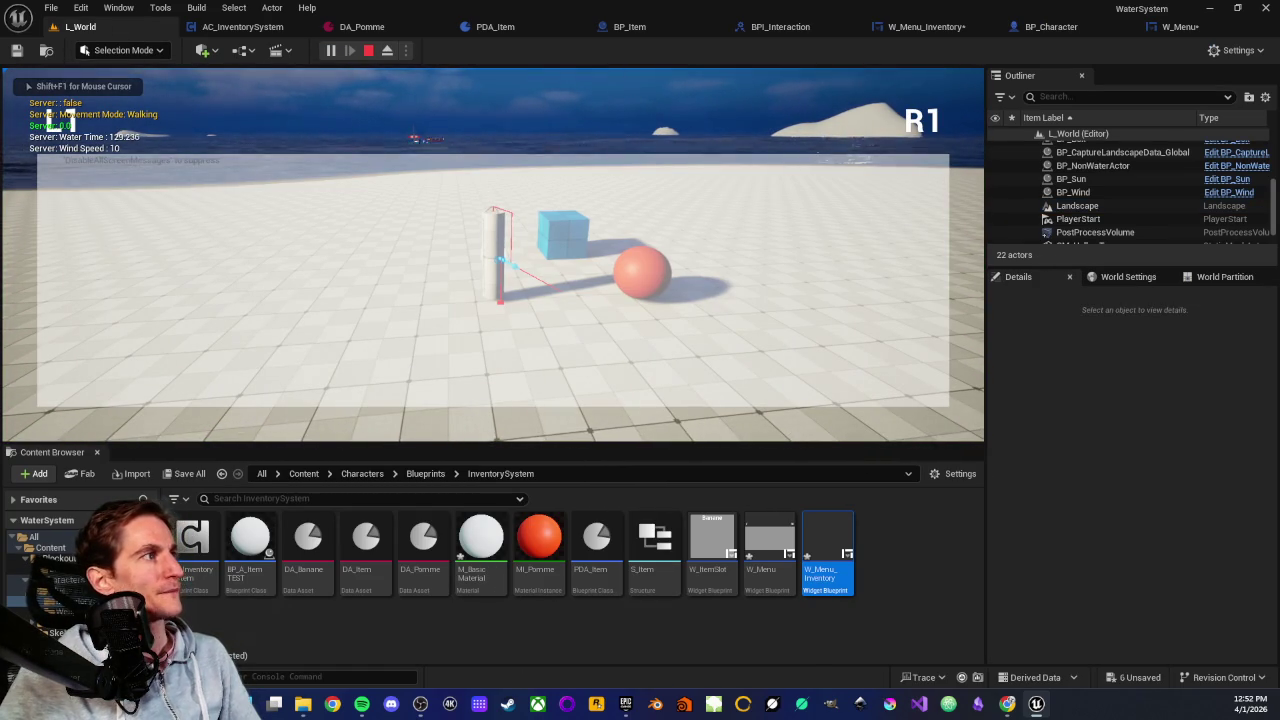
pyautogui.press('i')
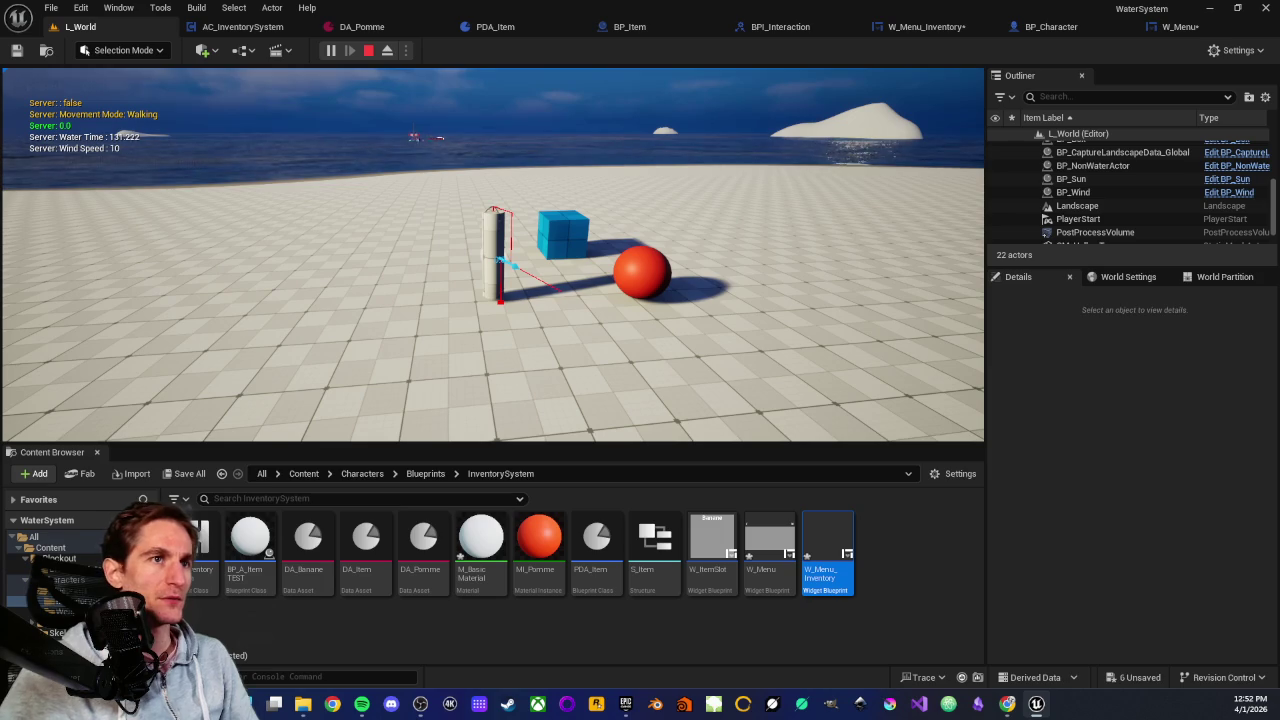
pyautogui.press('Escape')
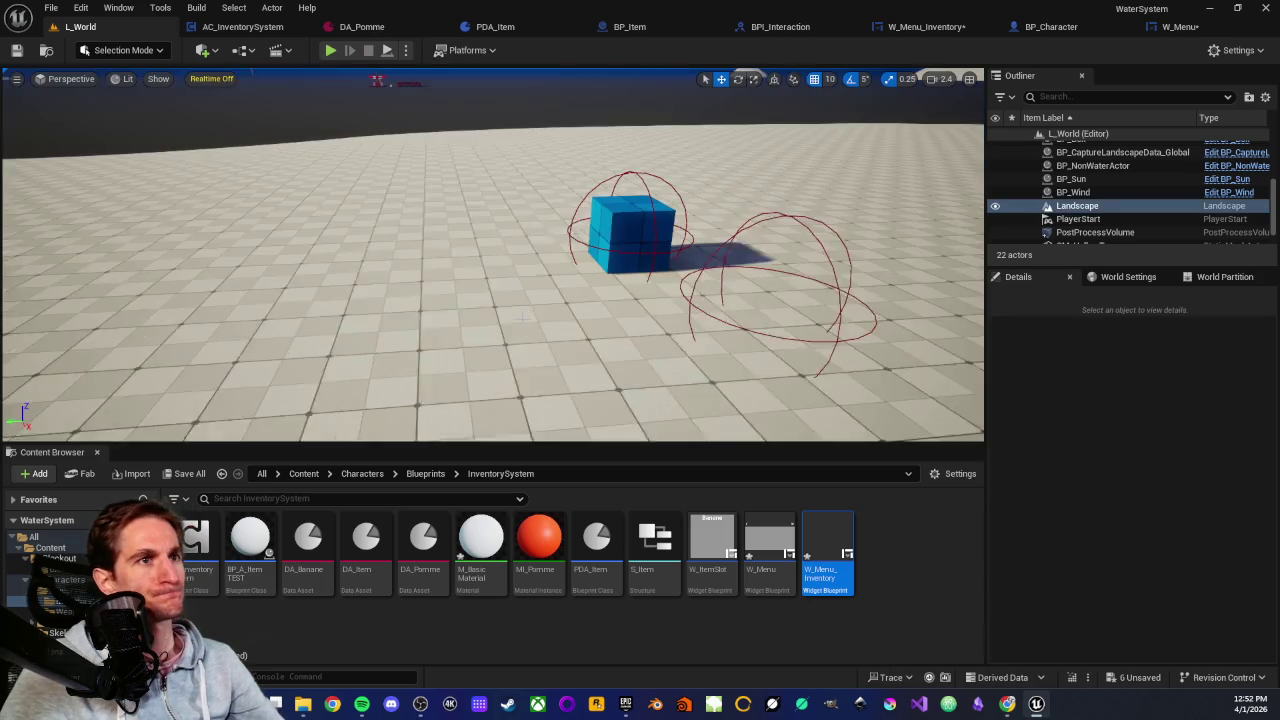
pyautogui.click(521, 317)
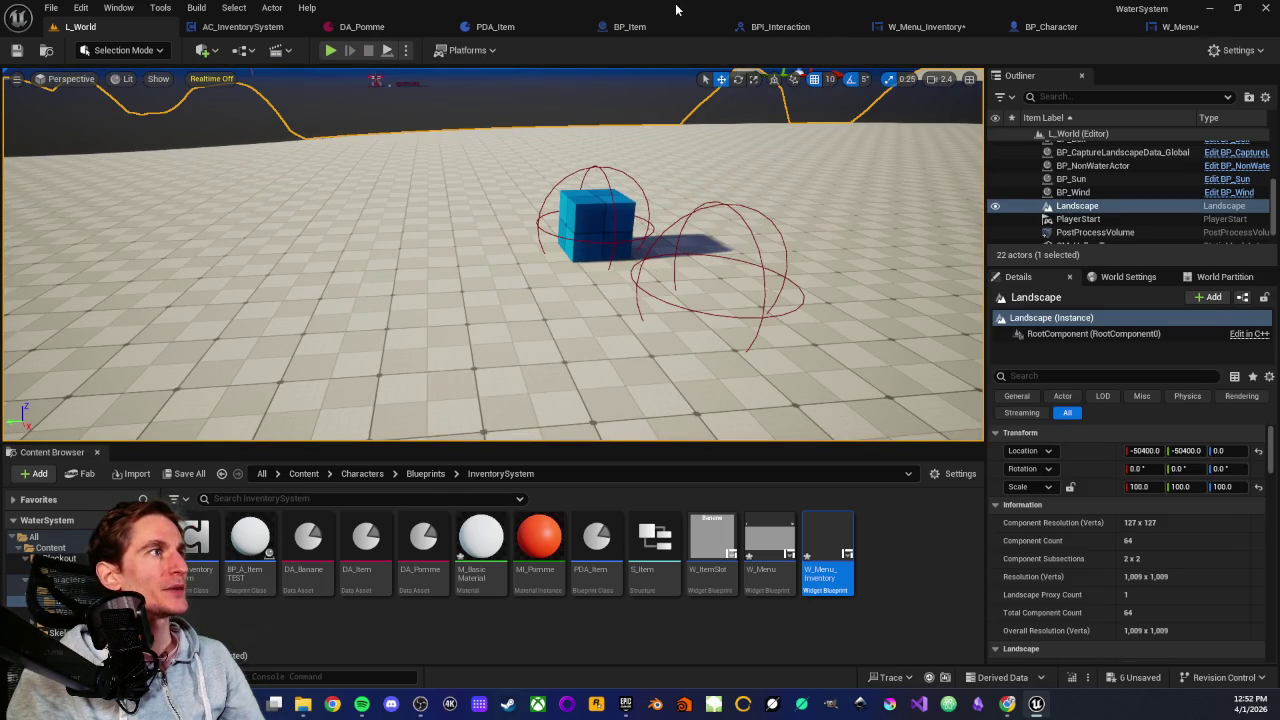
# Switch to BP_Item and locate and select the Destroy Actor and Self nodes
pyautogui.click(626, 24)
pyautogui.scroll(-5, 724, 238)
pyautogui.scroll(3, 697, 179)
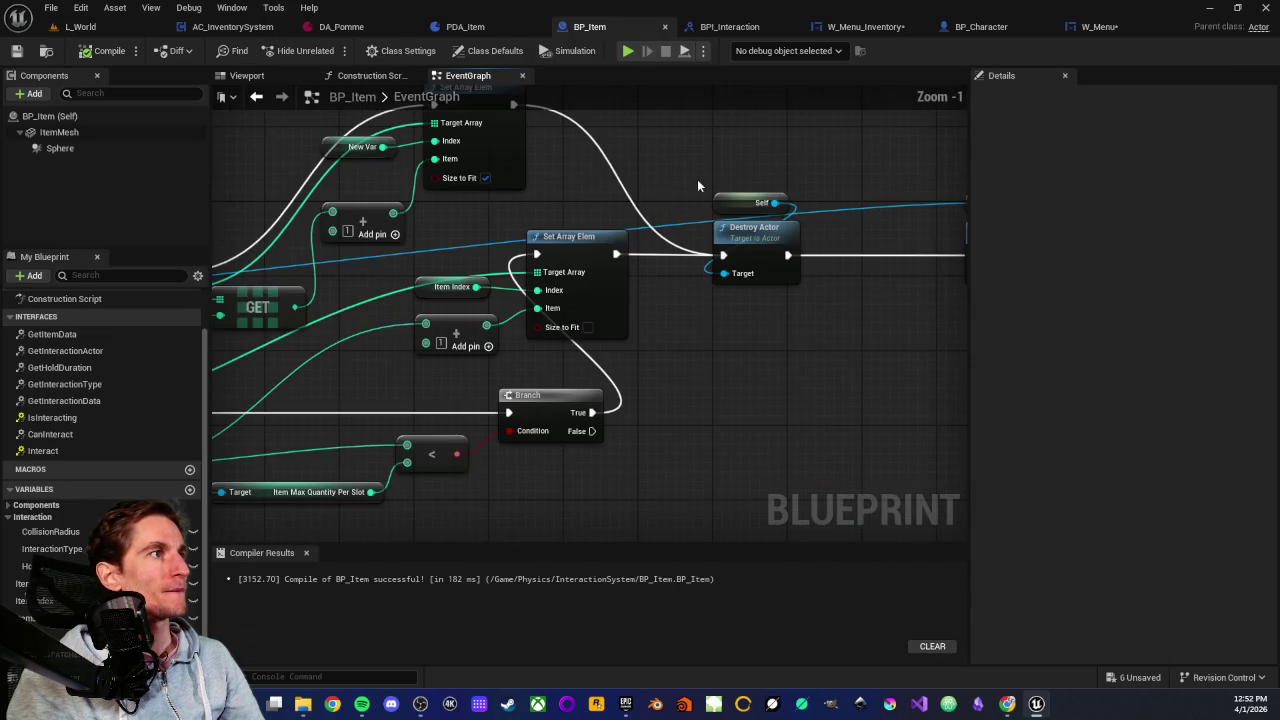
pyautogui.scroll(-1, 551, 160)
pyautogui.scroll(-1, 697, 370)
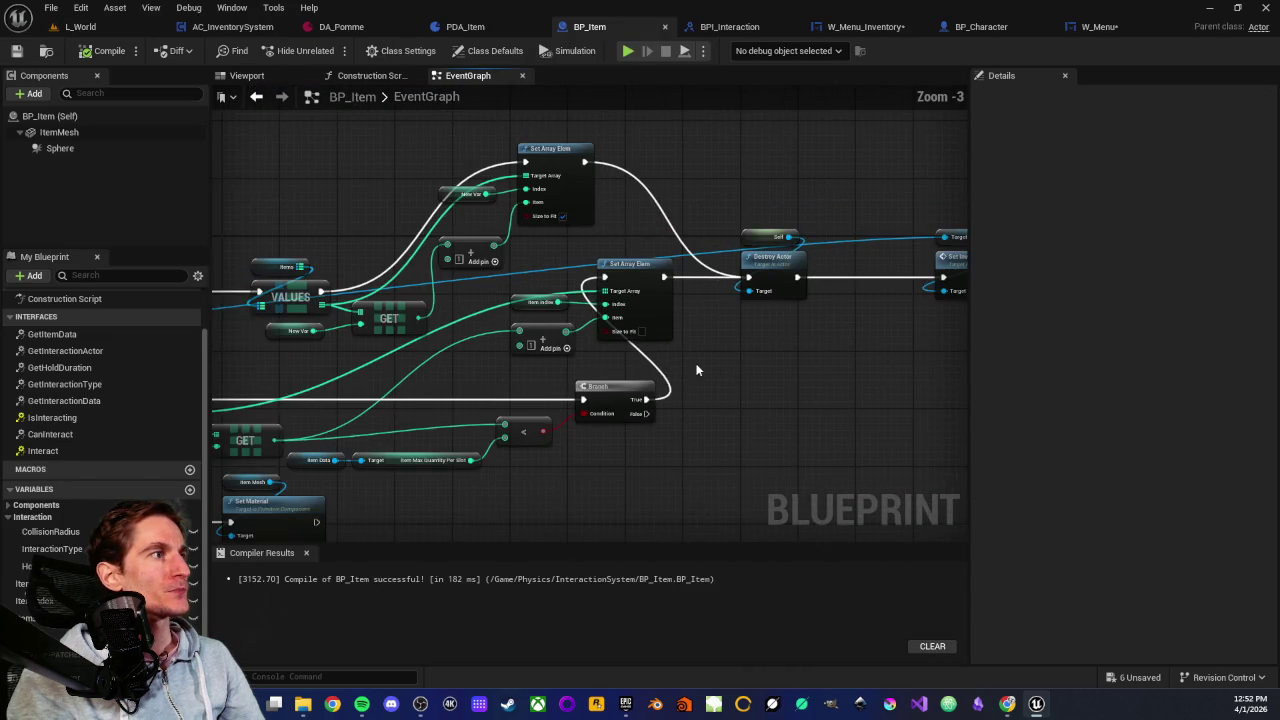
pyautogui.moveTo(697, 370); pyautogui.dragTo(620, 366)
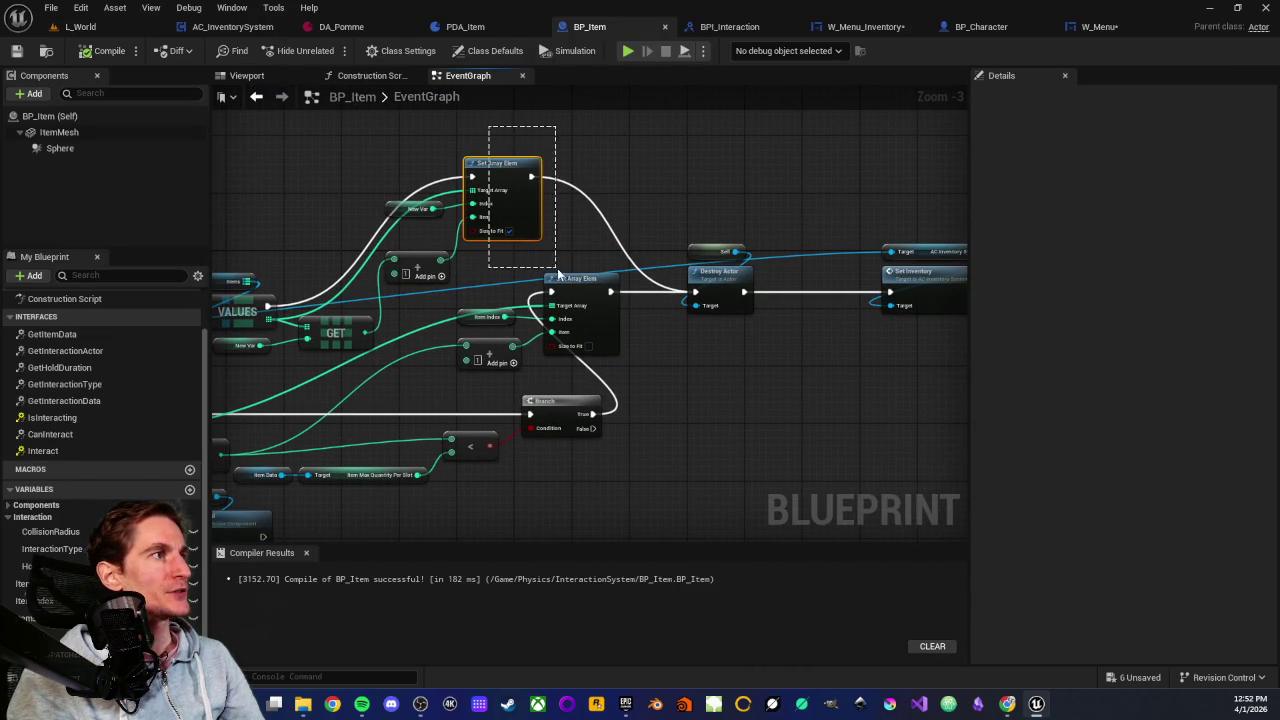
pyautogui.moveTo(622, 160); pyautogui.dragTo(431, 137)
pyautogui.moveTo(488, 205); pyautogui.dragTo(559, 369)
# Try selecting the Target and Set Inventory nodes, then clear the selection
pyautogui.scroll(1, 559, 369)
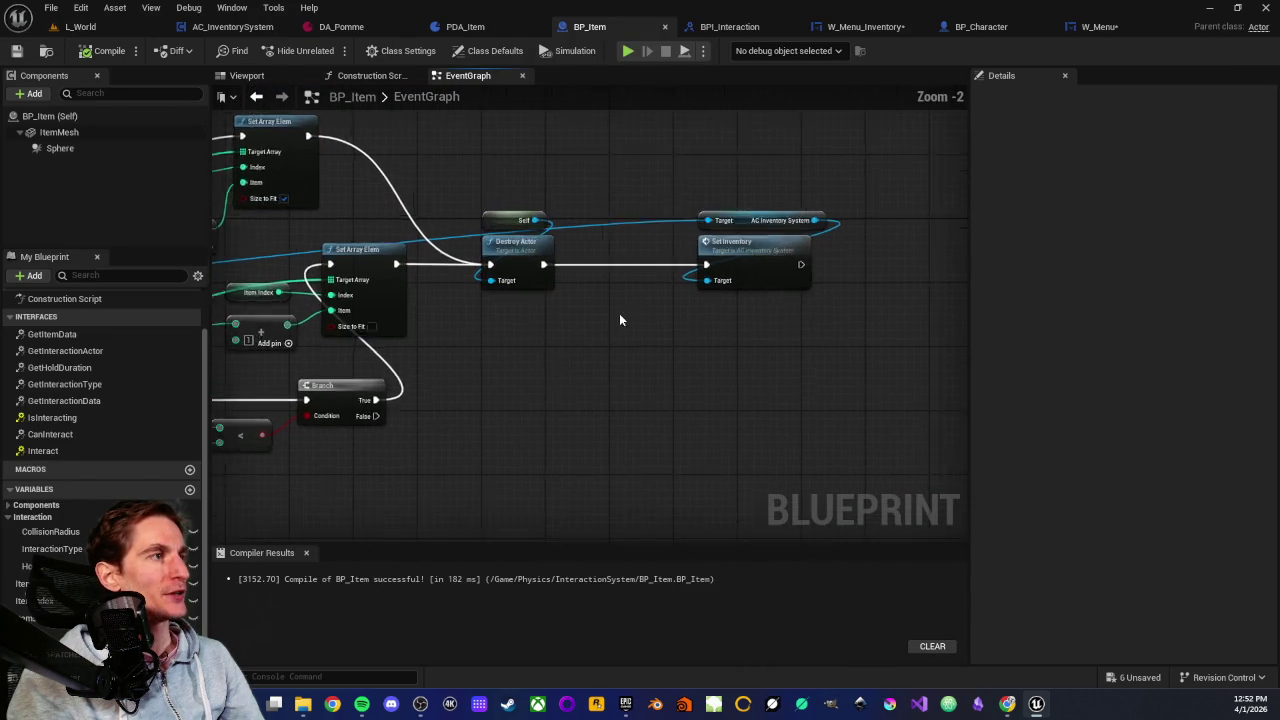
pyautogui.scroll(1, 619, 313)
pyautogui.moveTo(609, 160); pyautogui.dragTo(690, 324)
pyautogui.scroll(1, 658, 343)
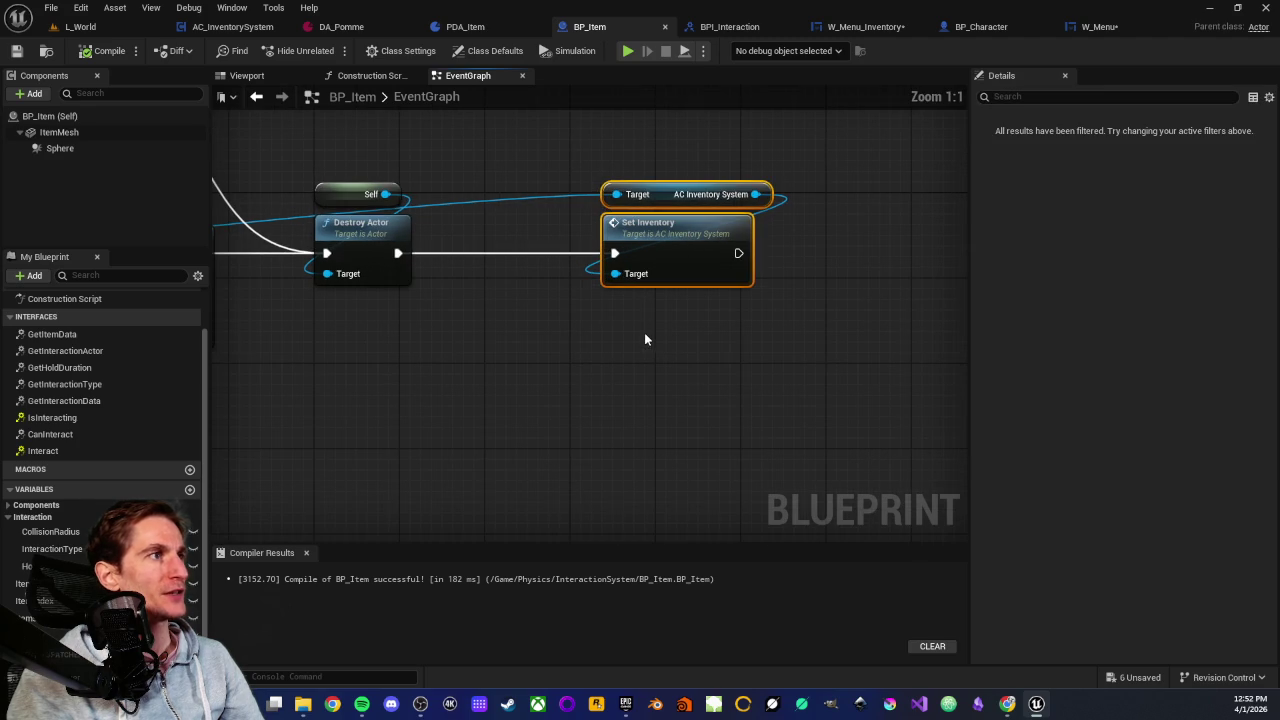
pyautogui.moveTo(650, 143); pyautogui.dragTo(699, 350)
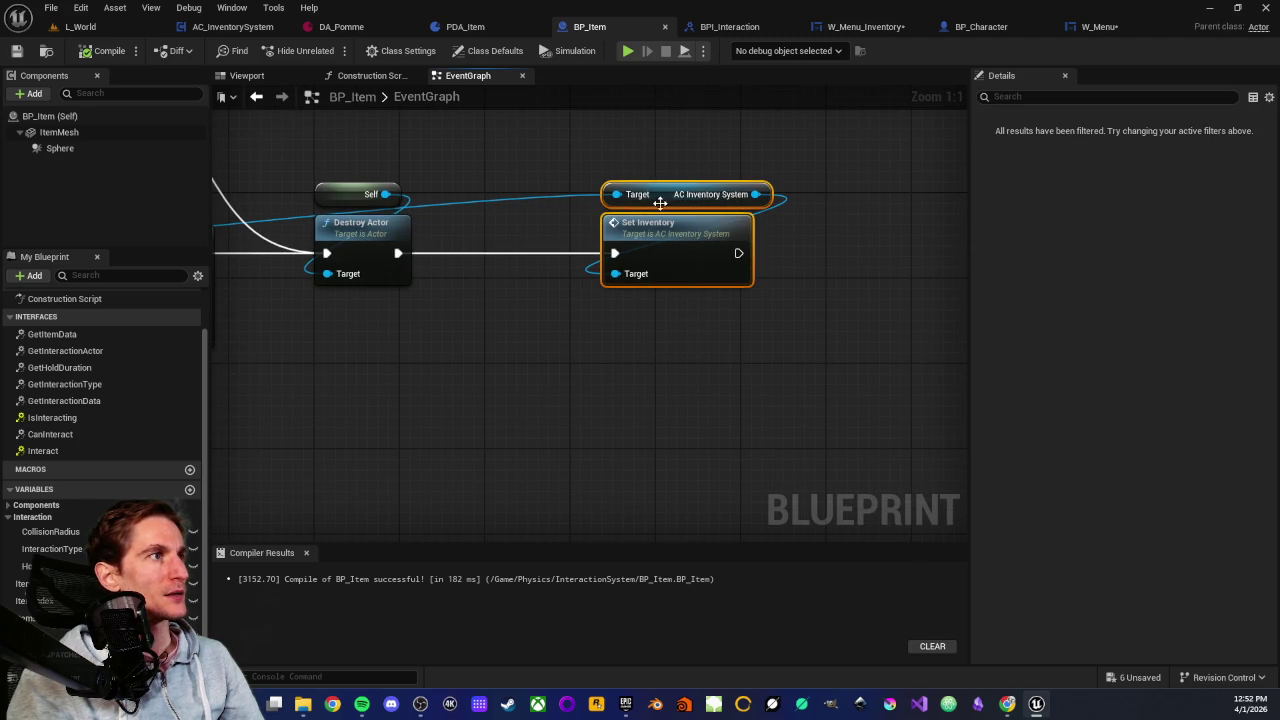
pyautogui.click(644, 140)
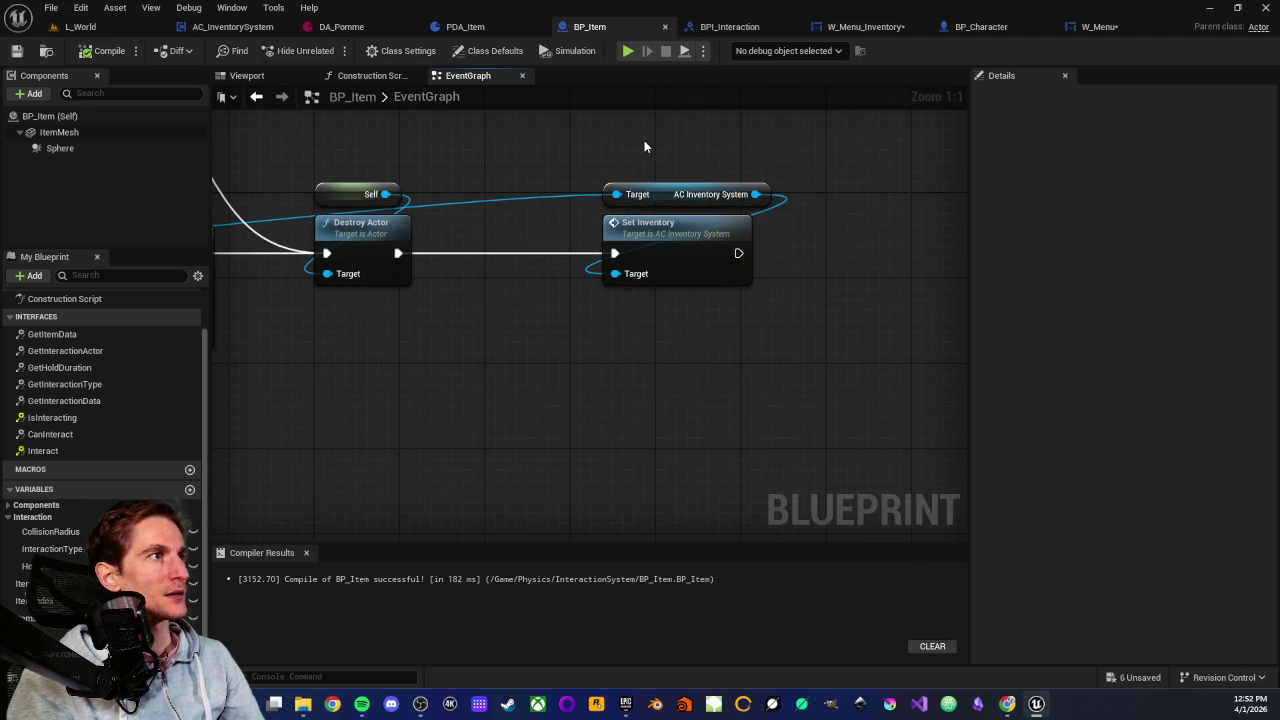
pyautogui.click(667, 229)
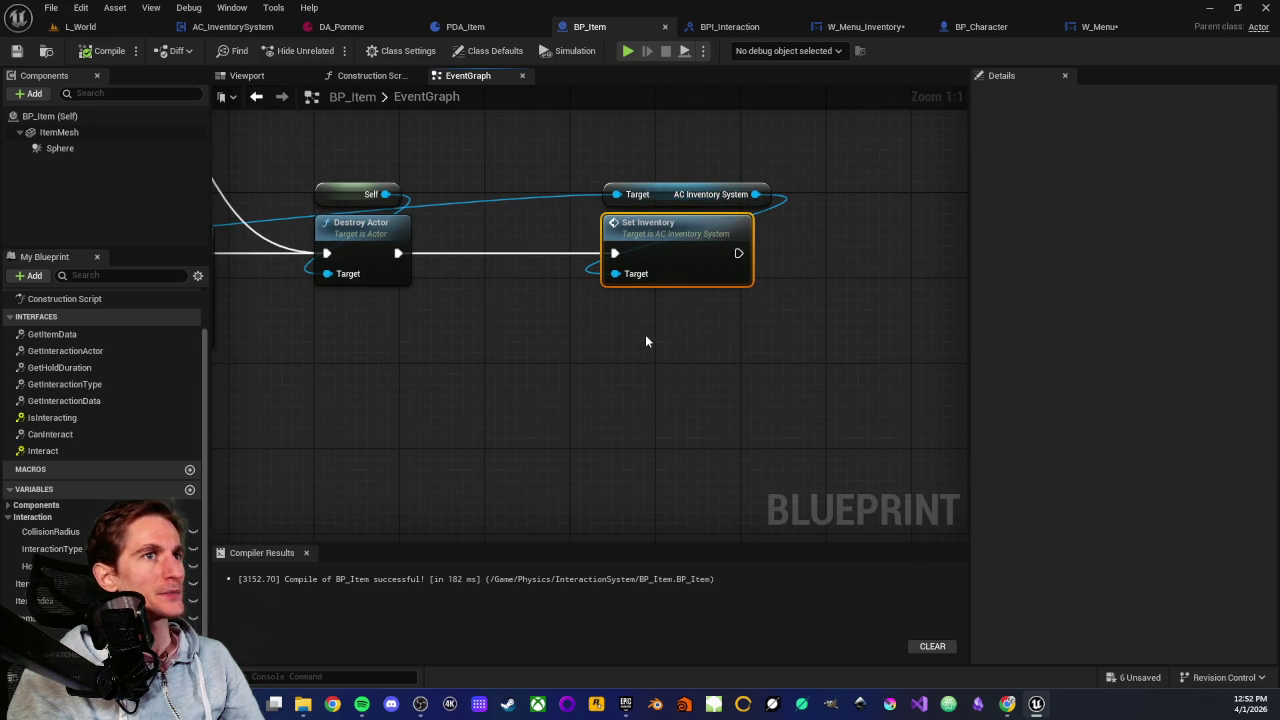
pyautogui.moveTo(664, 150)
pyautogui.mouseDown()
pyautogui.moveTo(678, 357)
pyautogui.moveTo(685, 346)
pyautogui.mouseUp()
pyautogui.click(685, 346)
# Pan back through the interact chain: Set Array Elem, KEYS, FIND, load asset, LENGTH, ADD and Branch
pyautogui.moveTo(537, 354); pyautogui.dragTo(852, 382)
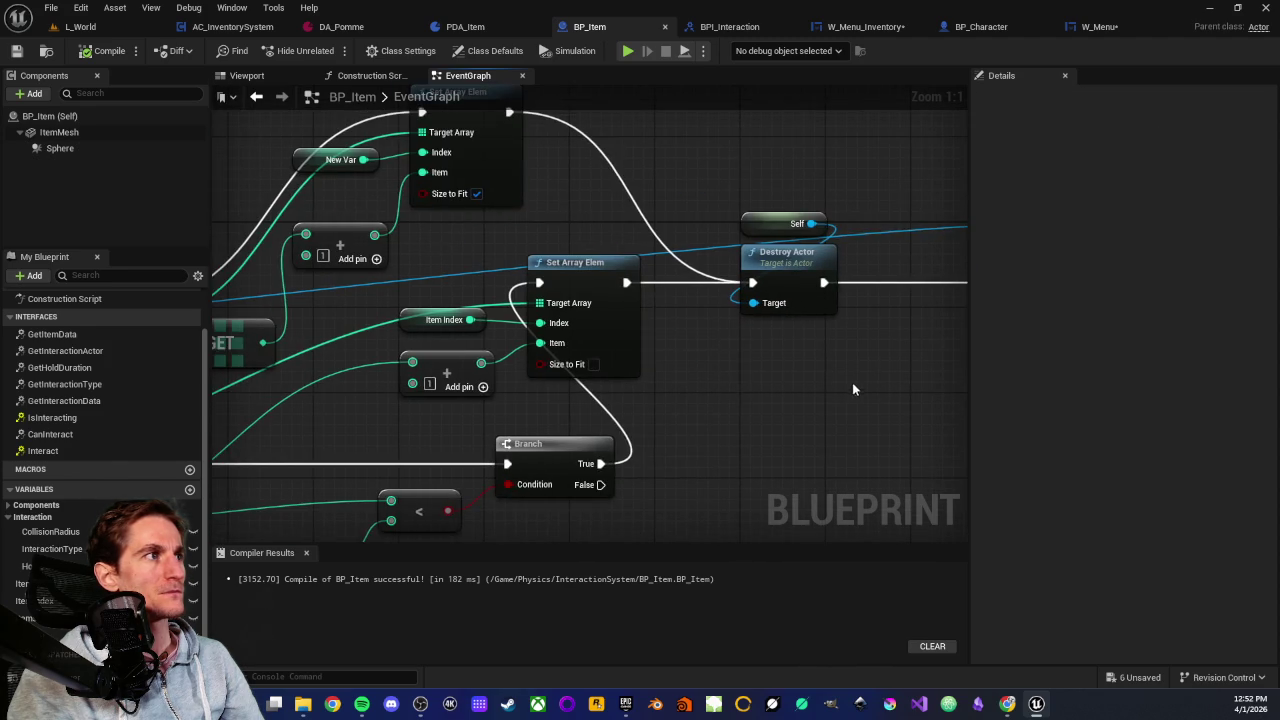
pyautogui.scroll(-1, 848, 383)
pyautogui.moveTo(494, 265); pyautogui.dragTo(606, 259)
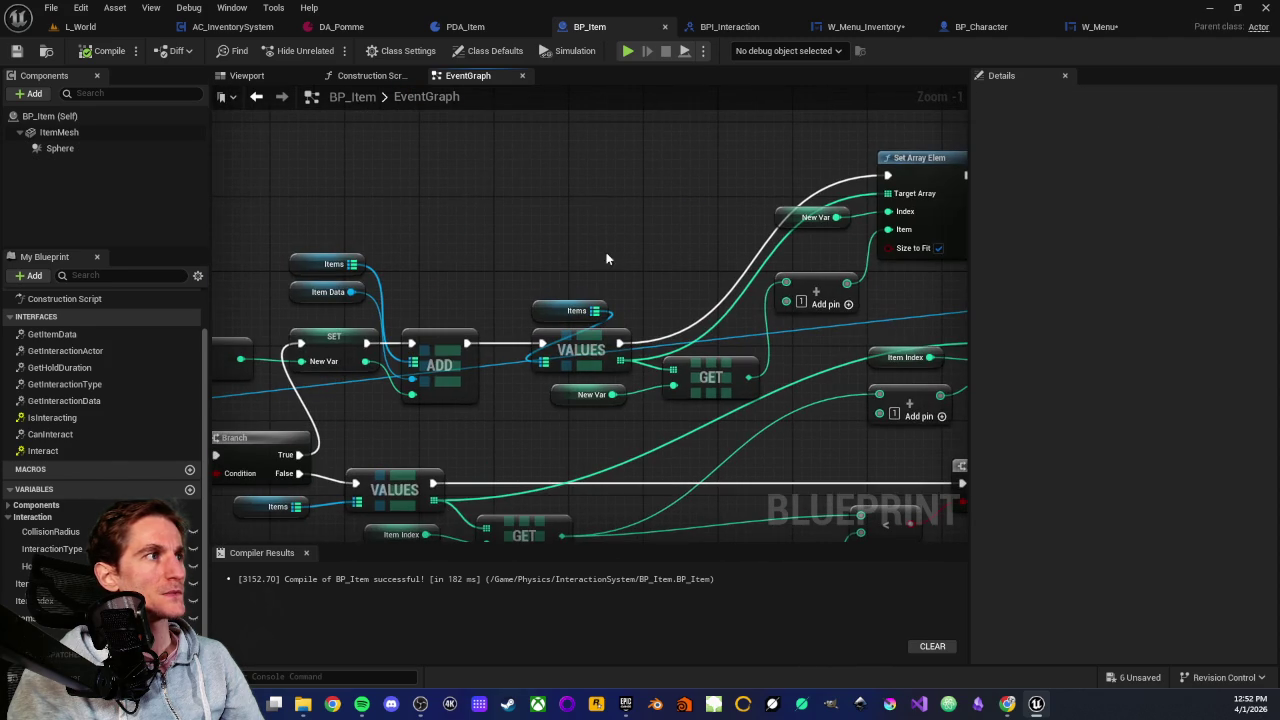
pyautogui.moveTo(530, 250); pyautogui.dragTo(791, 206)
pyautogui.moveTo(343, 248); pyautogui.dragTo(480, 234)
pyautogui.moveTo(235, 266); pyautogui.dragTo(497, 223)
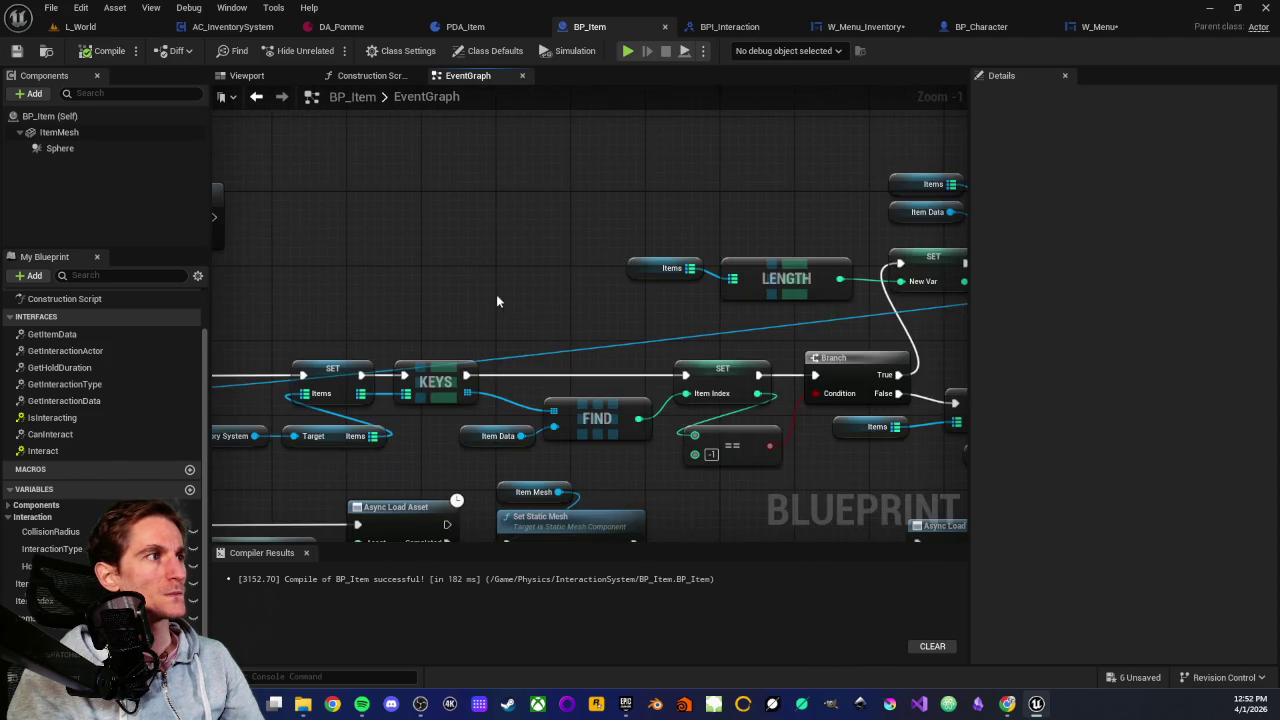
pyautogui.moveTo(484, 298)
pyautogui.mouseDown()
pyautogui.moveTo(745, 194)
pyautogui.moveTo(474, 191)
pyautogui.mouseUp()
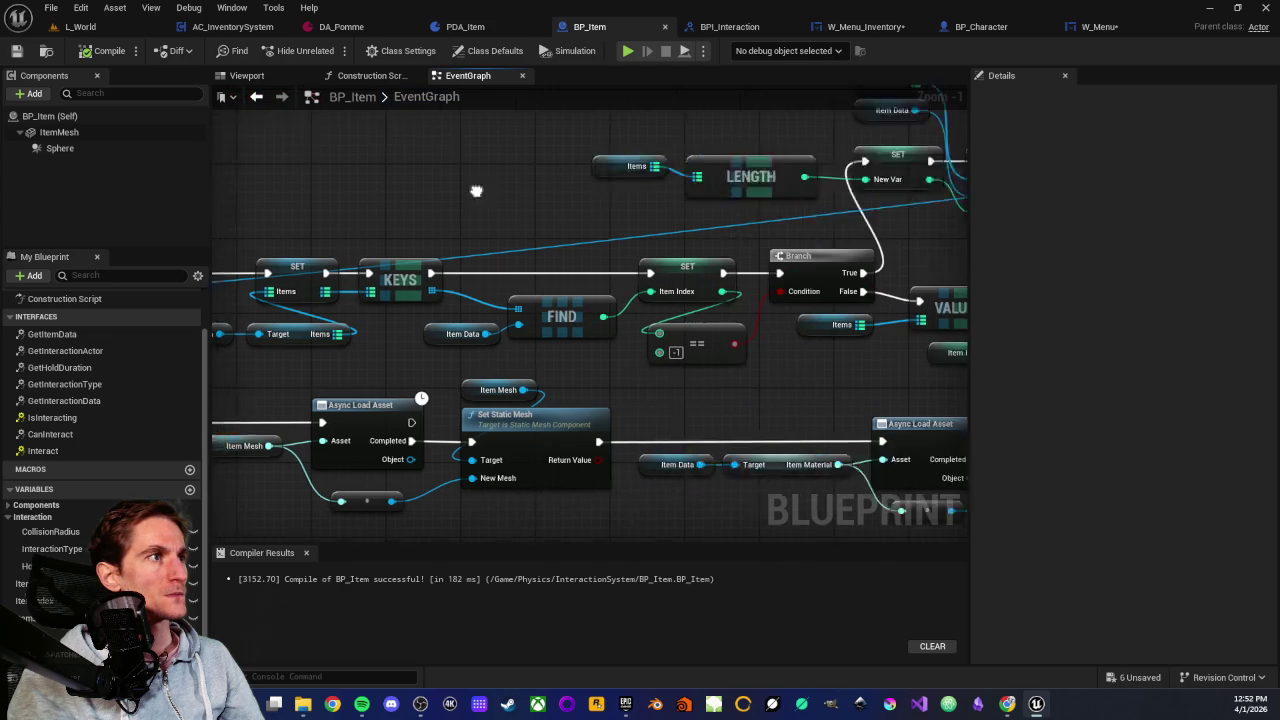
pyautogui.moveTo(930, 255); pyautogui.dragTo(728, 269)
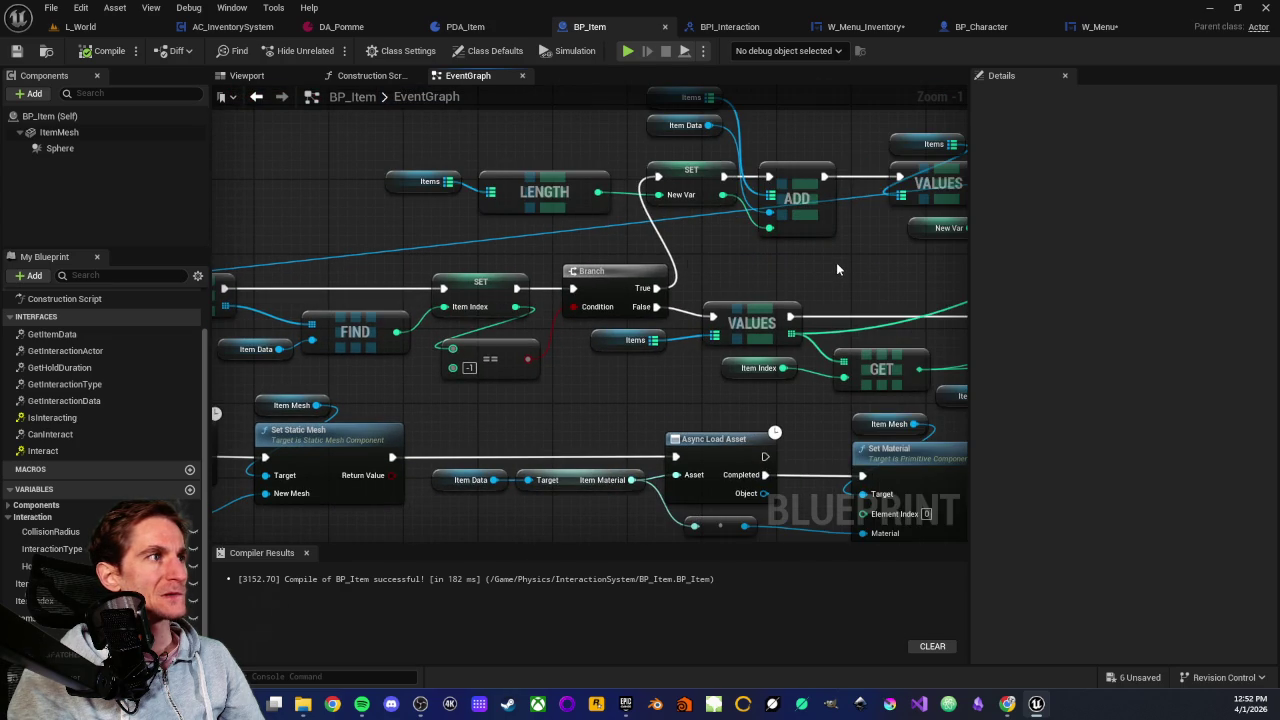
pyautogui.moveTo(836, 262)
pyautogui.mouseDown()
pyautogui.moveTo(800, 251)
pyautogui.moveTo(696, 336)
pyautogui.mouseUp()
# Inspect the Items variable's type and the Items getter feeding LENGTH, then locate Set Inventory
pyautogui.click(651, 298)
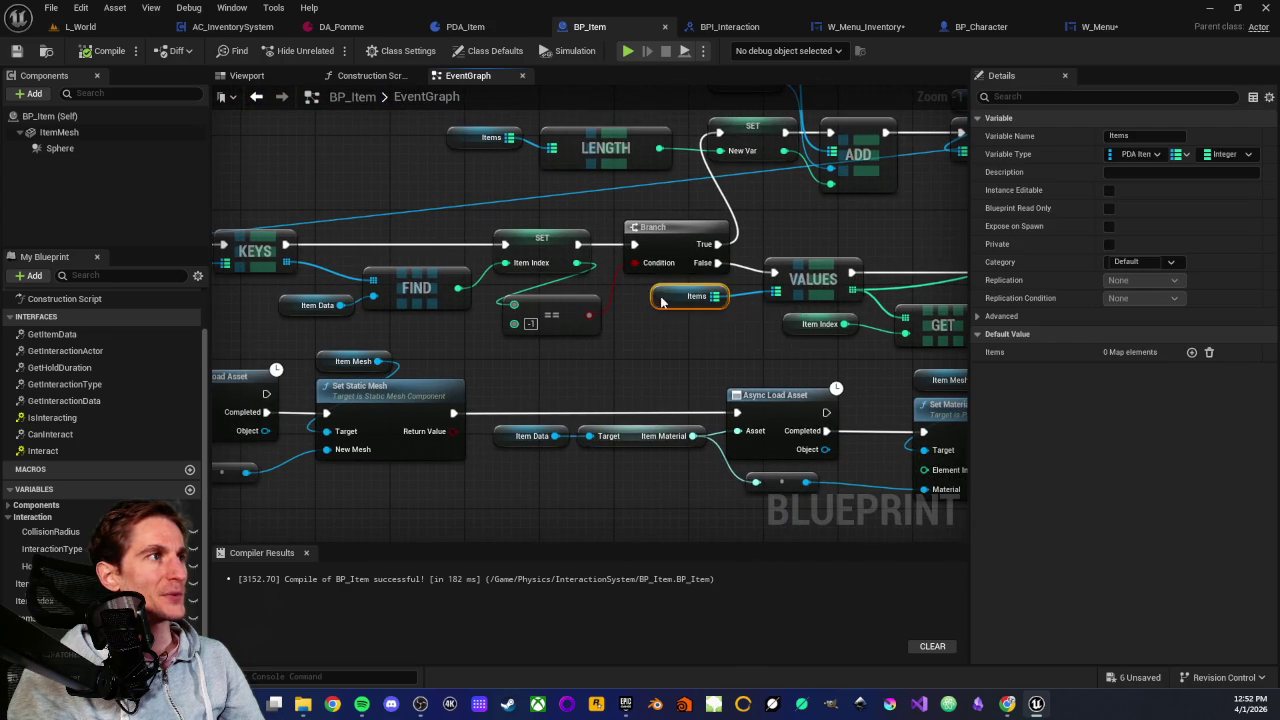
pyautogui.click(491, 137)
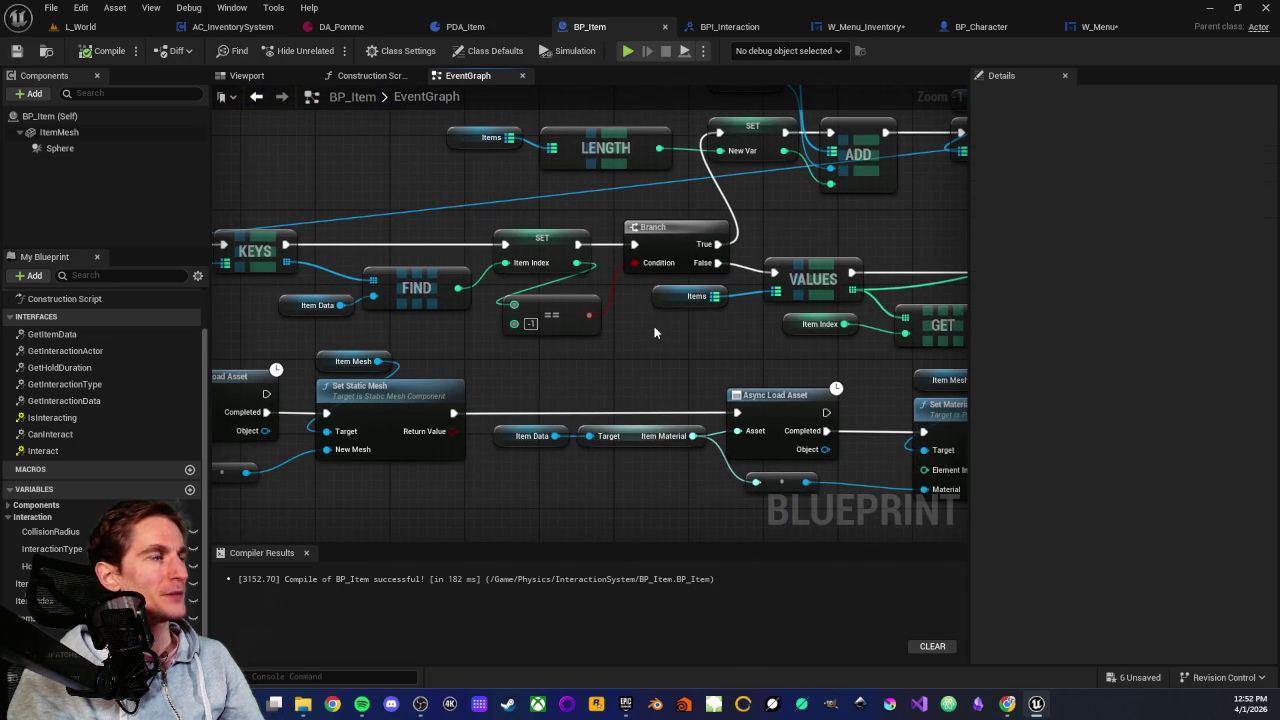
pyautogui.moveTo(389, 177)
pyautogui.mouseDown()
pyautogui.moveTo(381, 265)
pyautogui.moveTo(594, 230)
pyautogui.mouseUp()
pyautogui.click(376, 256)
pyautogui.moveTo(394, 246); pyautogui.dragTo(659, 210)
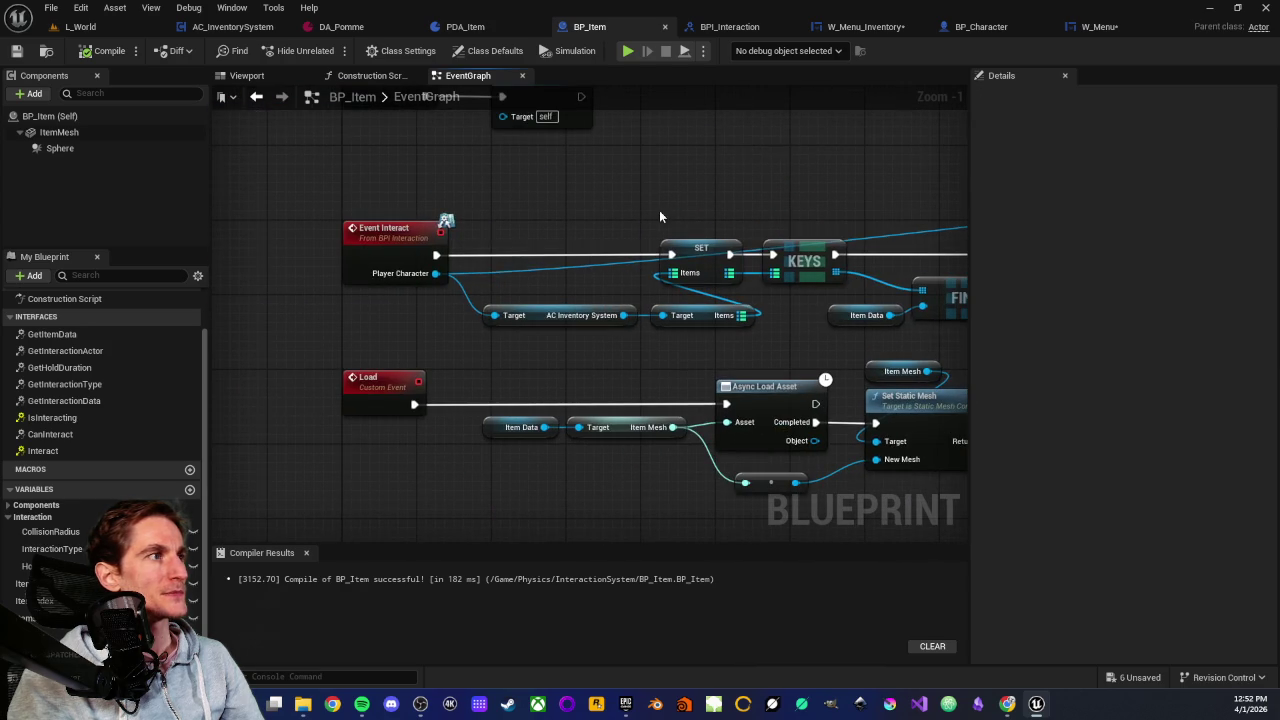
pyautogui.moveTo(694, 352); pyautogui.dragTo(700, 316)
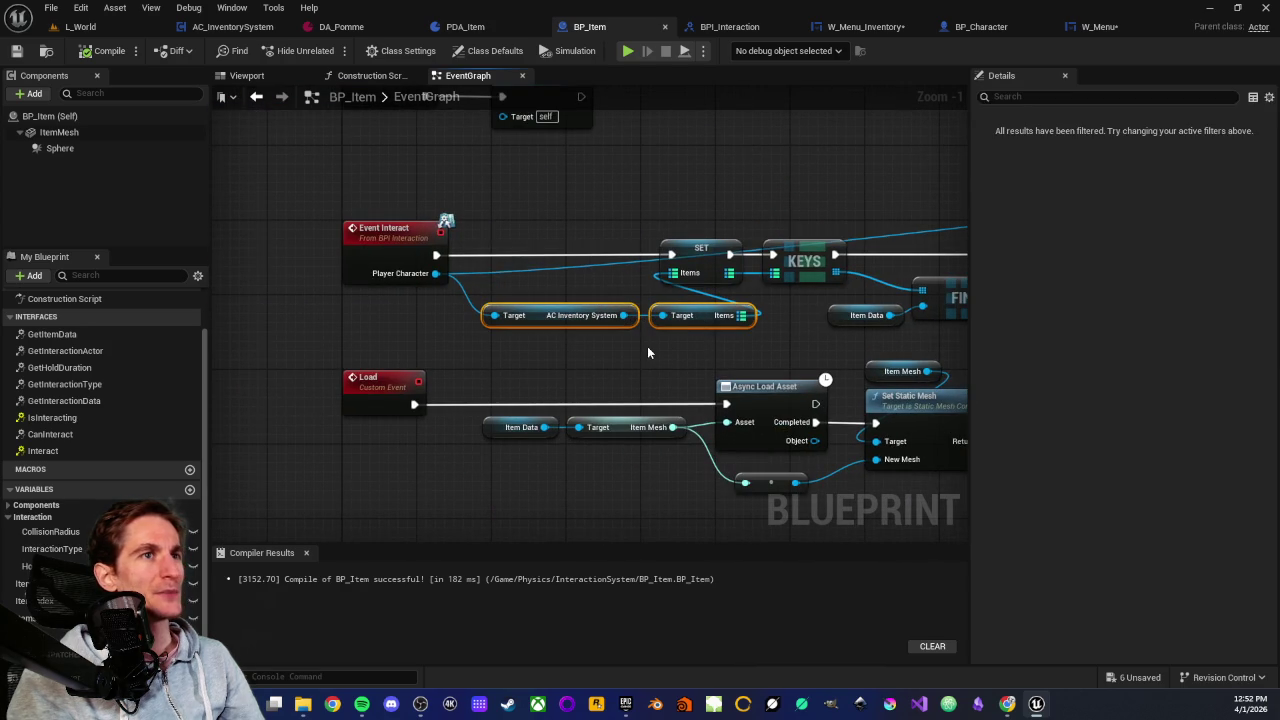
pyautogui.click(647, 346)
pyautogui.scroll(-3, 790, 357)
pyautogui.moveTo(790, 357)
pyautogui.mouseDown()
pyautogui.moveTo(739, 333)
pyautogui.moveTo(547, 346)
pyautogui.moveTo(531, 423)
pyautogui.mouseUp()
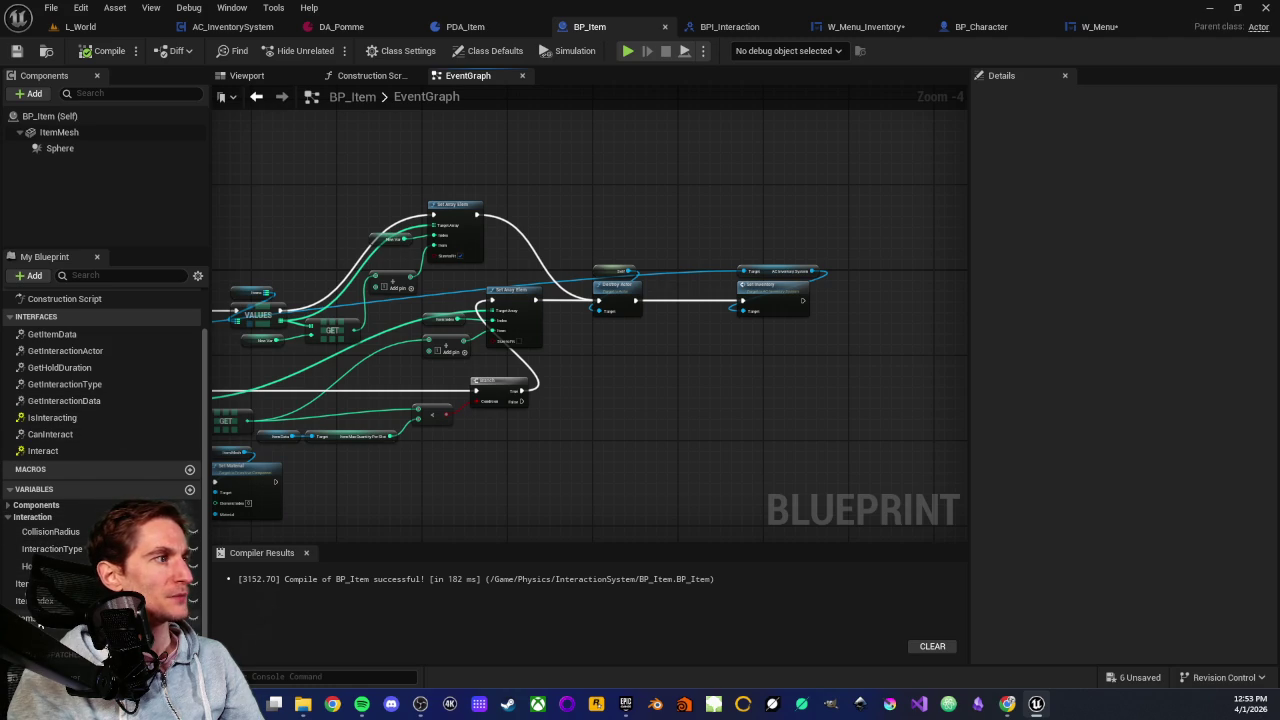
# Check the Items variable's properties, then move the Target and Set Inventory nodes beside Destroy Actor
pyautogui.click(35, 617)
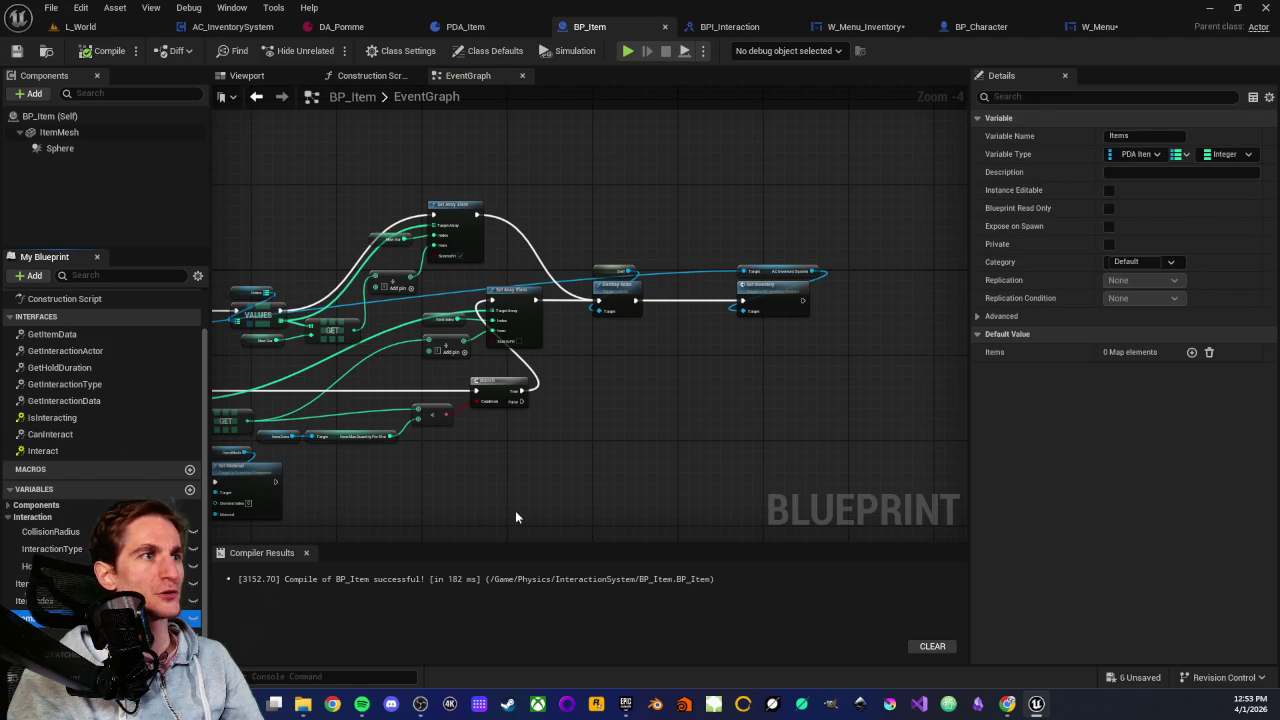
pyautogui.scroll(2, 698, 336)
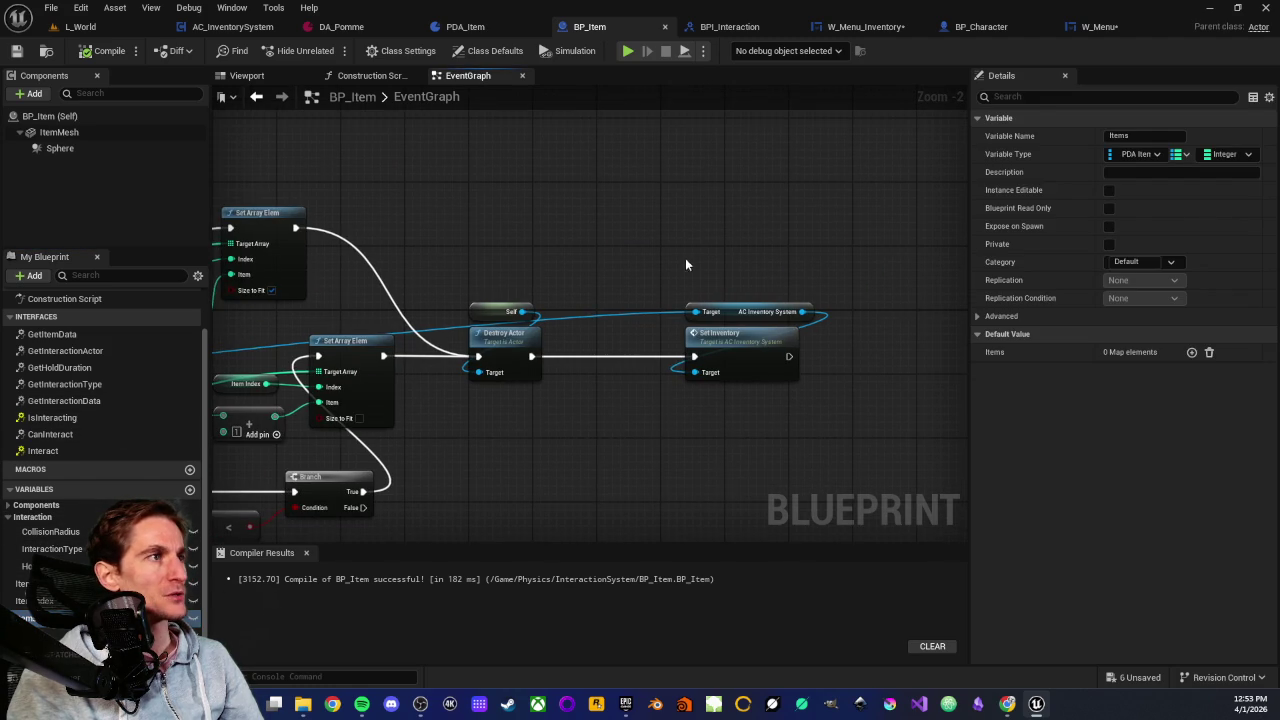
pyautogui.scroll(2, 686, 265)
pyautogui.moveTo(701, 313); pyautogui.dragTo(730, 477)
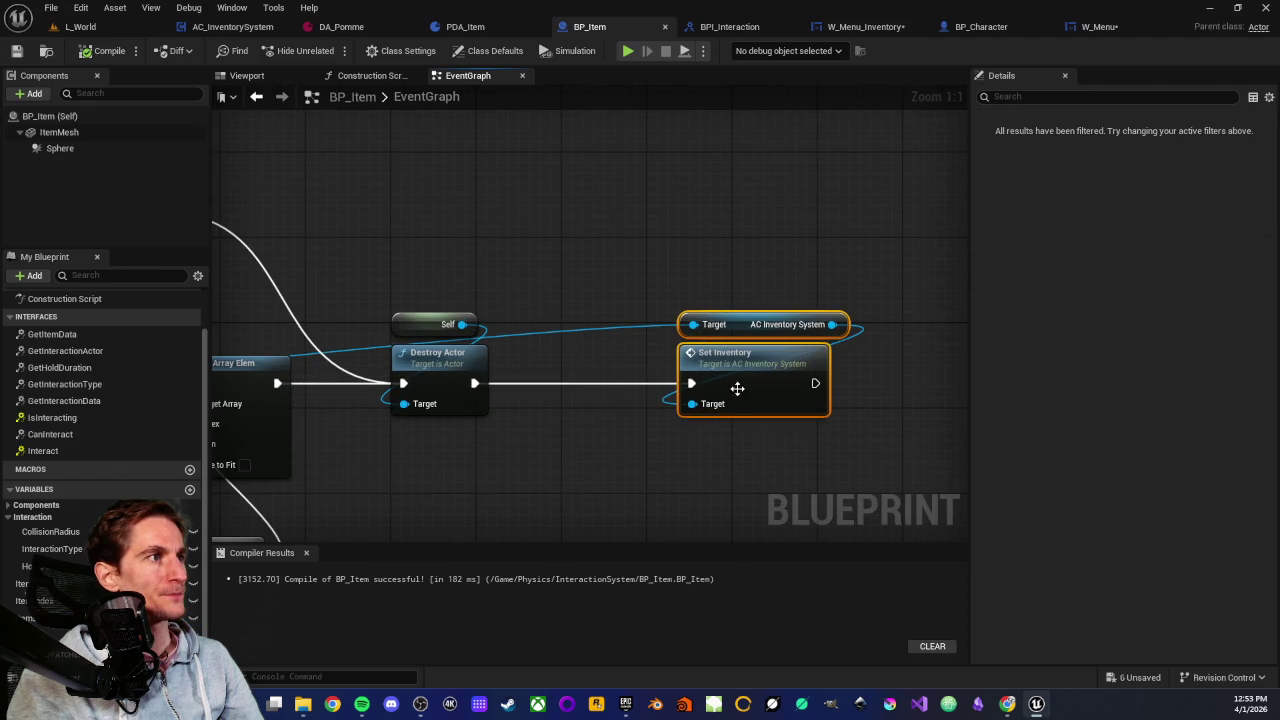
pyautogui.moveTo(737, 386); pyautogui.dragTo(877, 366)
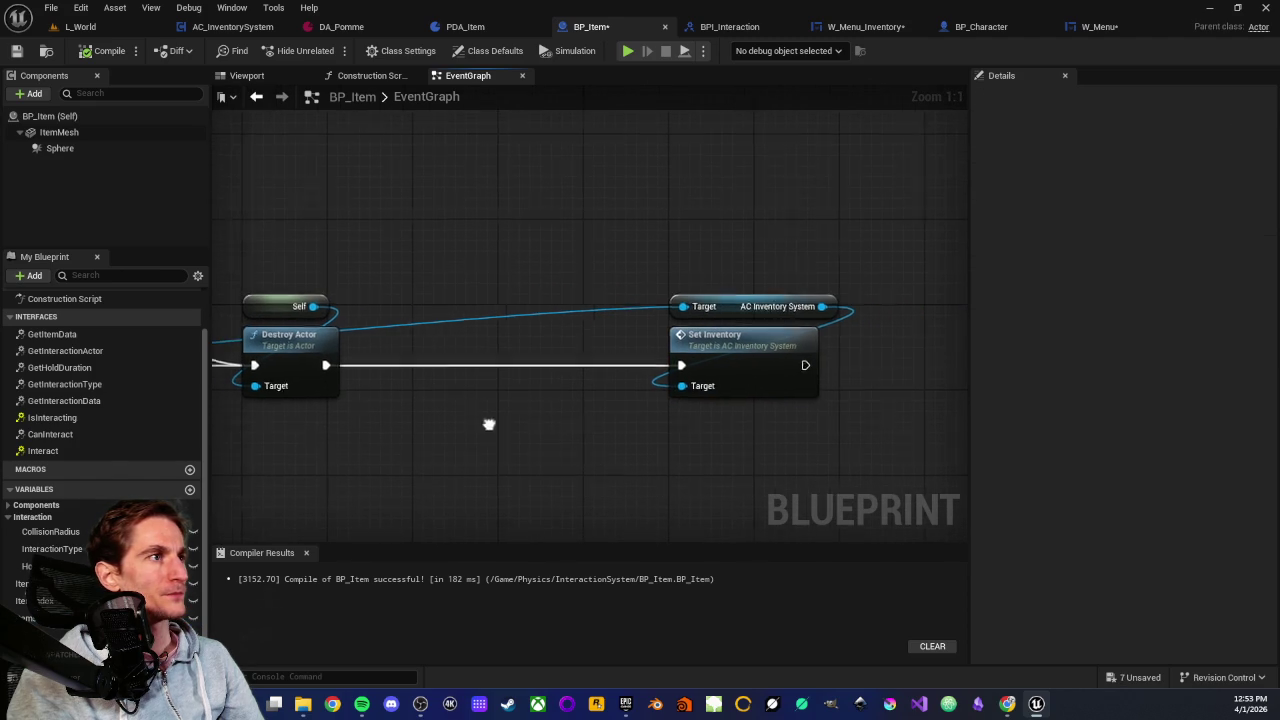
pyautogui.moveTo(666, 233); pyautogui.dragTo(784, 473)
pyautogui.moveTo(743, 351); pyautogui.dragTo(475, 345)
pyautogui.click(421, 445)
# Open SetInventory's definition and lift the Character and Get Item Data nodes to clear space right of SET
pyautogui.doubleClick(600, 330)
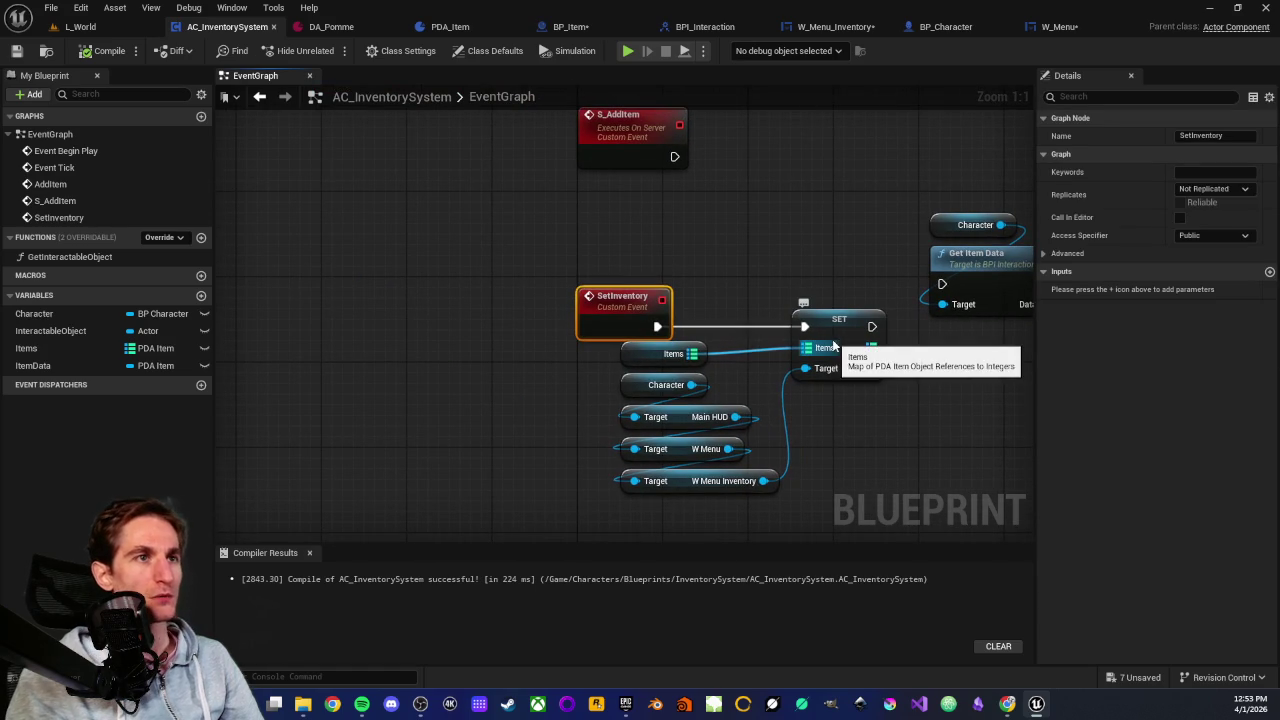
pyautogui.moveTo(832, 295); pyautogui.dragTo(846, 443)
pyautogui.click(552, 379)
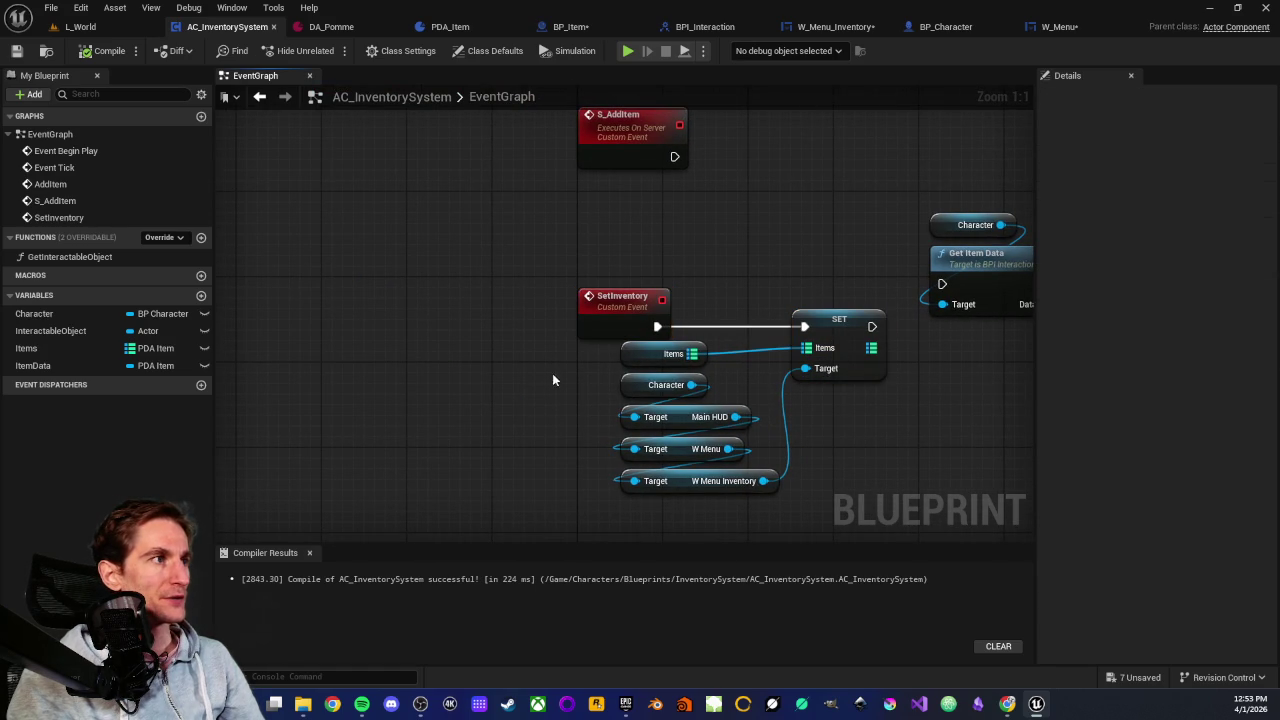
pyautogui.moveTo(575, 383); pyautogui.dragTo(790, 503)
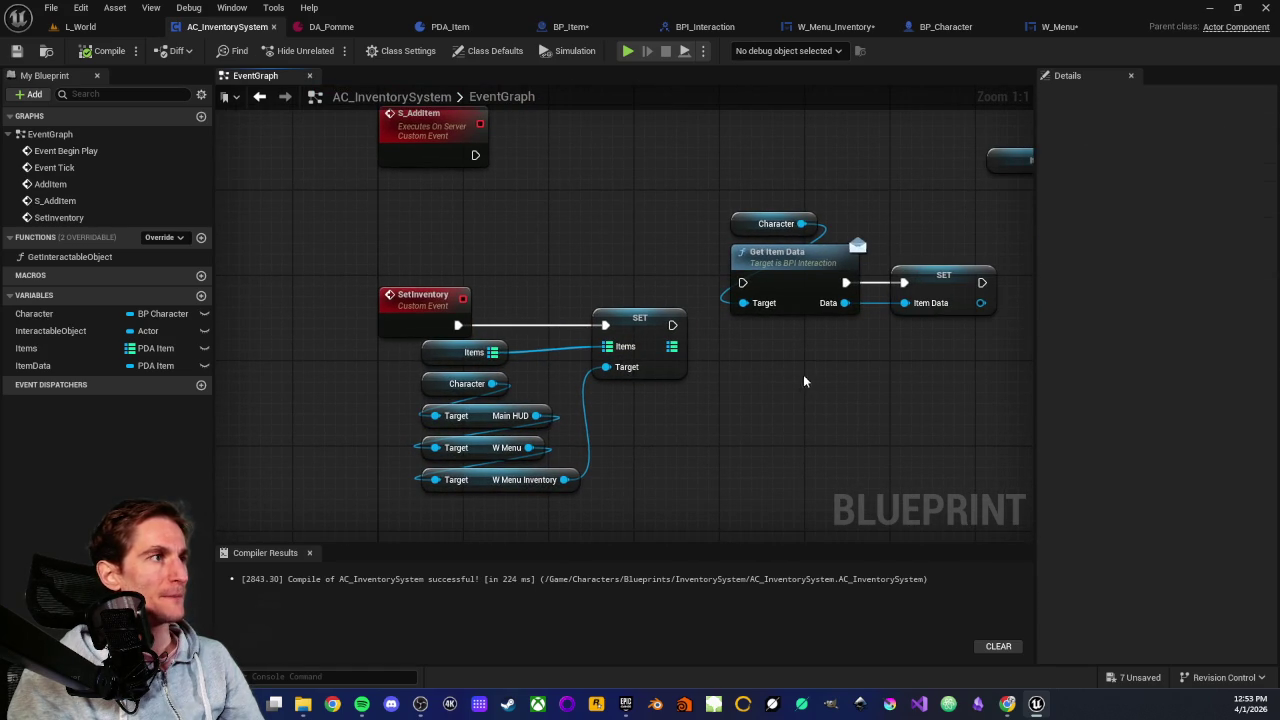
pyautogui.moveTo(790, 175)
pyautogui.mouseDown()
pyautogui.moveTo(822, 245)
pyautogui.moveTo(900, 280)
pyautogui.mouseUp()
pyautogui.moveTo(800, 250); pyautogui.dragTo(801, 196)
pyautogui.click(784, 340)
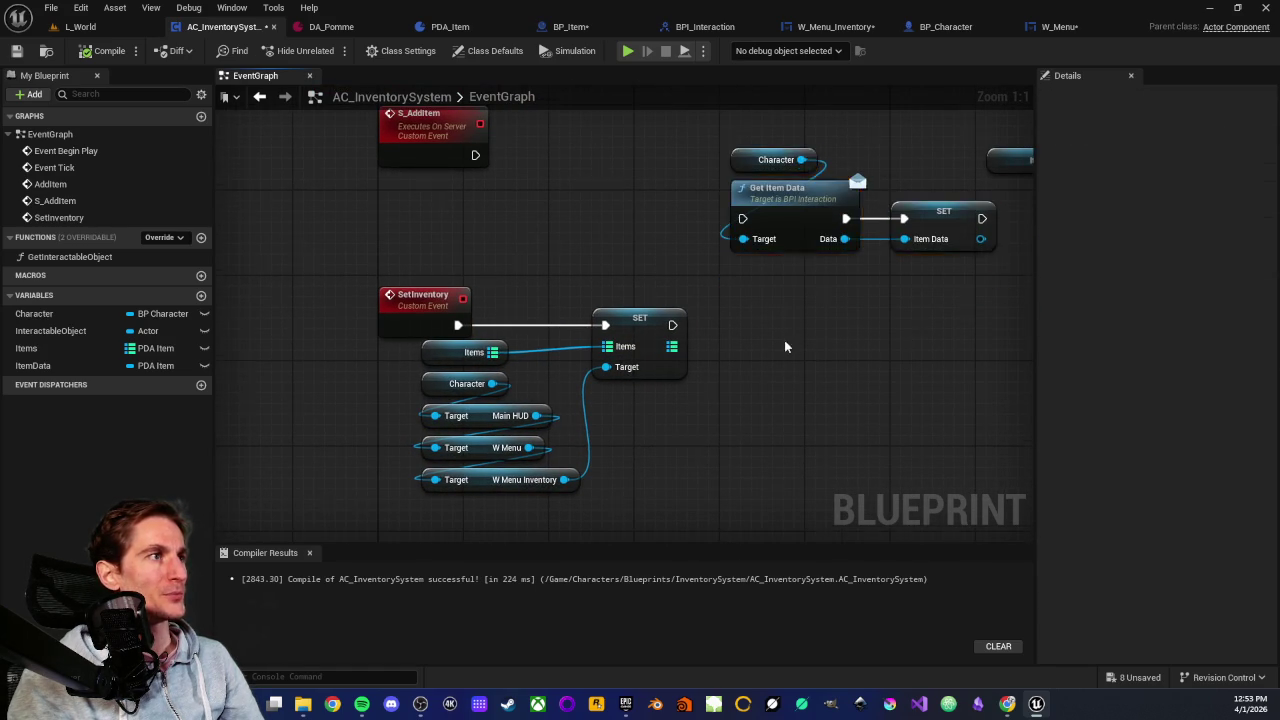
pyautogui.moveTo(717, 348); pyautogui.dragTo(527, 319)
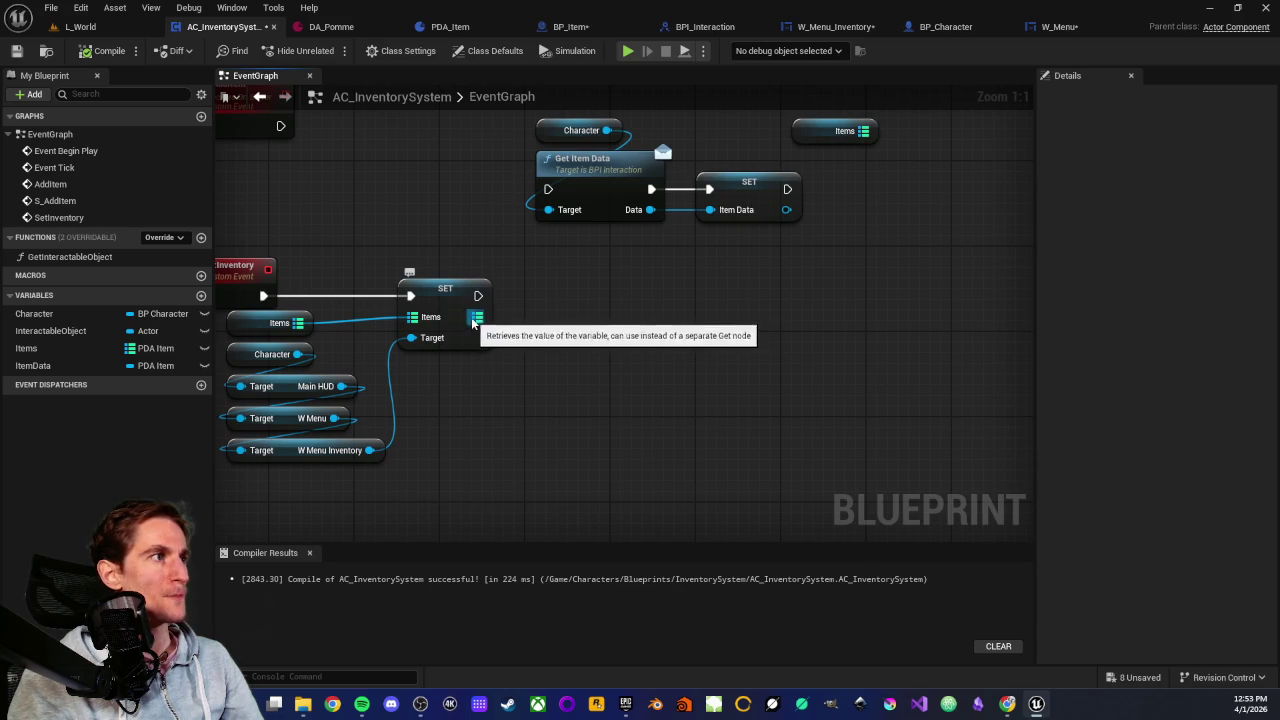
# Add a Keys node off SET's Items map and feed it into a For Each Loop
pyautogui.moveTo(477, 317)
pyautogui.mouseDown()
pyautogui.moveTo(712, 440)
pyautogui.moveTo(644, 430)
pyautogui.mouseUp()
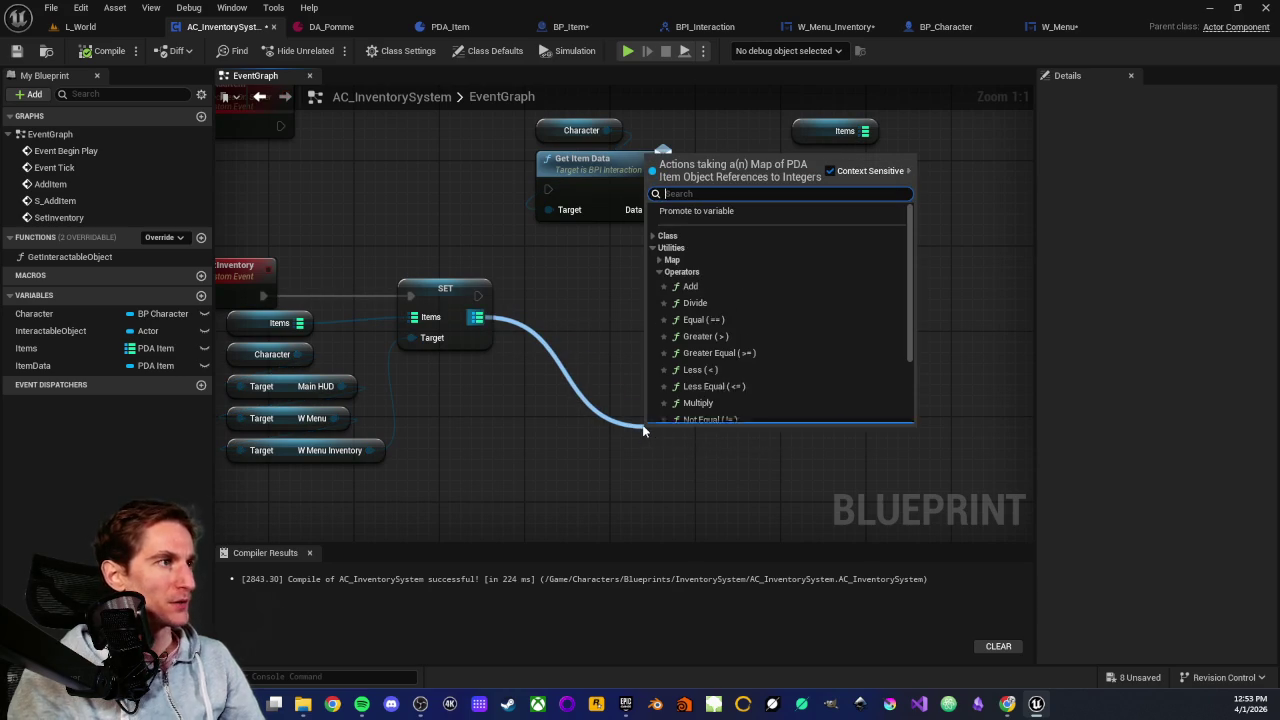
pyautogui.write('keys')
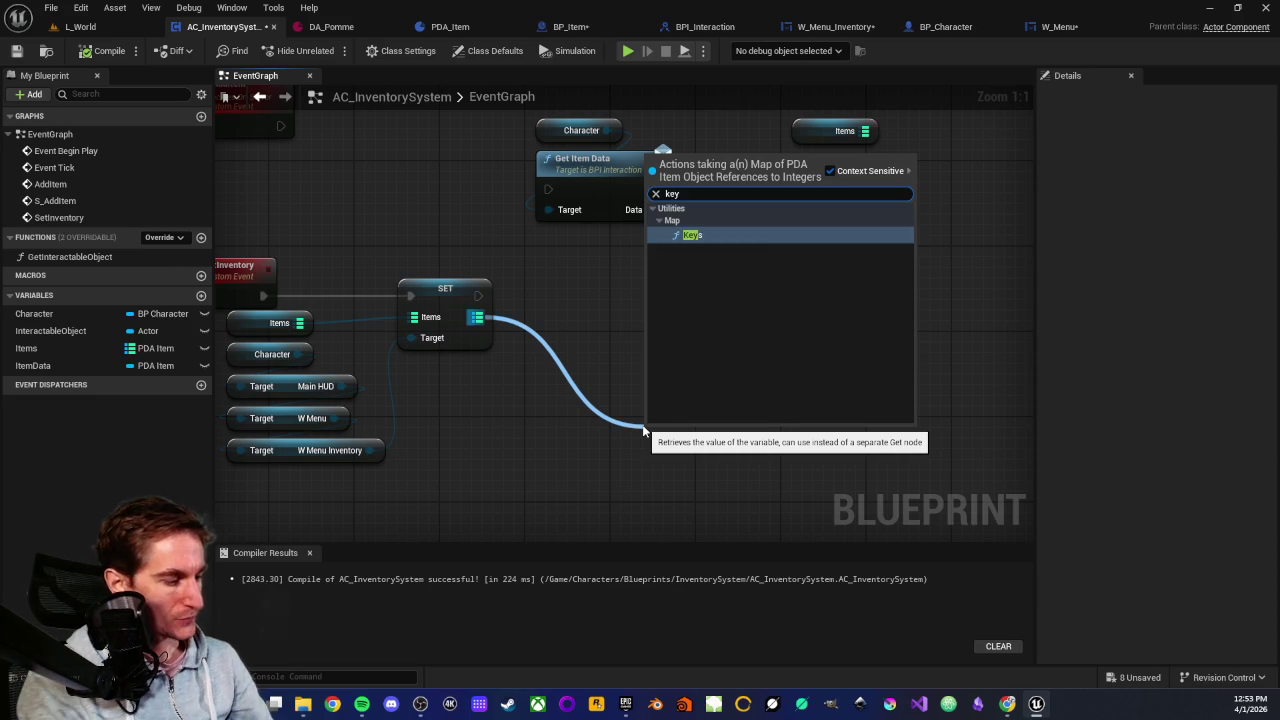
pyautogui.press('Return')
pyautogui.moveTo(677, 453)
pyautogui.mouseDown()
pyautogui.moveTo(593, 346)
pyautogui.moveTo(725, 358)
pyautogui.mouseUp()
pyautogui.write('for')
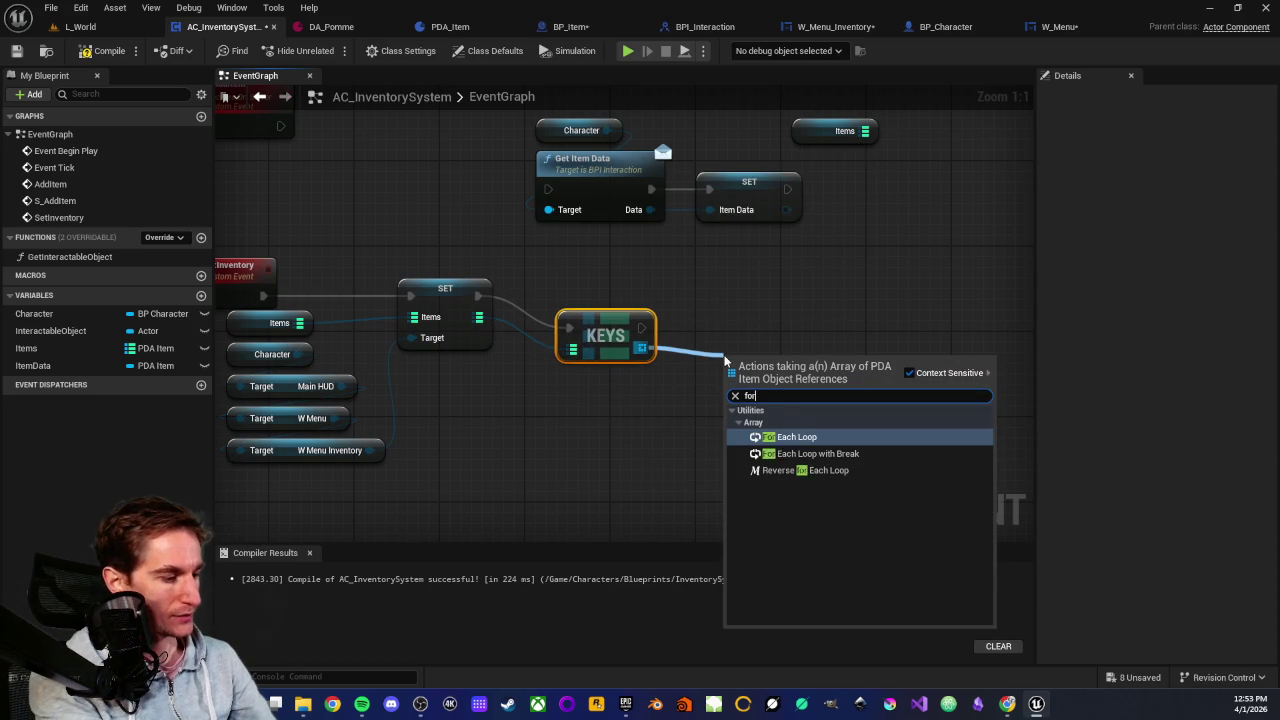
pyautogui.write(' each')
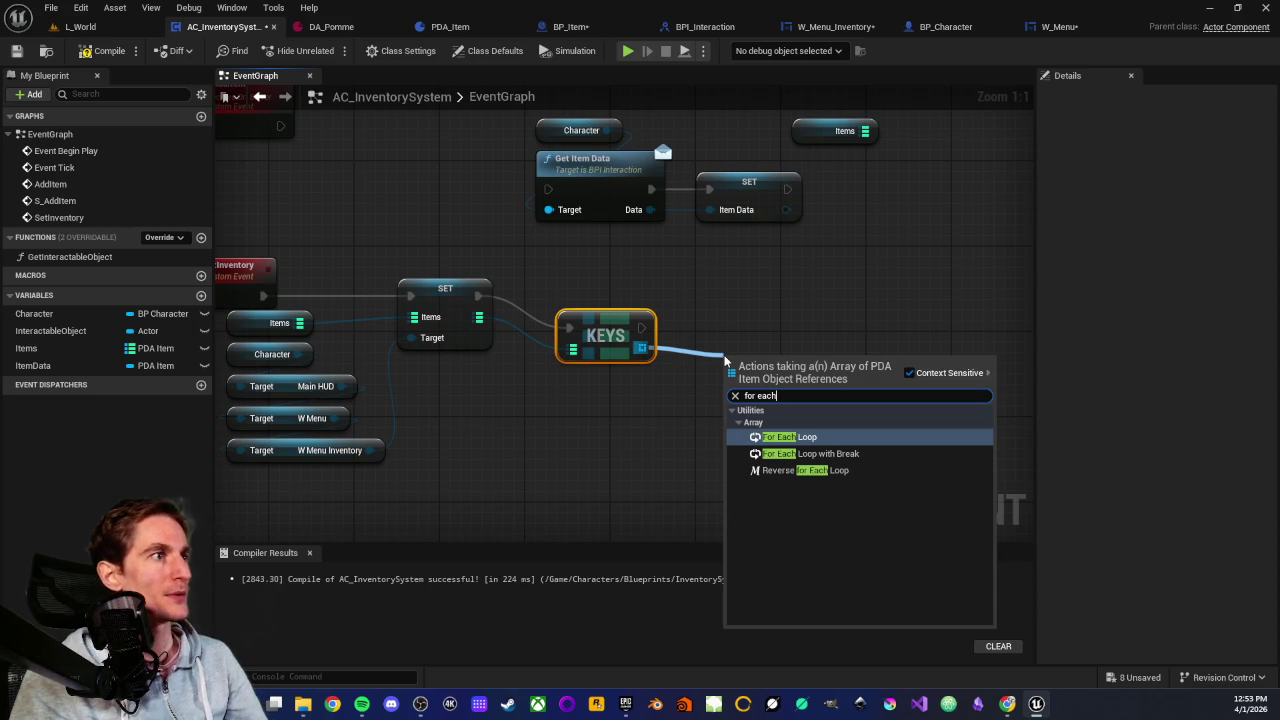
pyautogui.click(790, 438)
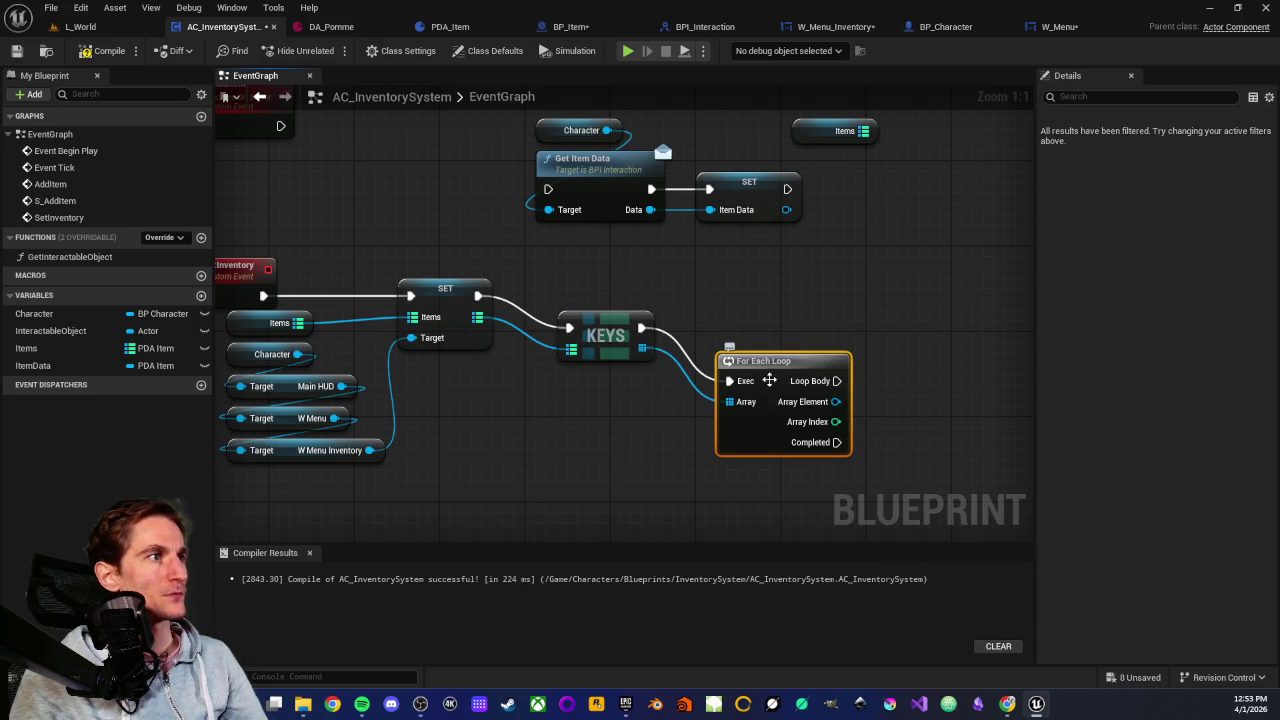
pyautogui.moveTo(769, 380); pyautogui.dragTo(758, 326)
pyautogui.moveTo(794, 468); pyautogui.dragTo(572, 484)
# Print String in the loop body showing each key's Get Display Name, then go to L_World
pyautogui.moveTo(603, 343); pyautogui.dragTo(892, 353)
pyautogui.write('prin')
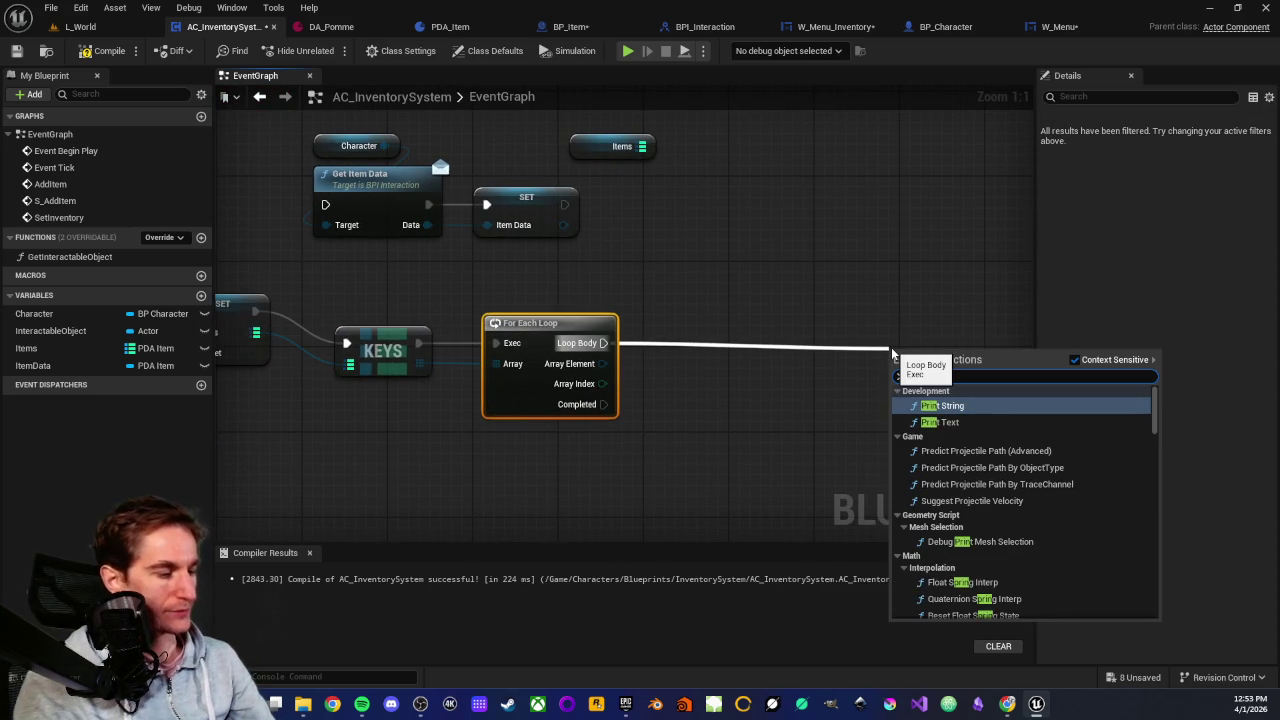
pyautogui.press('Return')
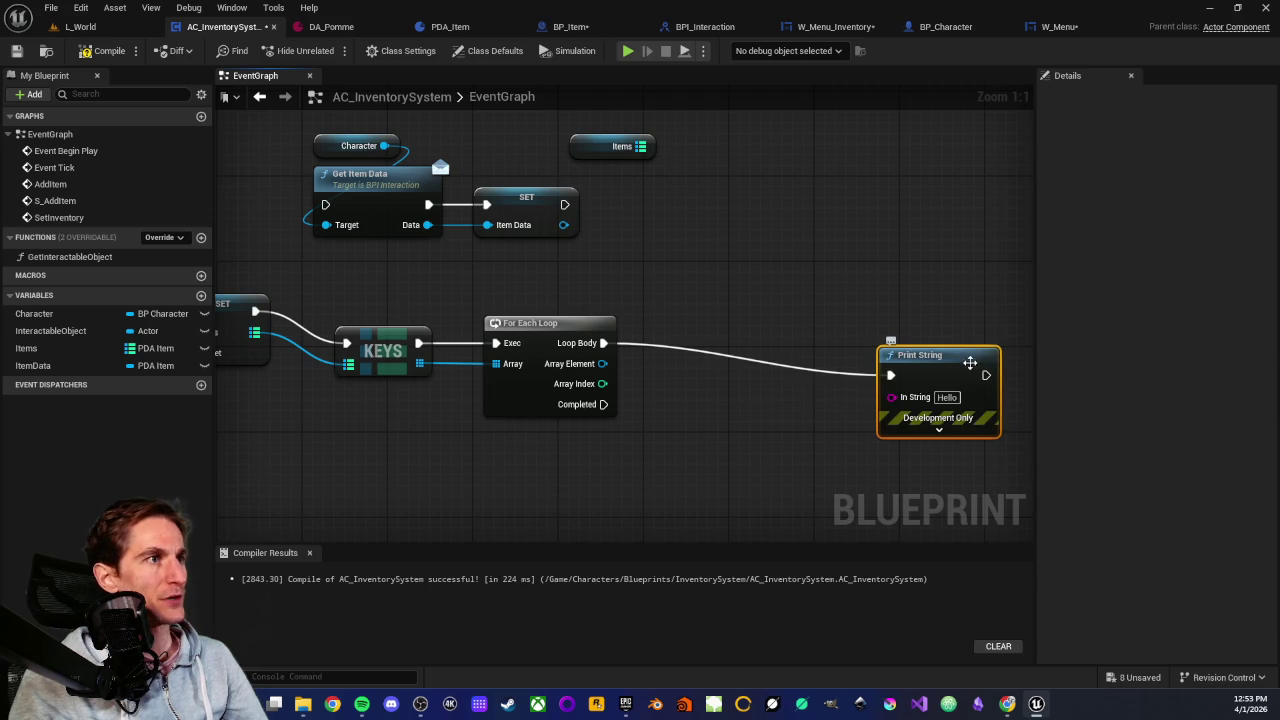
pyautogui.moveTo(970, 362)
pyautogui.mouseDown()
pyautogui.moveTo(889, 332)
pyautogui.moveTo(920, 330)
pyautogui.moveTo(906, 330)
pyautogui.mouseUp()
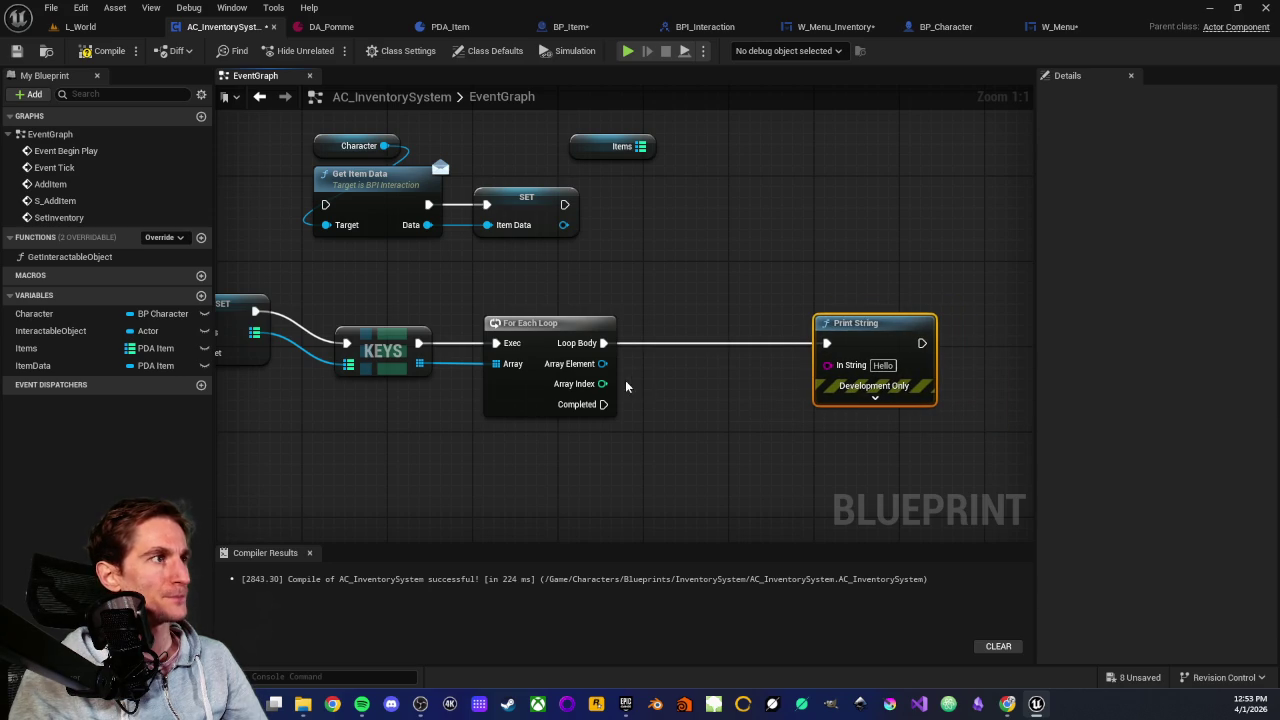
pyautogui.moveTo(602, 363); pyautogui.dragTo(837, 365)
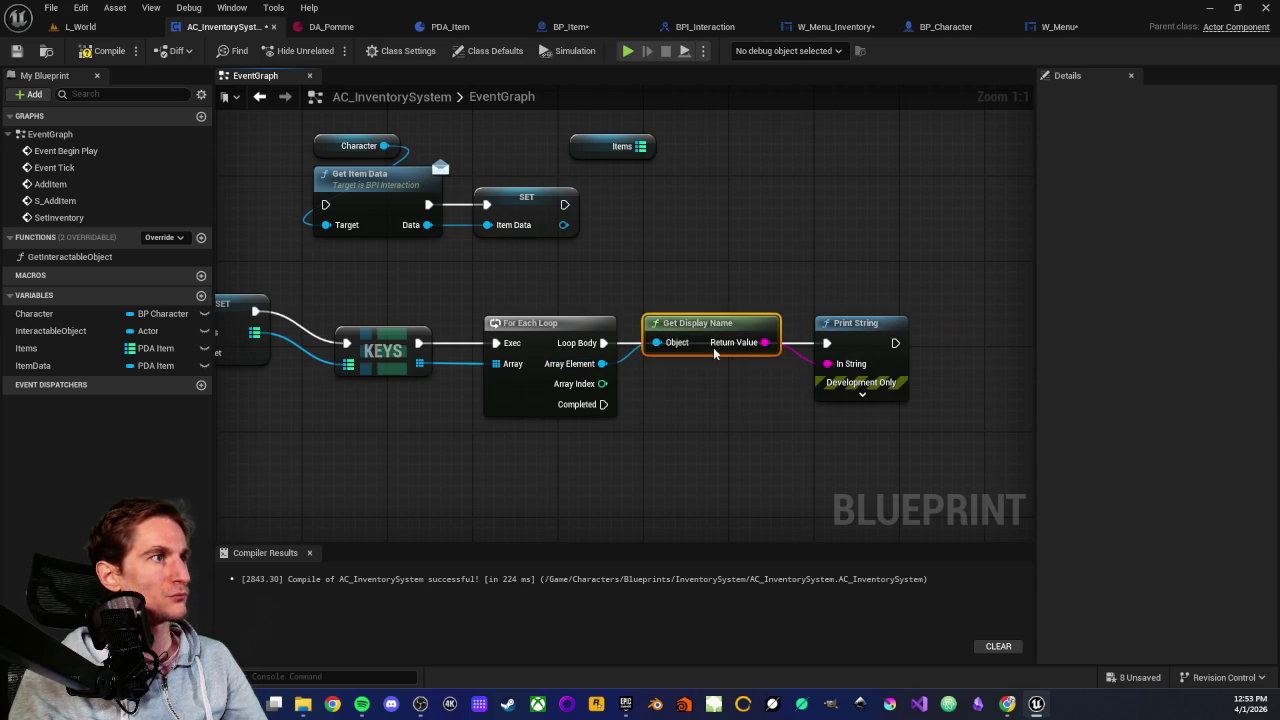
pyautogui.moveTo(716, 324); pyautogui.dragTo(727, 369)
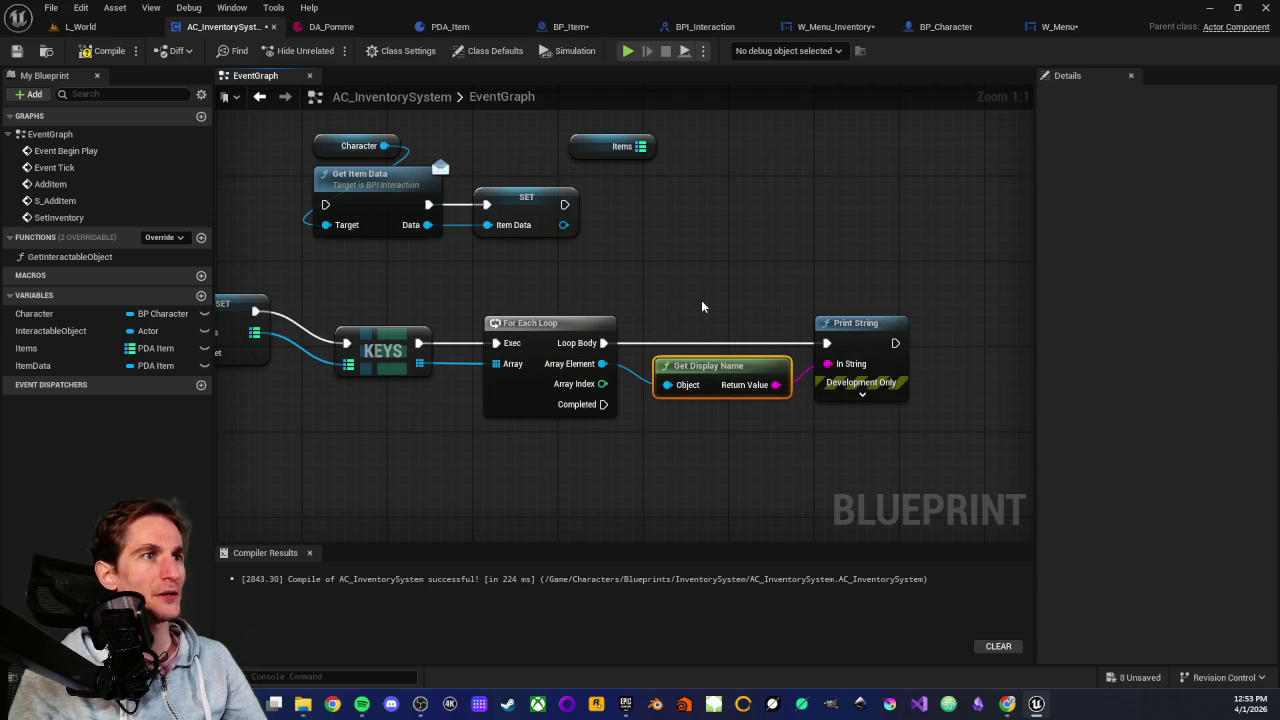
pyautogui.moveTo(683, 300)
pyautogui.mouseDown()
pyautogui.moveTo(685, 287)
pyautogui.moveTo(812, 459)
pyautogui.mouseUp()
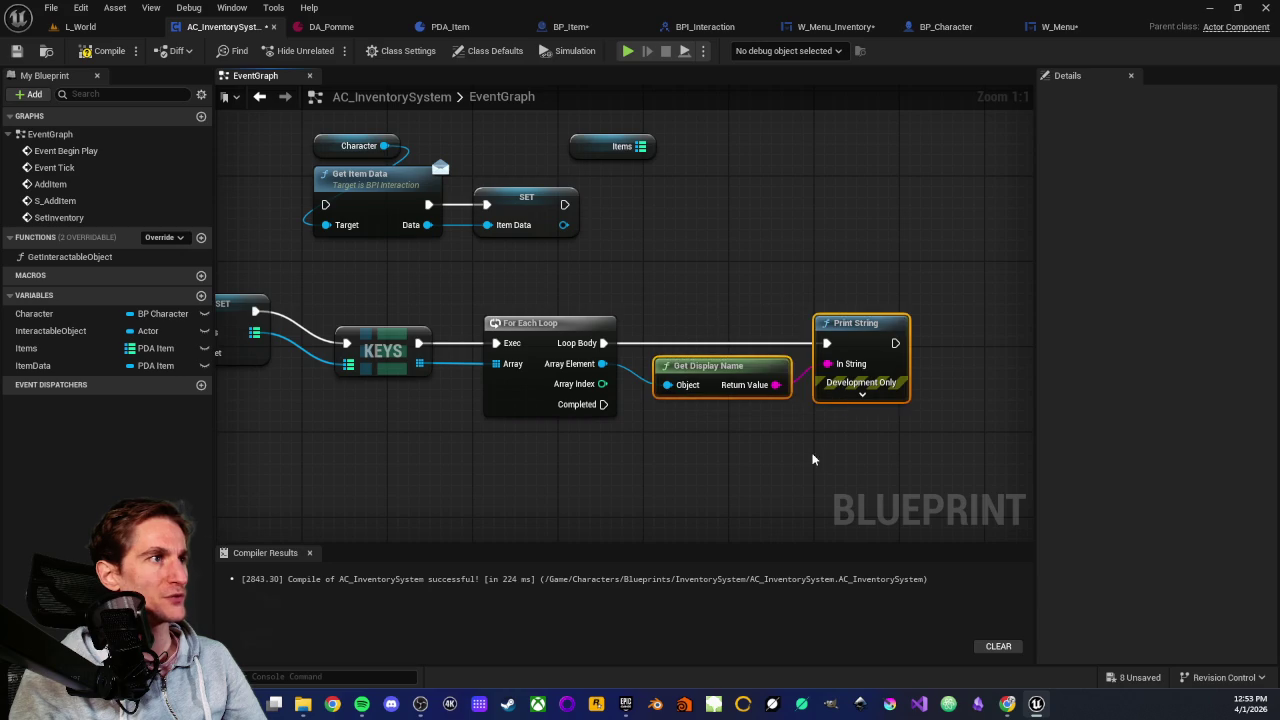
pyautogui.scroll(-2, 768, 459)
pyautogui.click(95, 27)
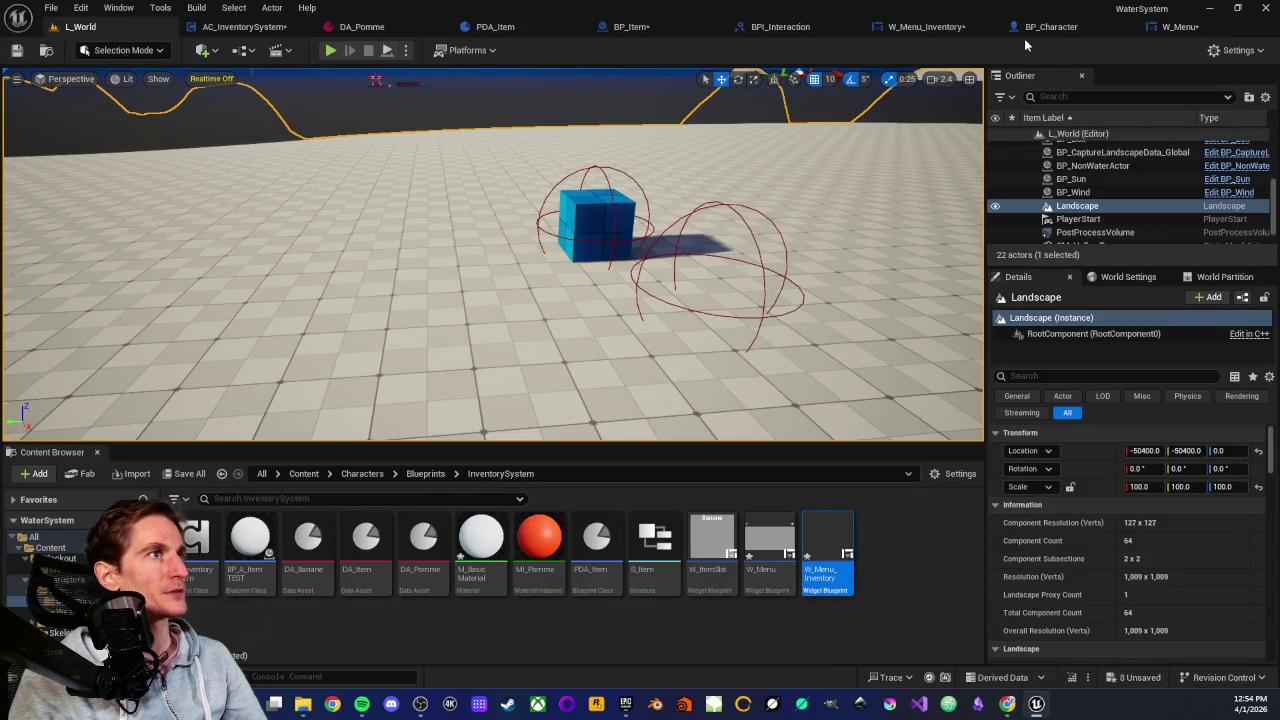
# Compile and save AC_InventorySystem, then review the SetInventory event, SET node and Items variable settings
pyautogui.click(232, 27)
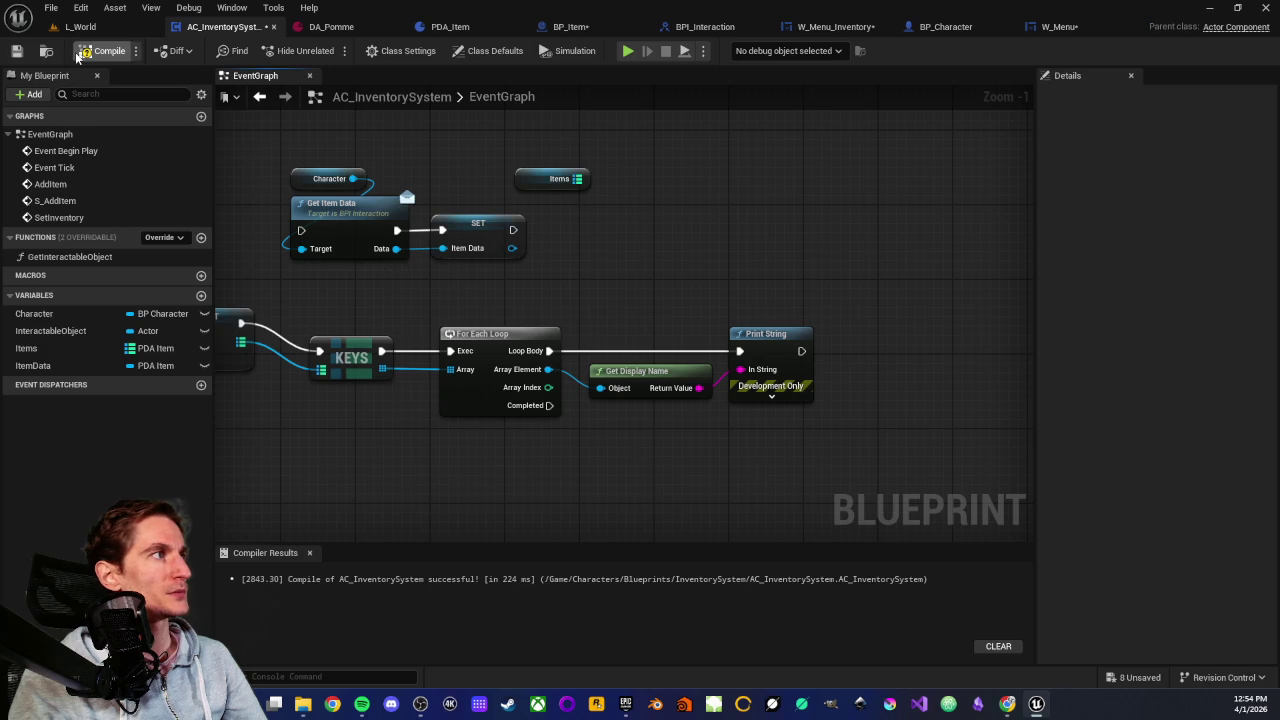
pyautogui.click(16, 51)
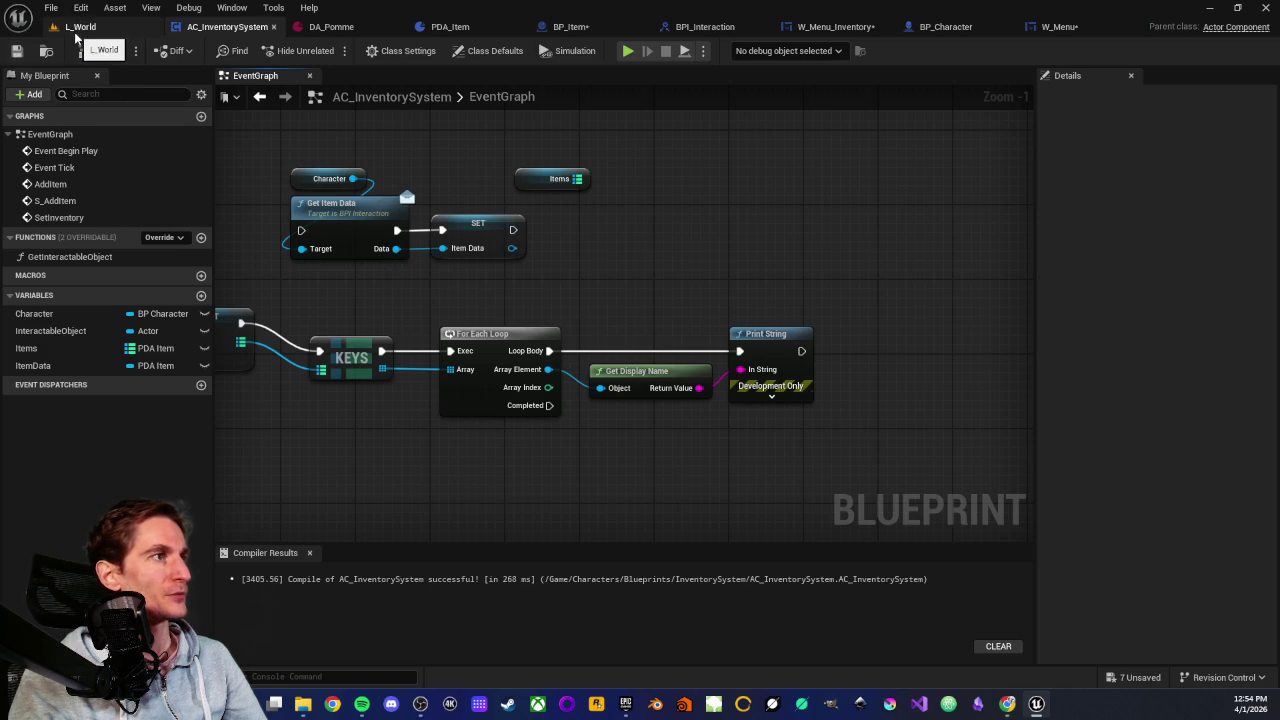
pyautogui.moveTo(337, 464); pyautogui.dragTo(670, 472)
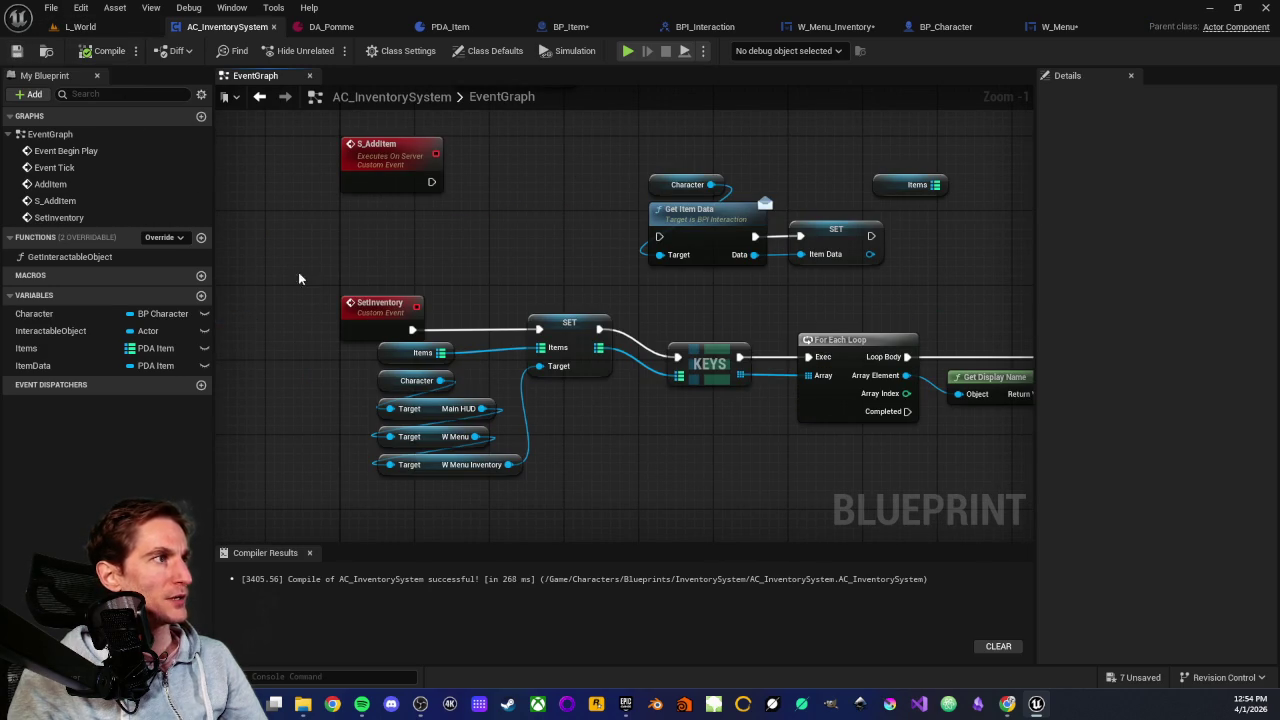
pyautogui.moveTo(304, 270)
pyautogui.mouseDown()
pyautogui.moveTo(395, 315)
pyautogui.moveTo(461, 308)
pyautogui.mouseUp()
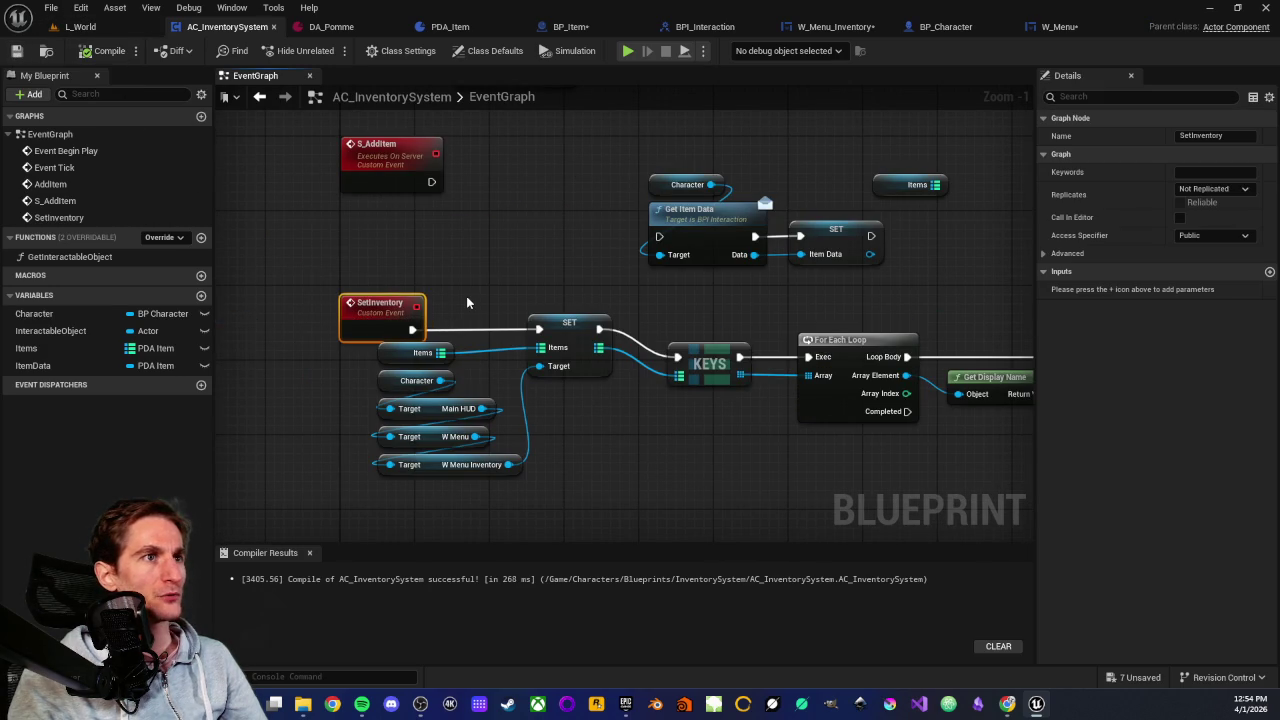
pyautogui.click(467, 302)
pyautogui.moveTo(270, 270)
pyautogui.mouseDown()
pyautogui.moveTo(434, 328)
pyautogui.moveTo(370, 298)
pyautogui.mouseUp()
pyautogui.click(486, 303)
pyautogui.moveTo(479, 386)
pyautogui.mouseDown()
pyautogui.moveTo(503, 291)
pyautogui.moveTo(356, 306)
pyautogui.mouseUp()
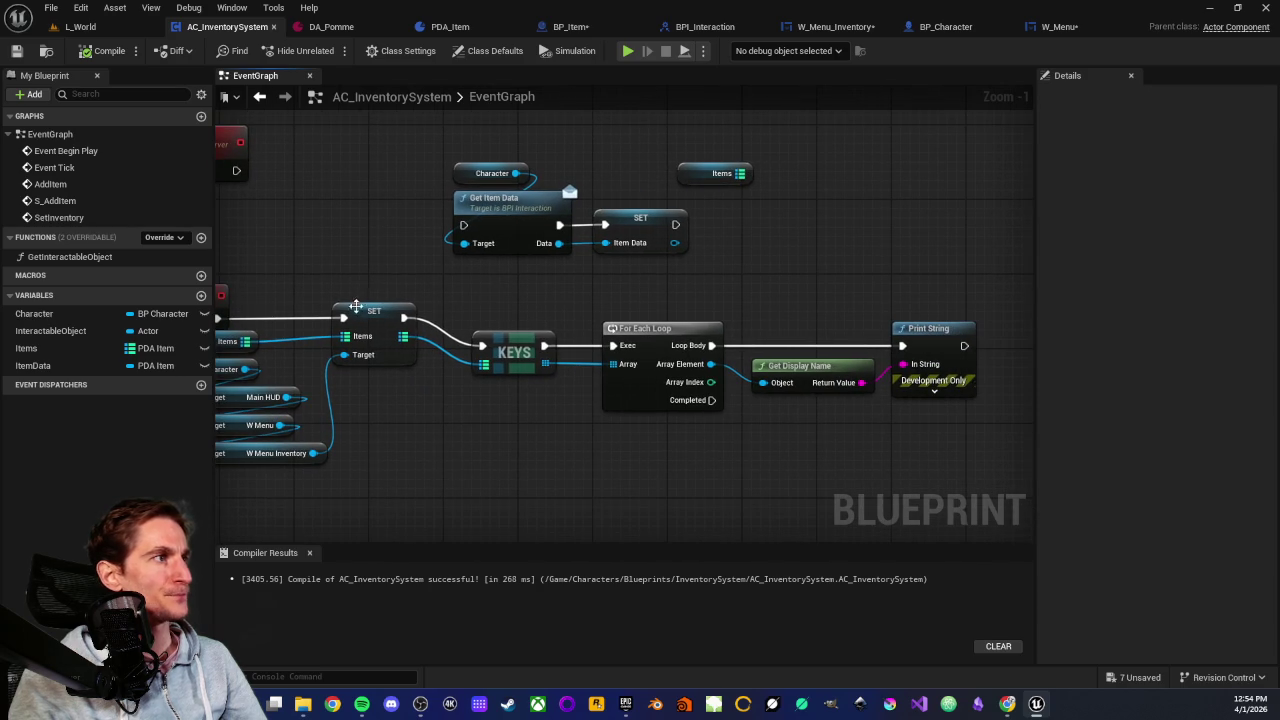
pyautogui.moveTo(388, 403); pyautogui.dragTo(388, 403)
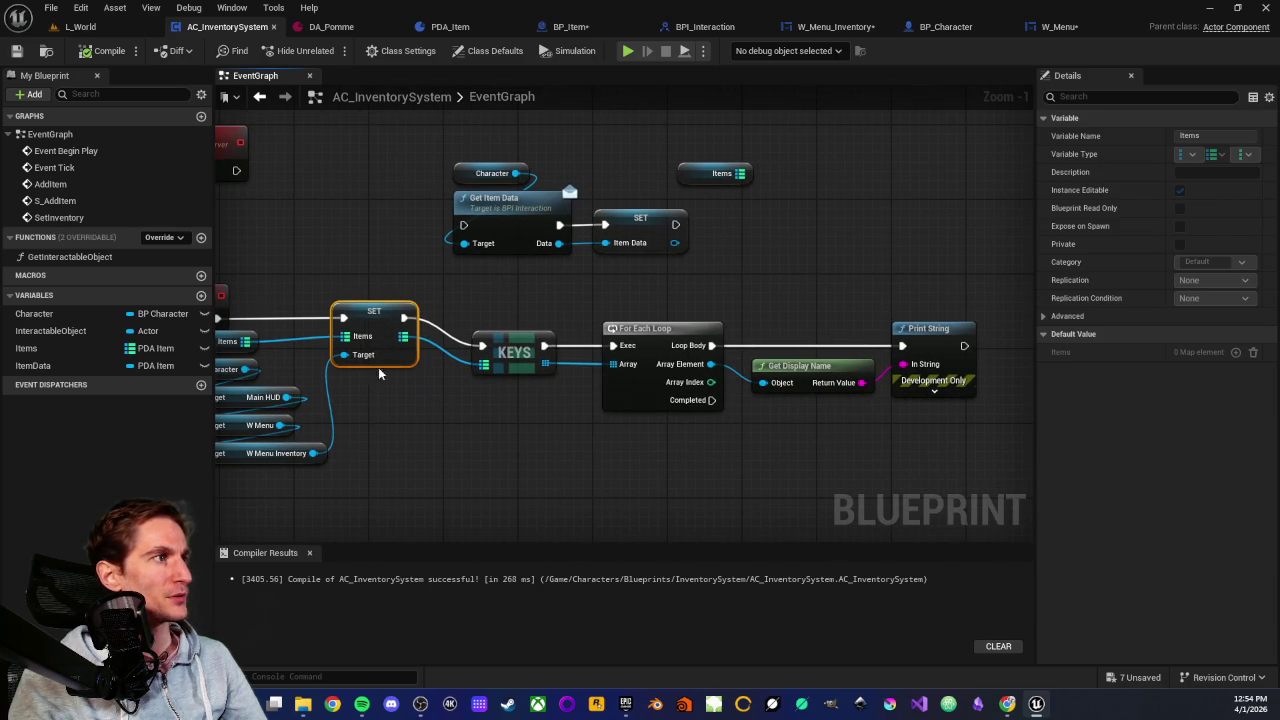
pyautogui.click(42, 346)
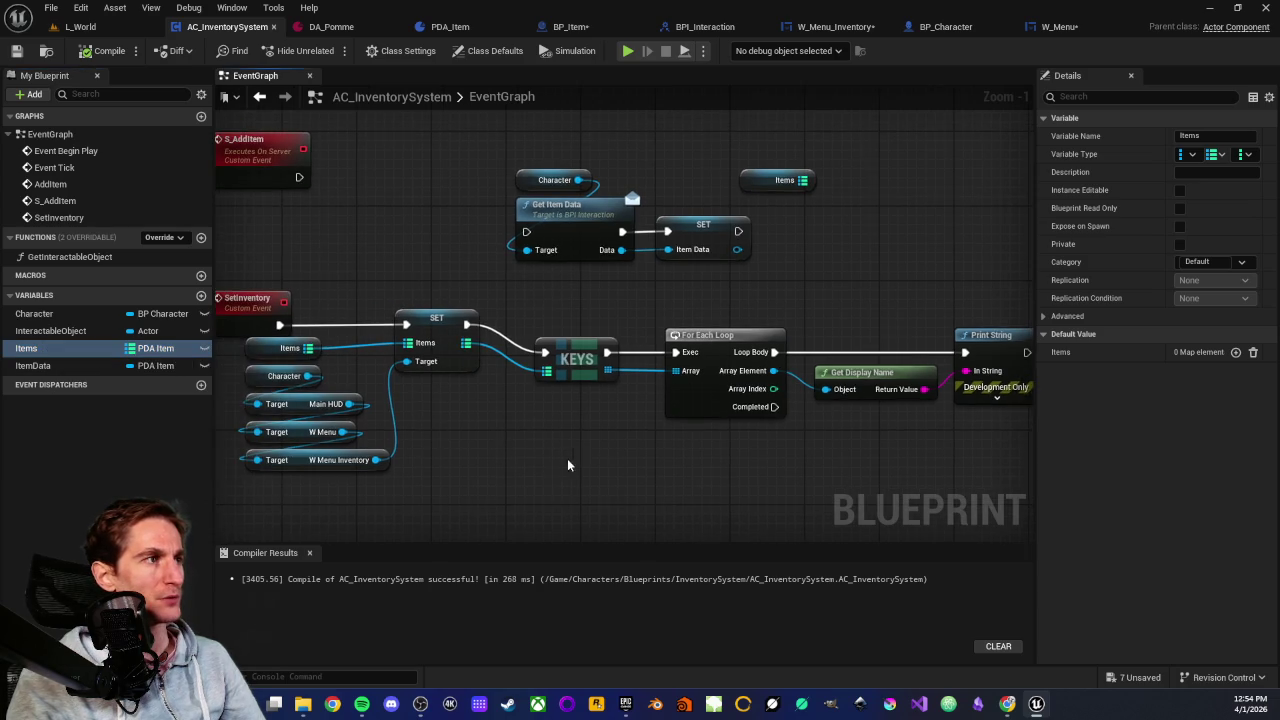
# Select the KEYS, For Each Loop, Get Display Name and Print String chain, deselect, and return to L_World
pyautogui.click(480, 328)
pyautogui.moveTo(468, 285); pyautogui.dragTo(952, 455)
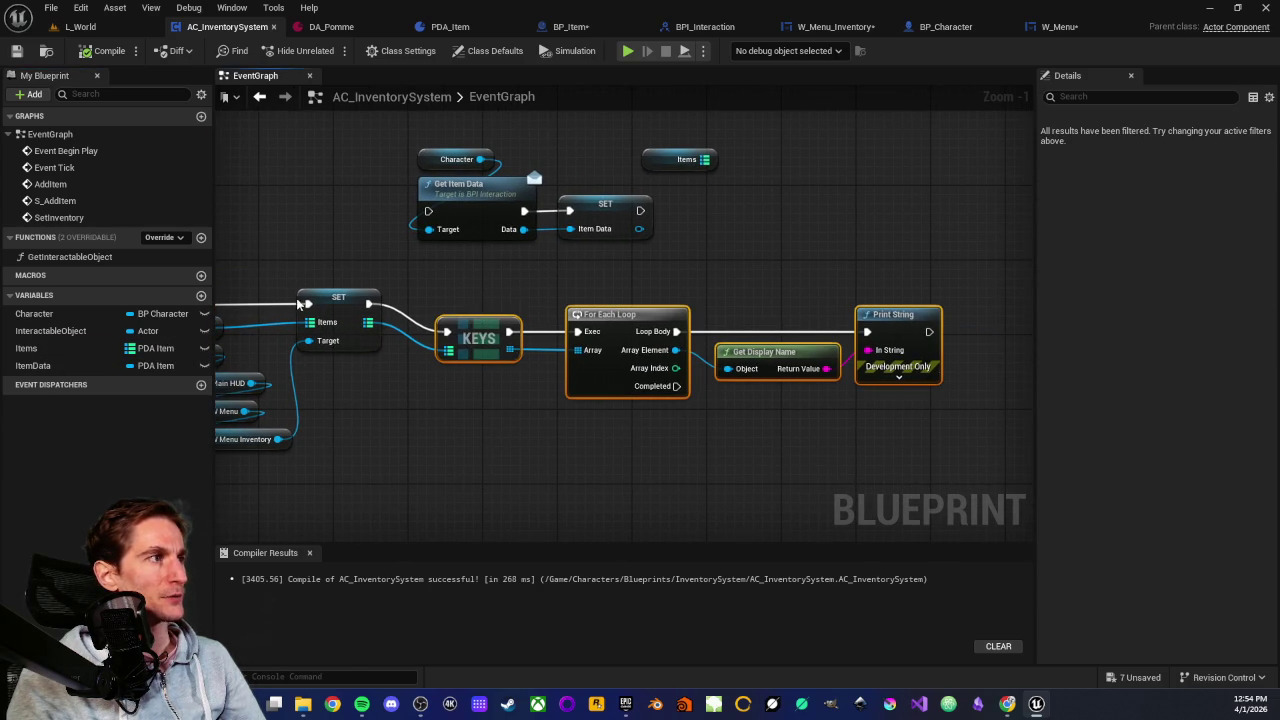
pyautogui.moveTo(477, 292); pyautogui.dragTo(886, 444)
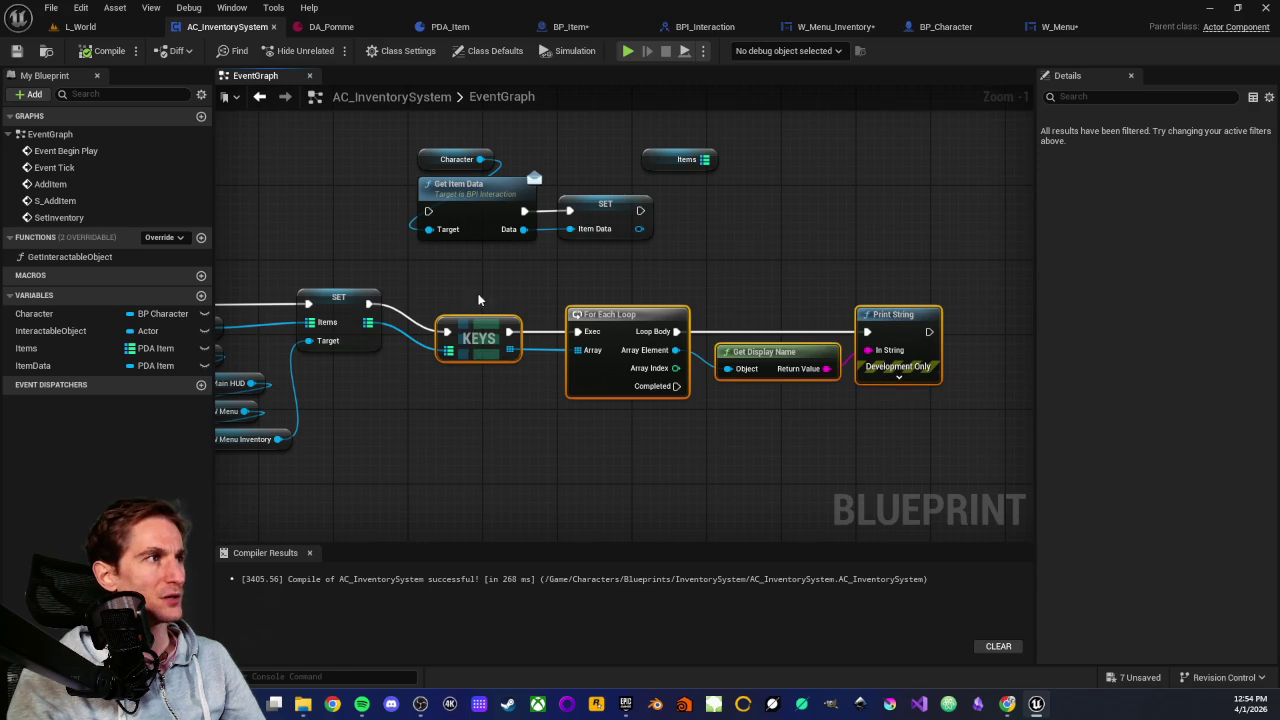
pyautogui.moveTo(478, 300); pyautogui.dragTo(876, 436)
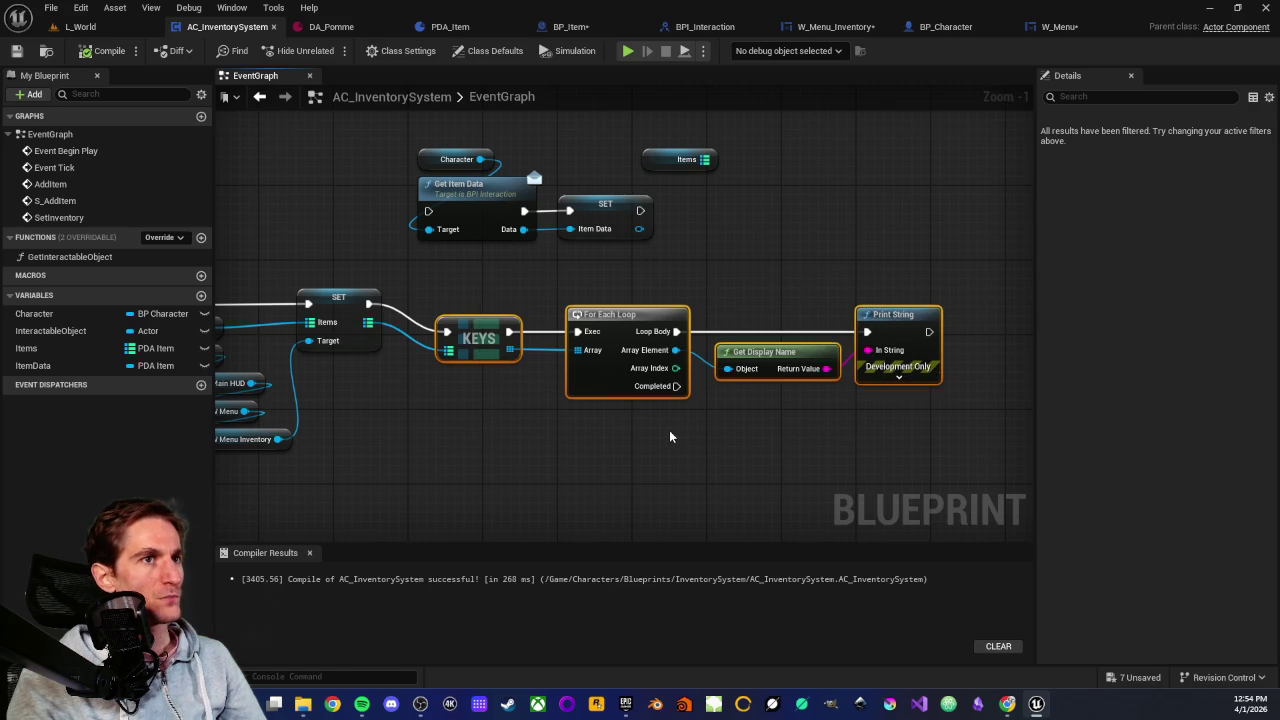
pyautogui.click(633, 432)
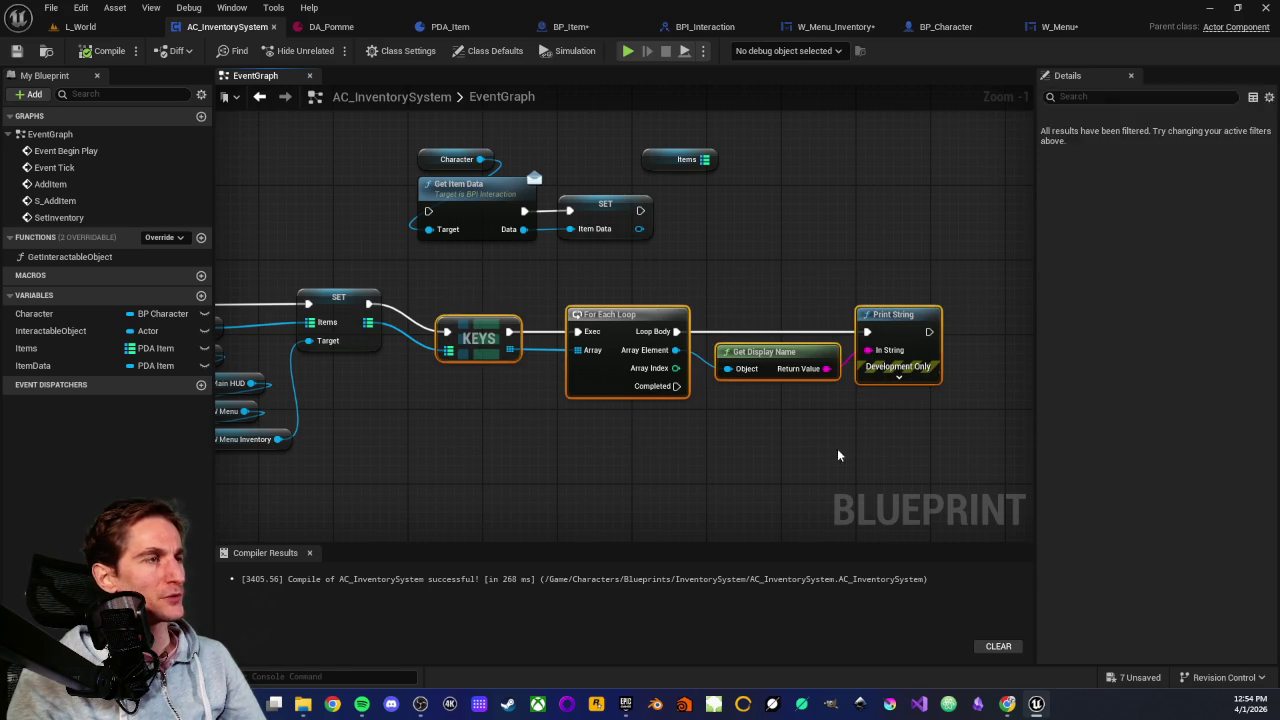
pyautogui.click(76, 27)
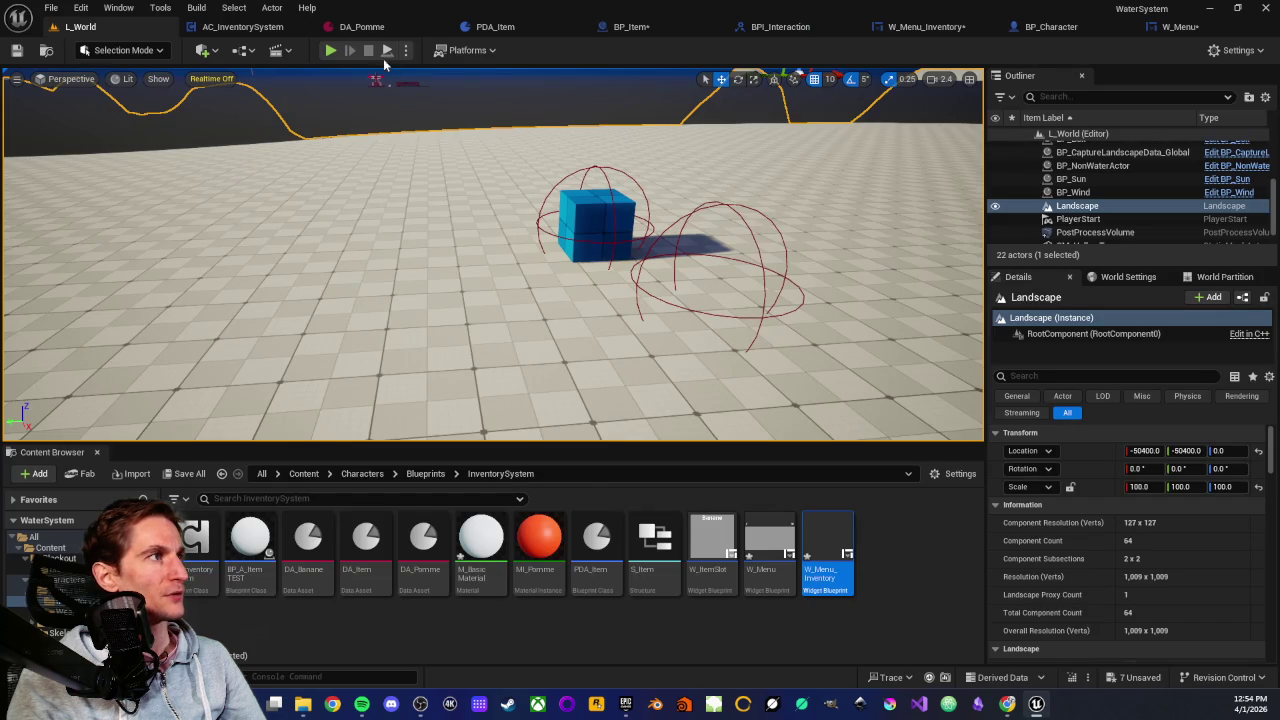
pyautogui.rightClick(406, 258)
pyautogui.click(457, 674)
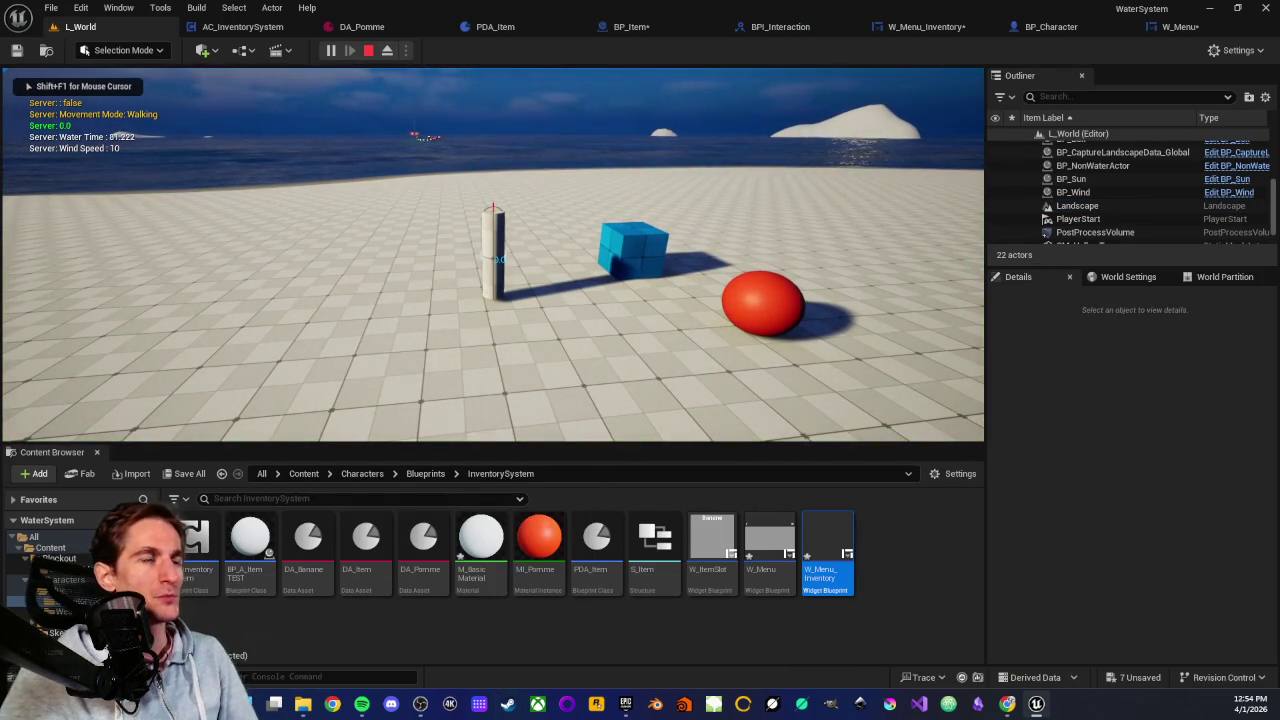
pyautogui.press('w')
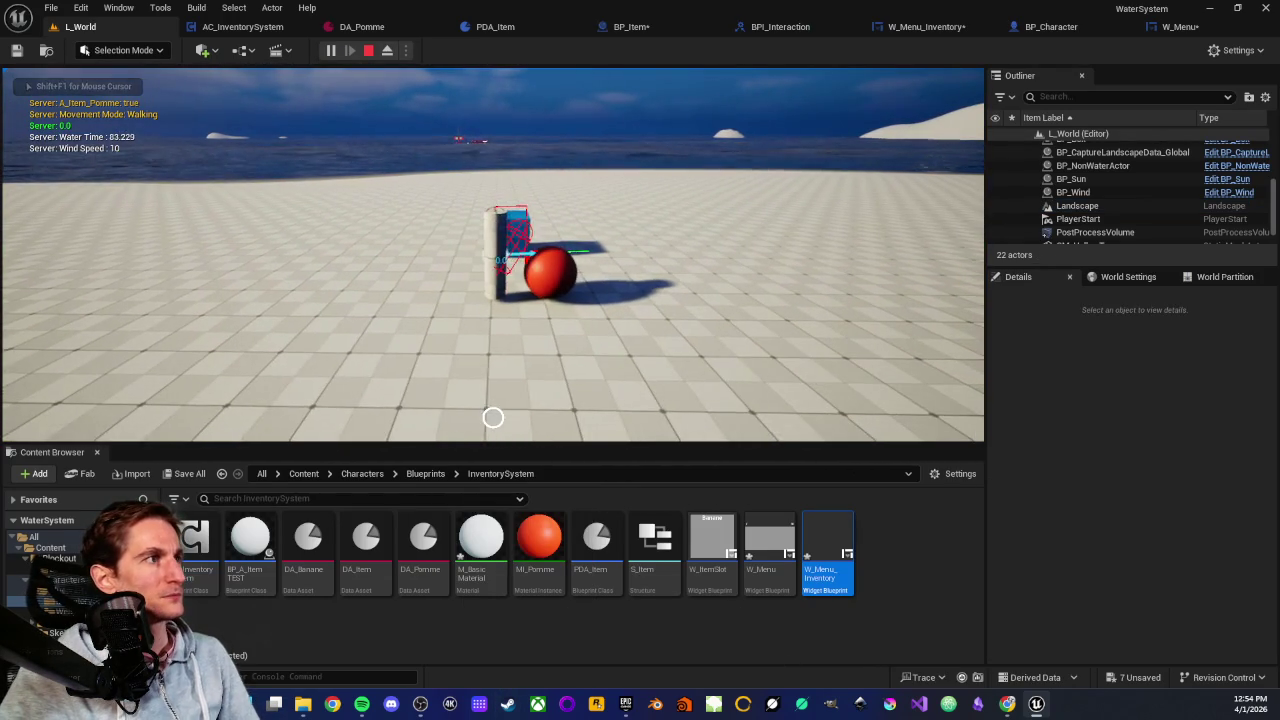
pyautogui.press('e')
pyautogui.press('a')
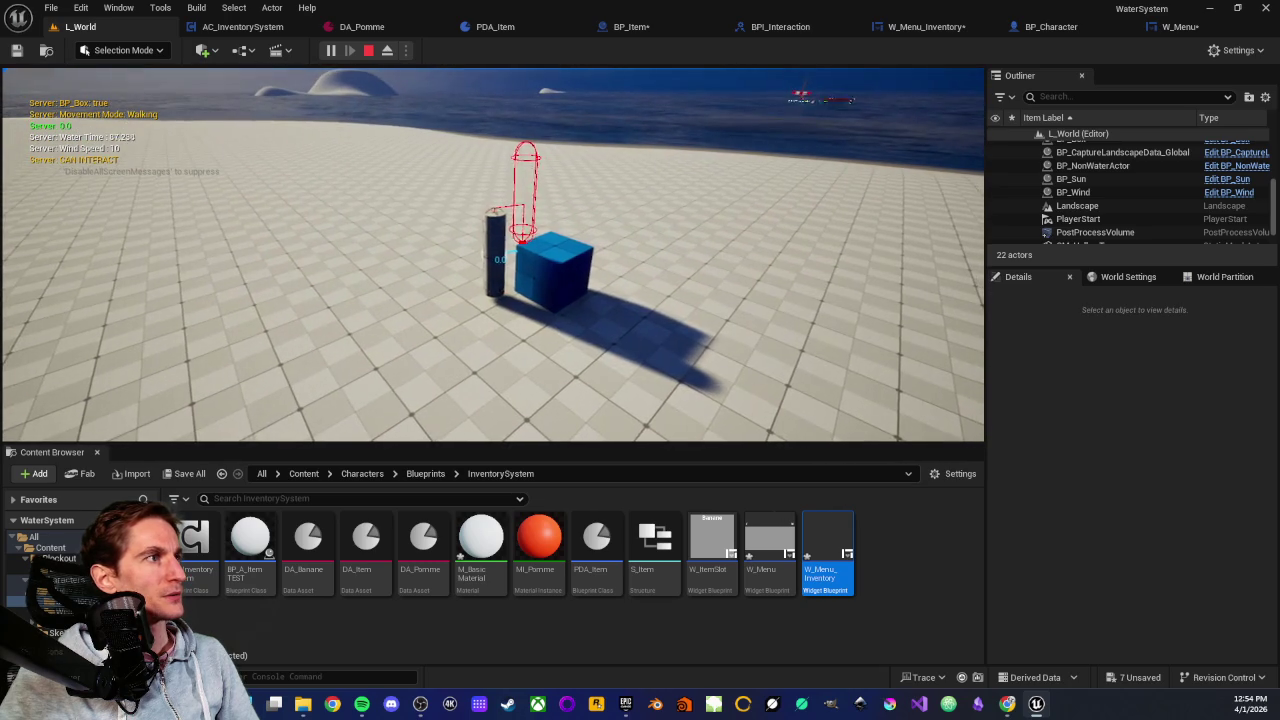
pyautogui.press('e')
pyautogui.press('a')
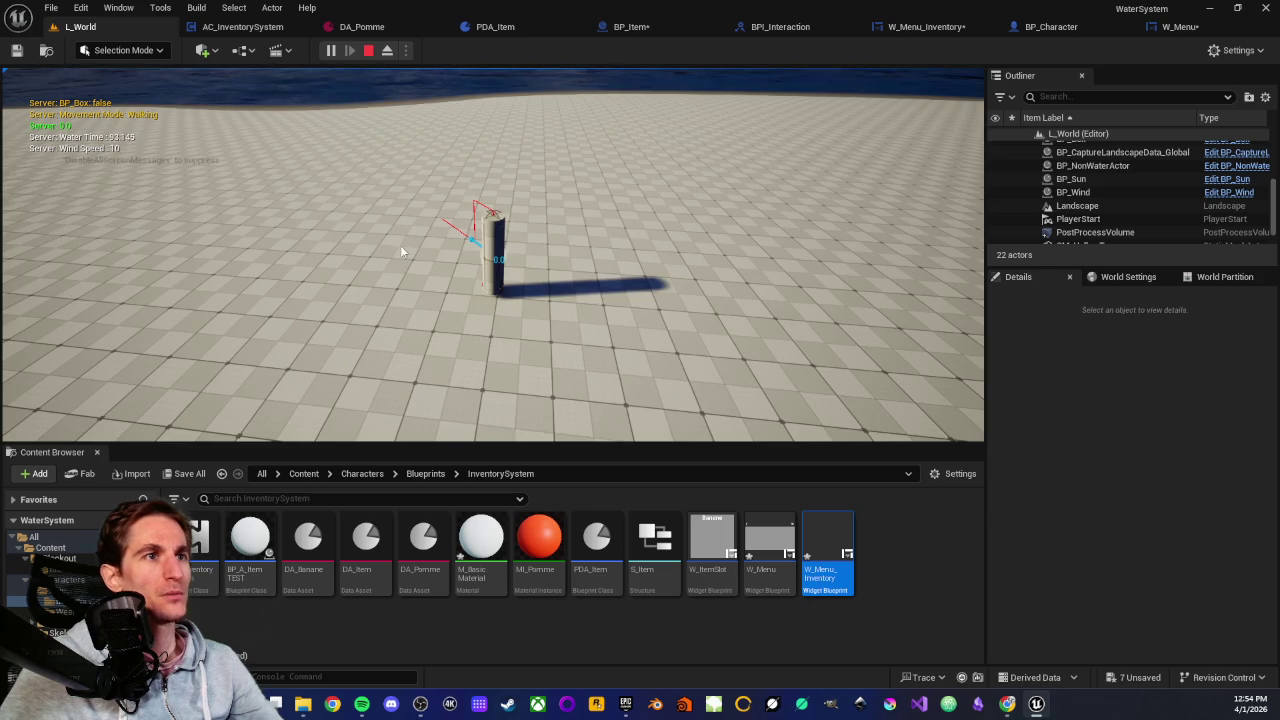
pyautogui.press('Escape')
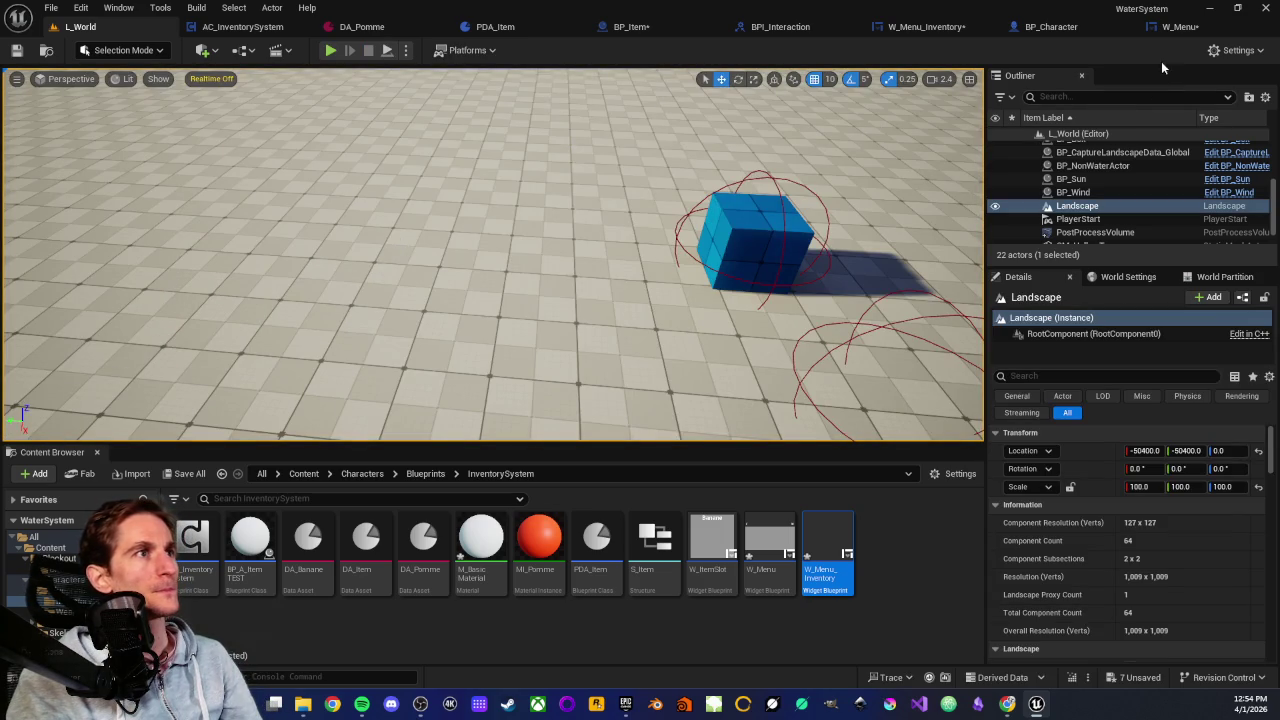
# In AC_InventorySystem, move the KEYS-to-Print String chain up into line with SetInventory
pyautogui.click(250, 27)
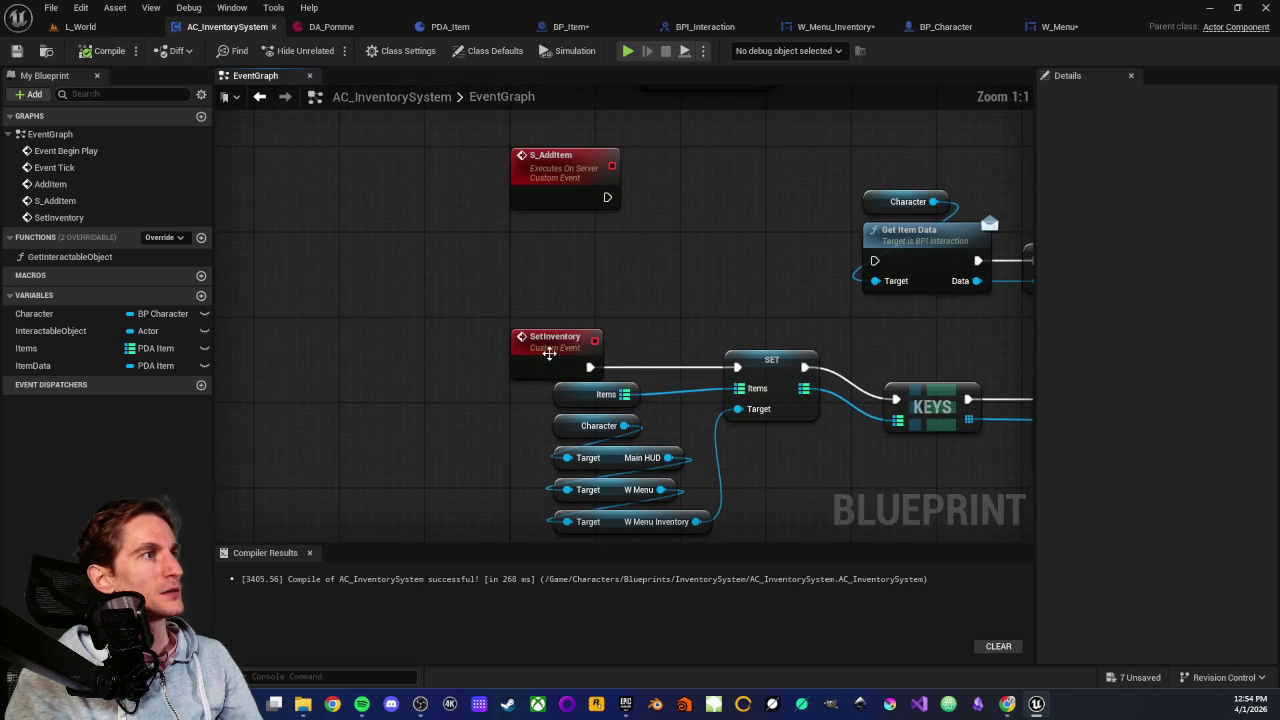
pyautogui.click(549, 352)
pyautogui.click(631, 314)
pyautogui.moveTo(631, 314); pyautogui.dragTo(288, 262)
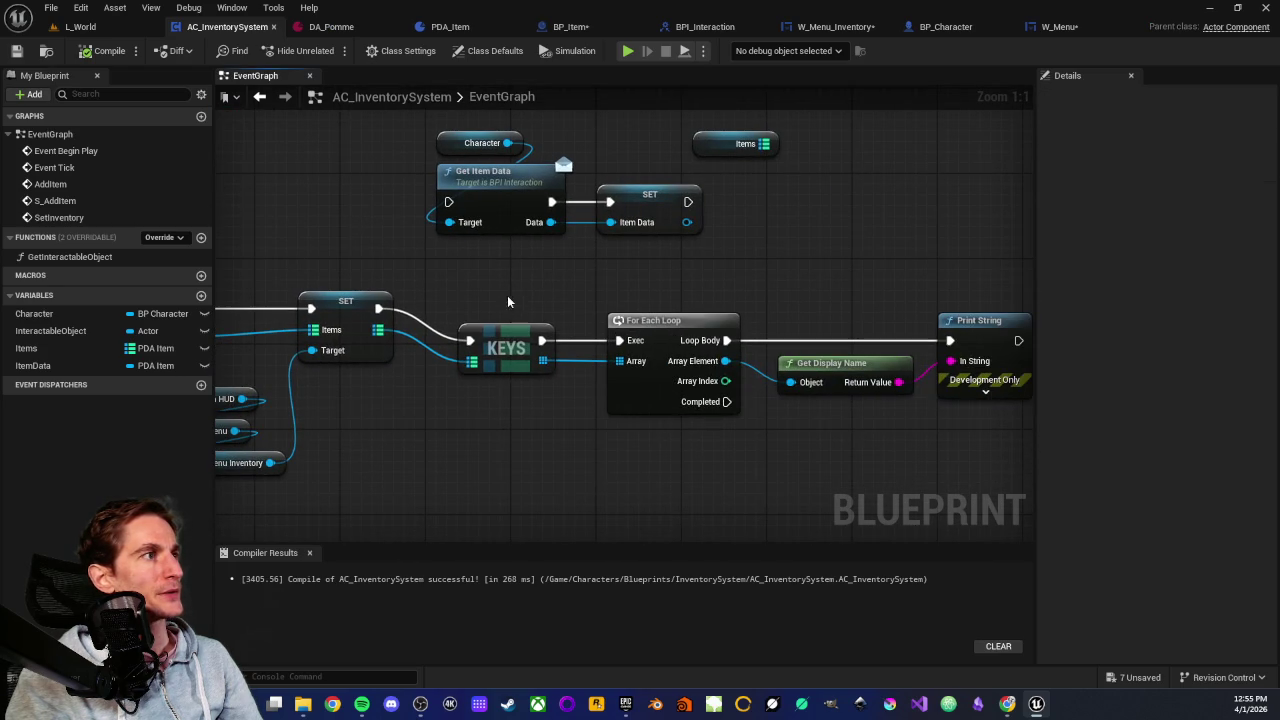
pyautogui.moveTo(508, 301); pyautogui.dragTo(1023, 514)
pyautogui.moveTo(502, 336); pyautogui.dragTo(491, 304)
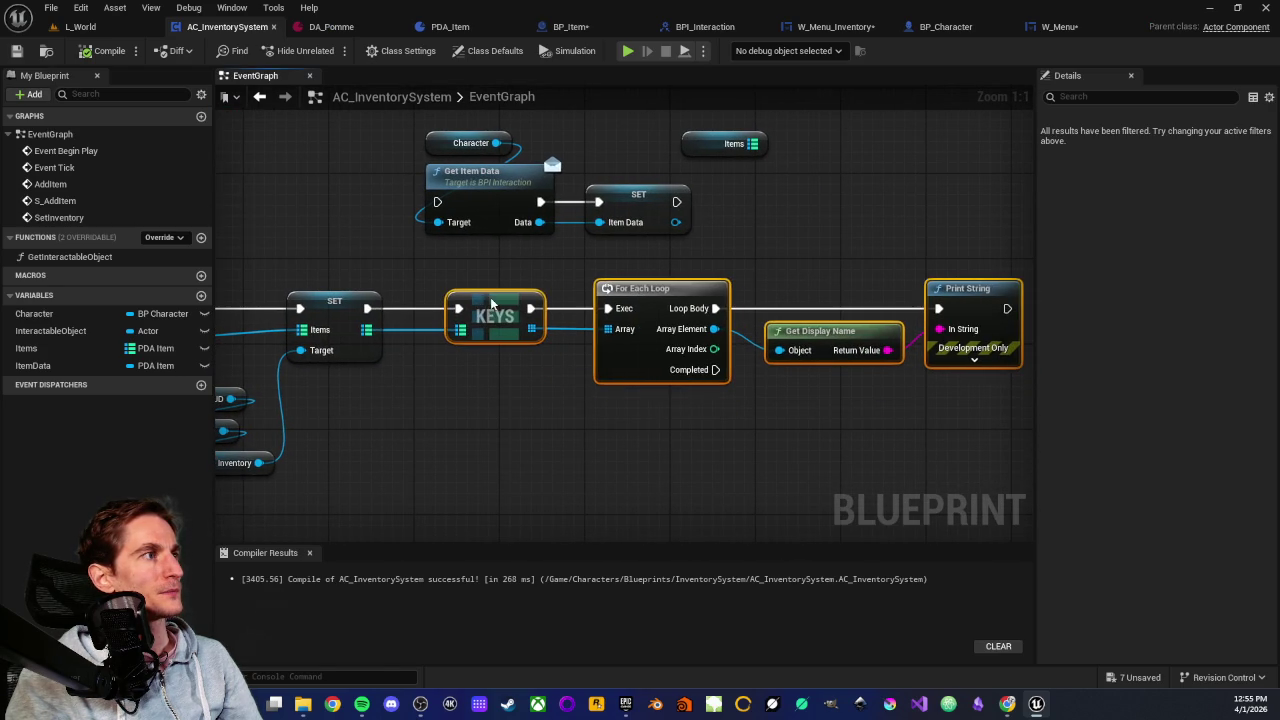
pyautogui.click(591, 420)
pyautogui.scroll(-2, 591, 420)
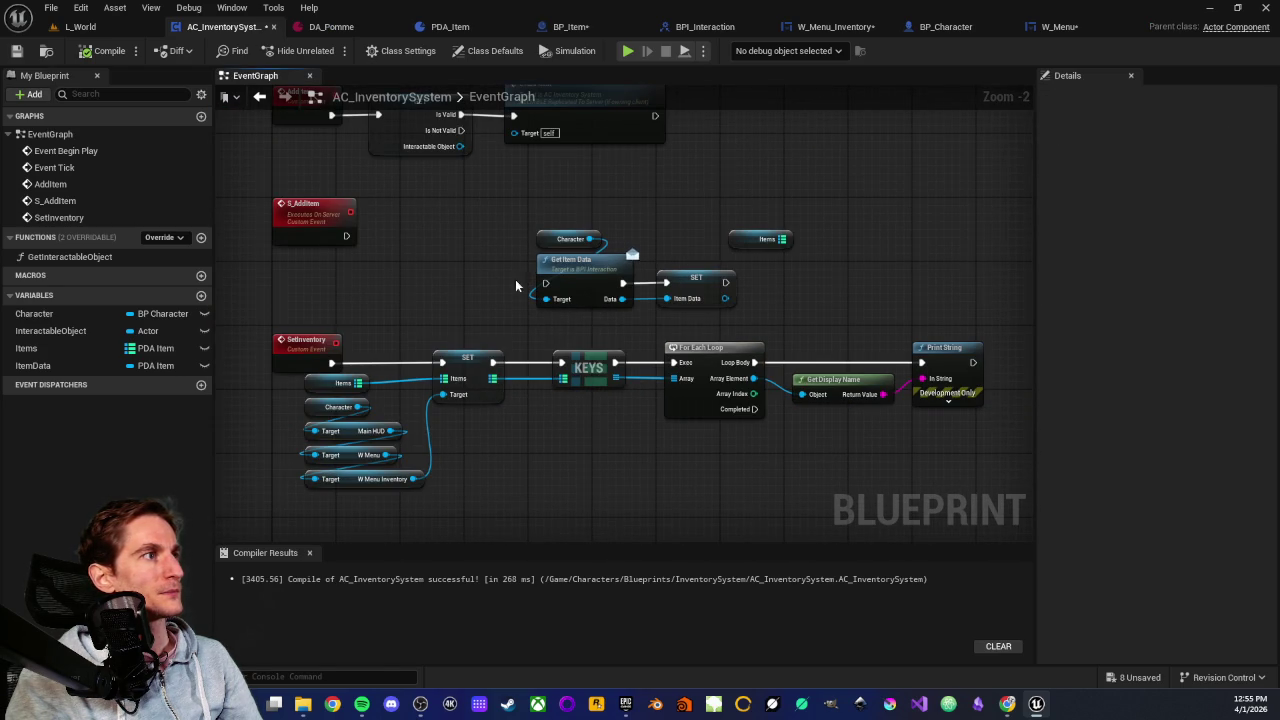
# Glance over the W_Menu_Inventory graph, then open BP_Item's graph
pyautogui.click(828, 28)
pyautogui.moveTo(609, 414)
pyautogui.mouseDown()
pyautogui.moveTo(626, 363)
pyautogui.moveTo(931, 477)
pyautogui.mouseUp()
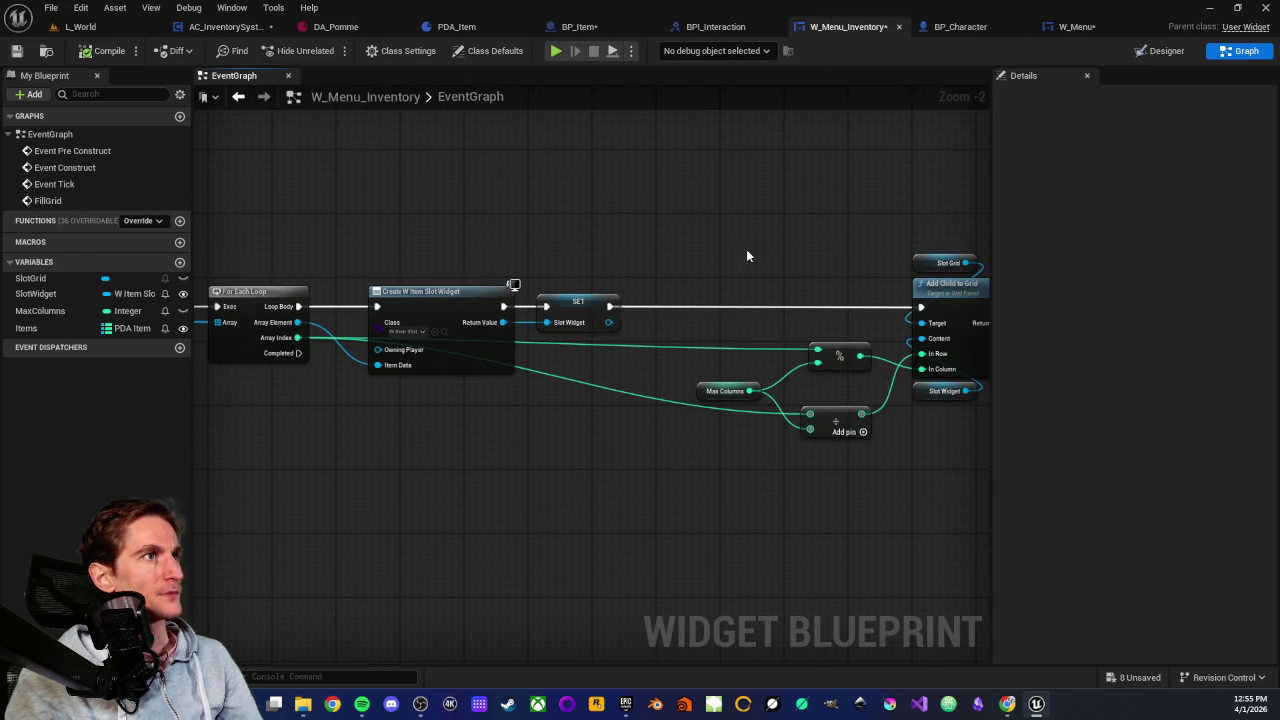
pyautogui.click(580, 27)
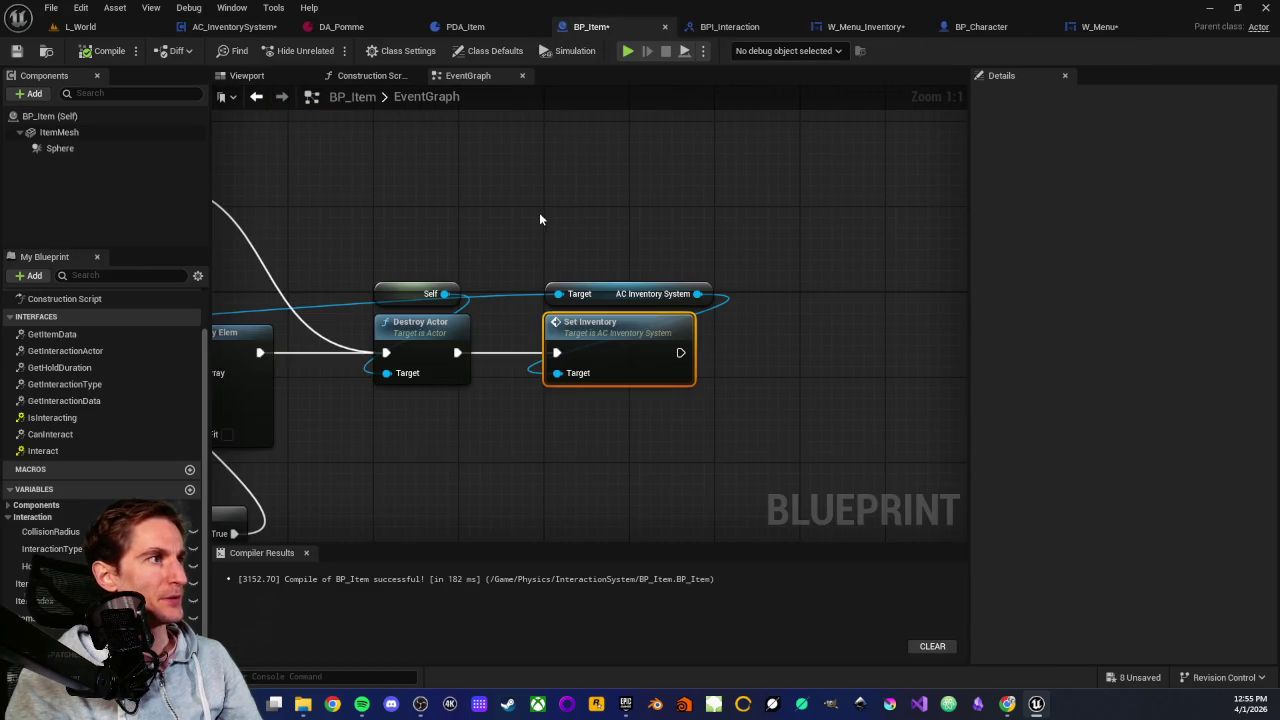
# Route the exec into Set Inventory, move Destroy Actor after it and wire them, compile, return to L_World
pyautogui.moveTo(540, 219); pyautogui.dragTo(697, 189)
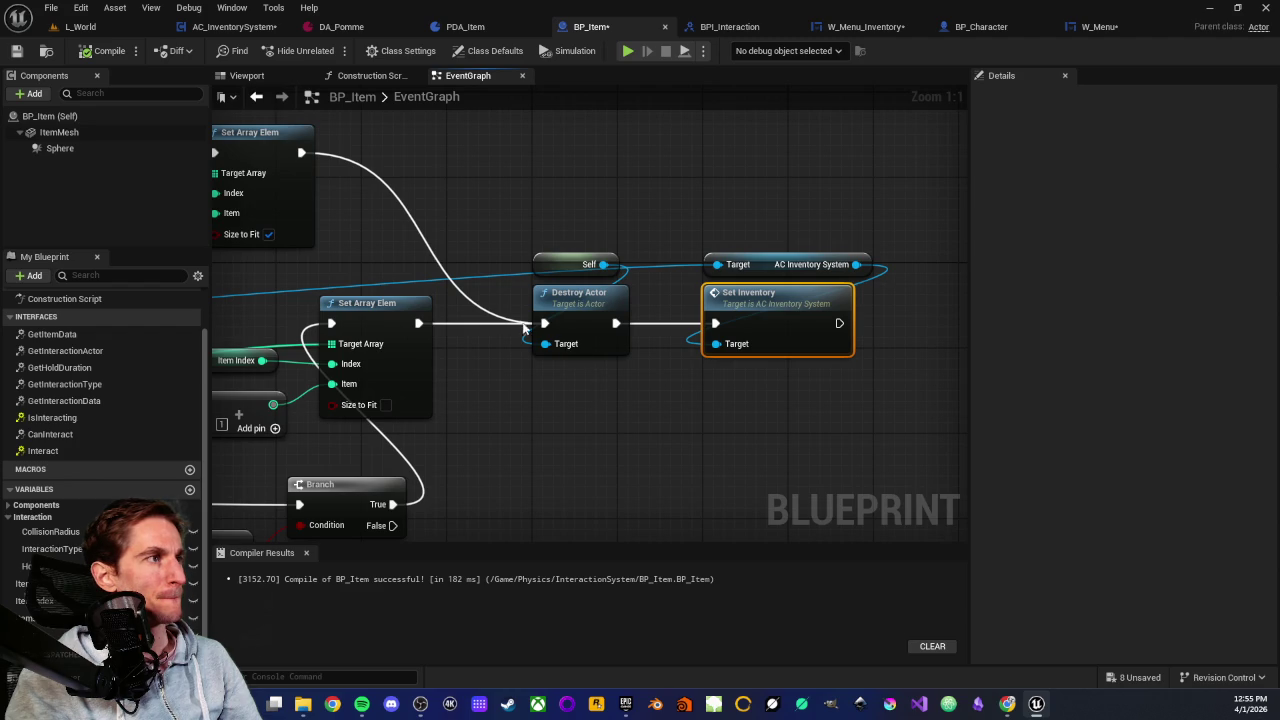
pyautogui.moveTo(572, 196); pyautogui.dragTo(608, 415)
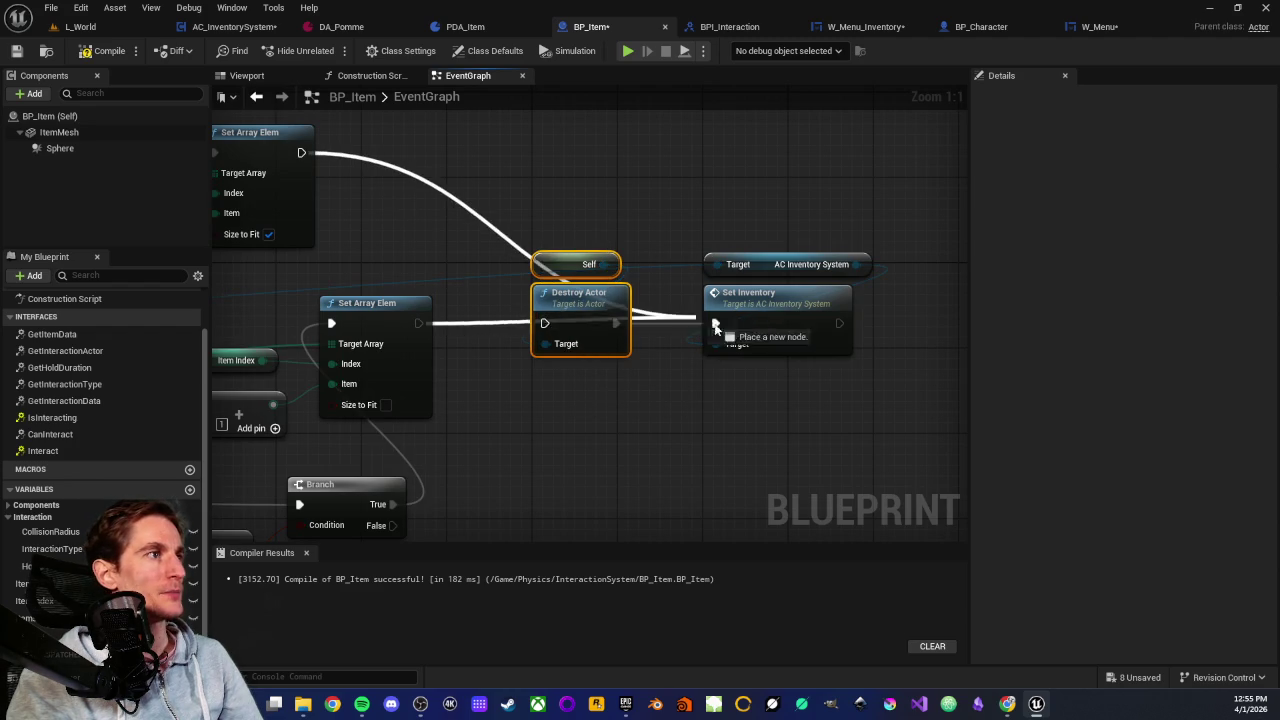
pyautogui.moveTo(715, 323)
pyautogui.mouseDown()
pyautogui.moveTo(657, 338)
pyautogui.moveTo(616, 323)
pyautogui.mouseUp()
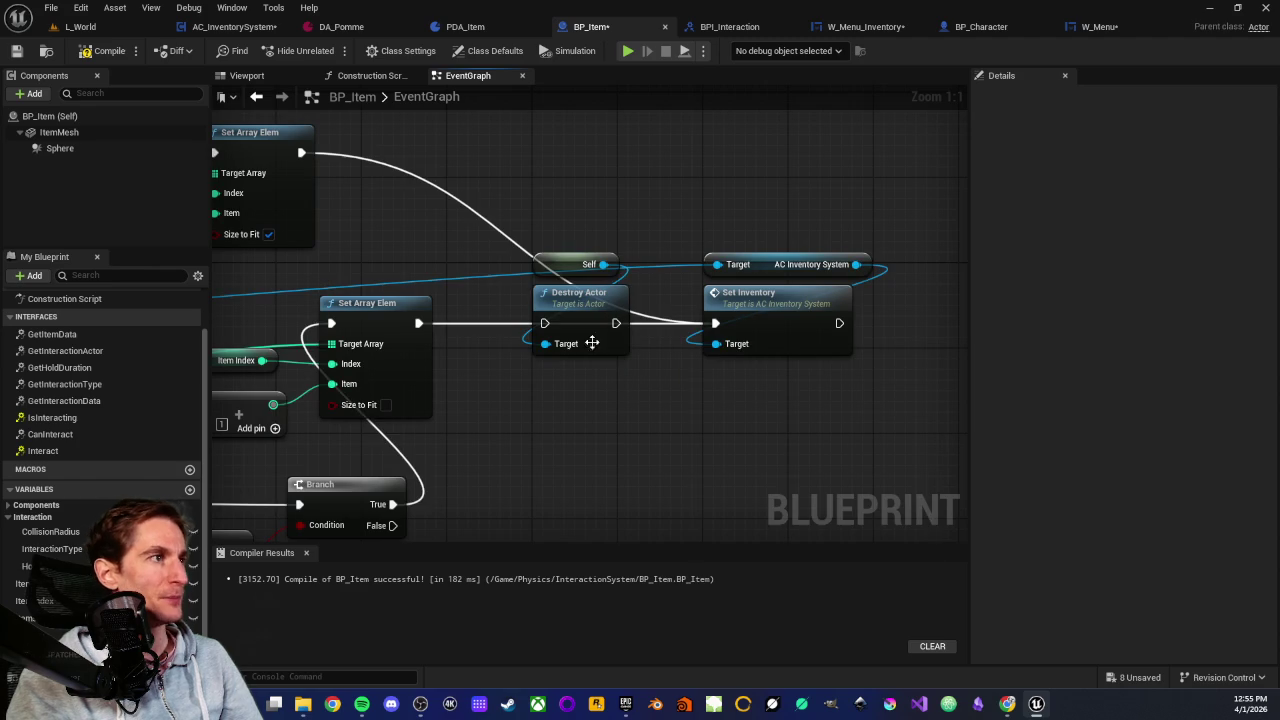
pyautogui.moveTo(566, 200); pyautogui.dragTo(562, 390)
pyautogui.moveTo(432, 287)
pyautogui.mouseDown()
pyautogui.moveTo(779, 302)
pyautogui.moveTo(852, 282)
pyautogui.mouseUp()
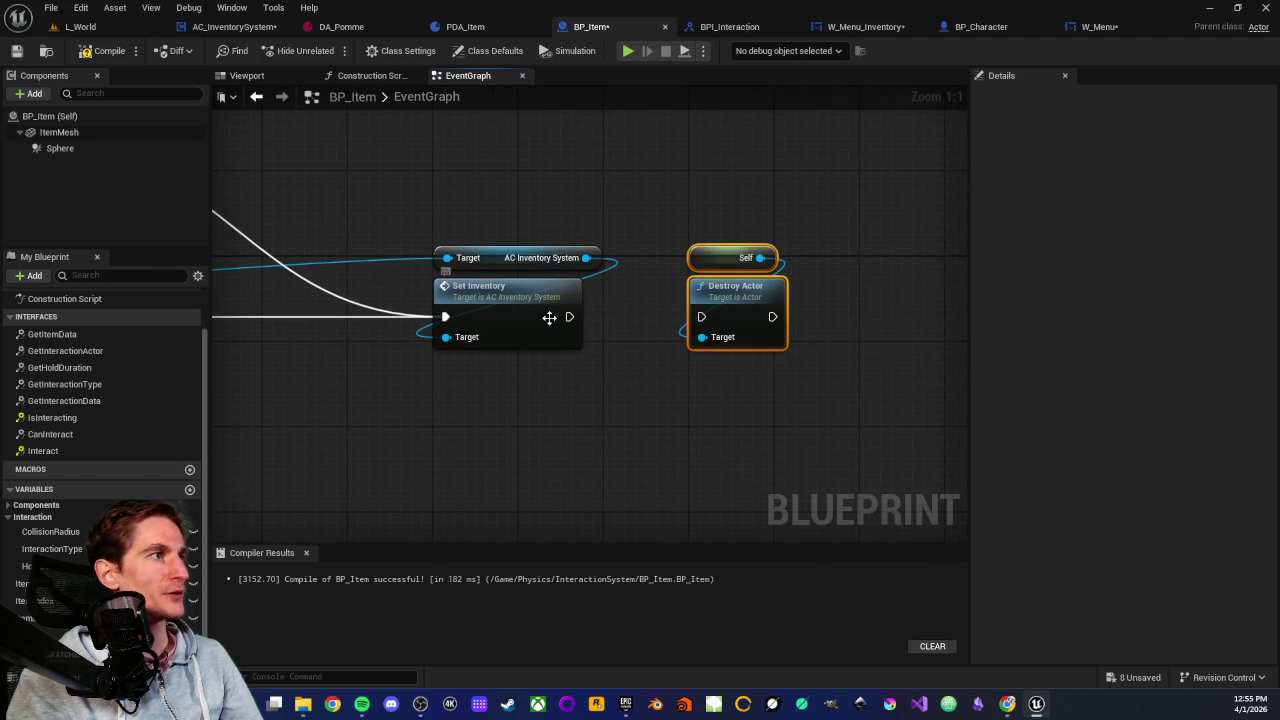
pyautogui.moveTo(569, 317); pyautogui.dragTo(625, 325)
pyautogui.moveTo(703, 315); pyautogui.dragTo(702, 317)
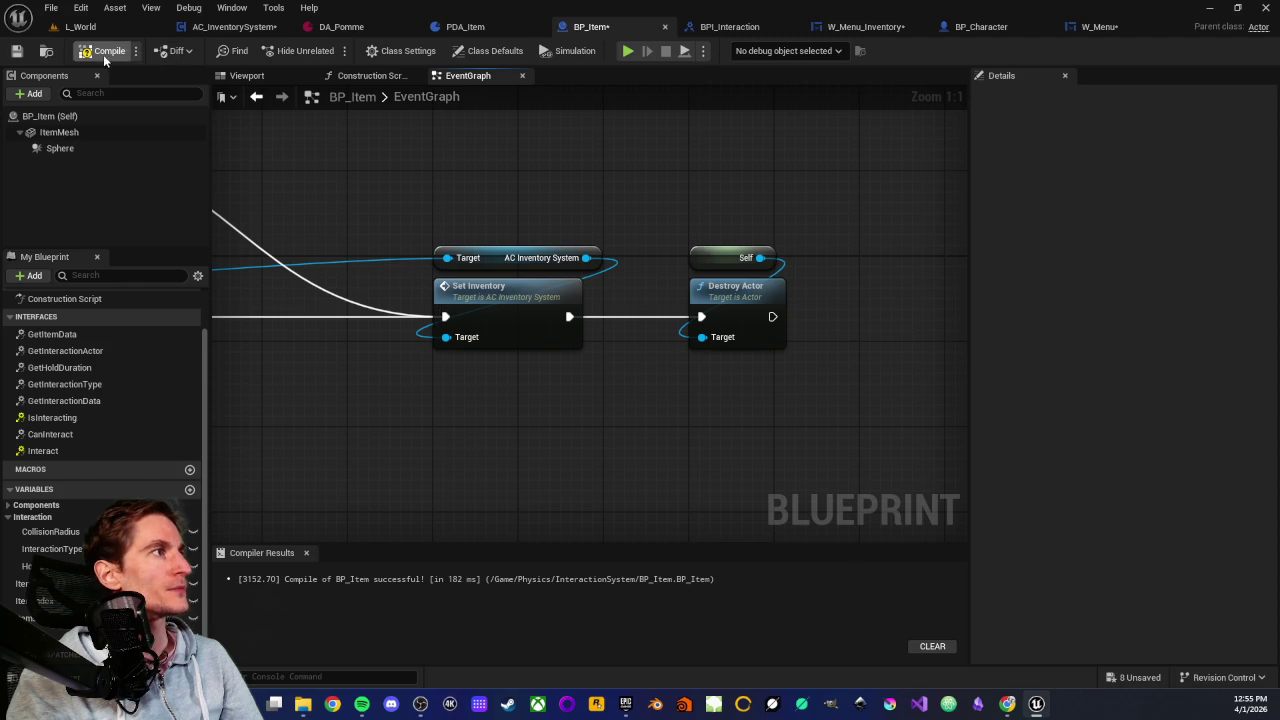
pyautogui.click(17, 51)
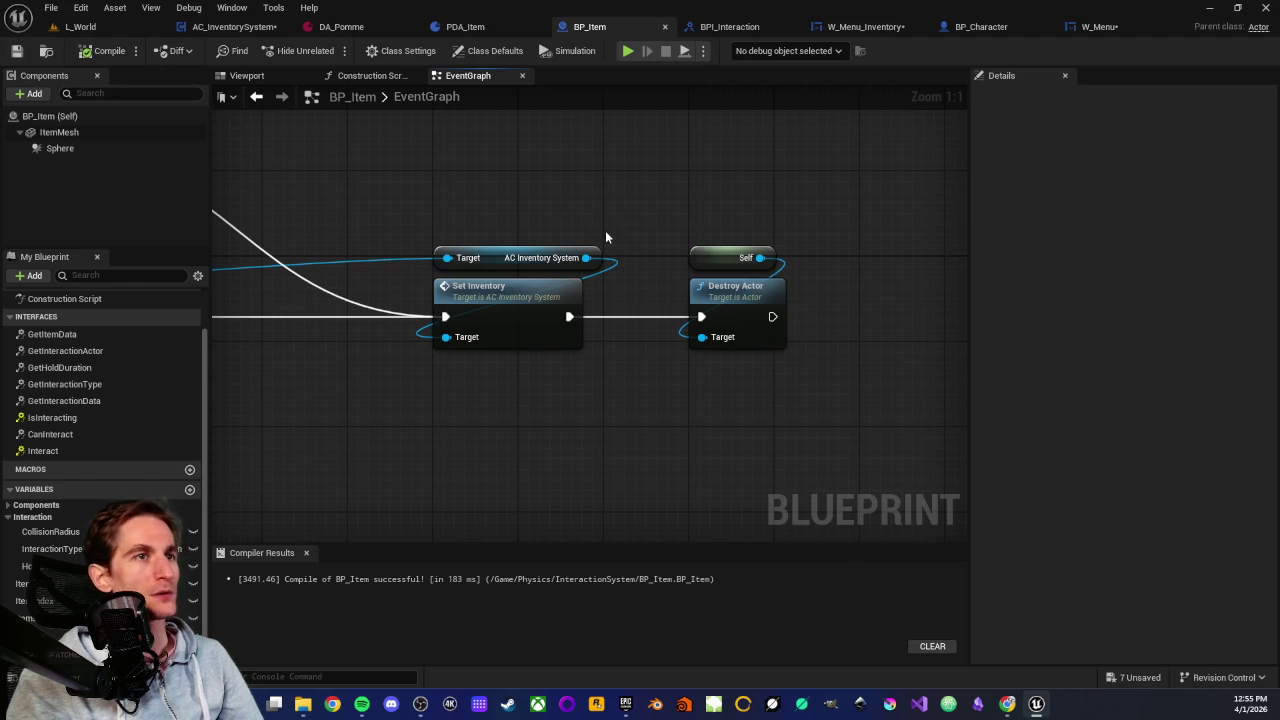
pyautogui.click(100, 26)
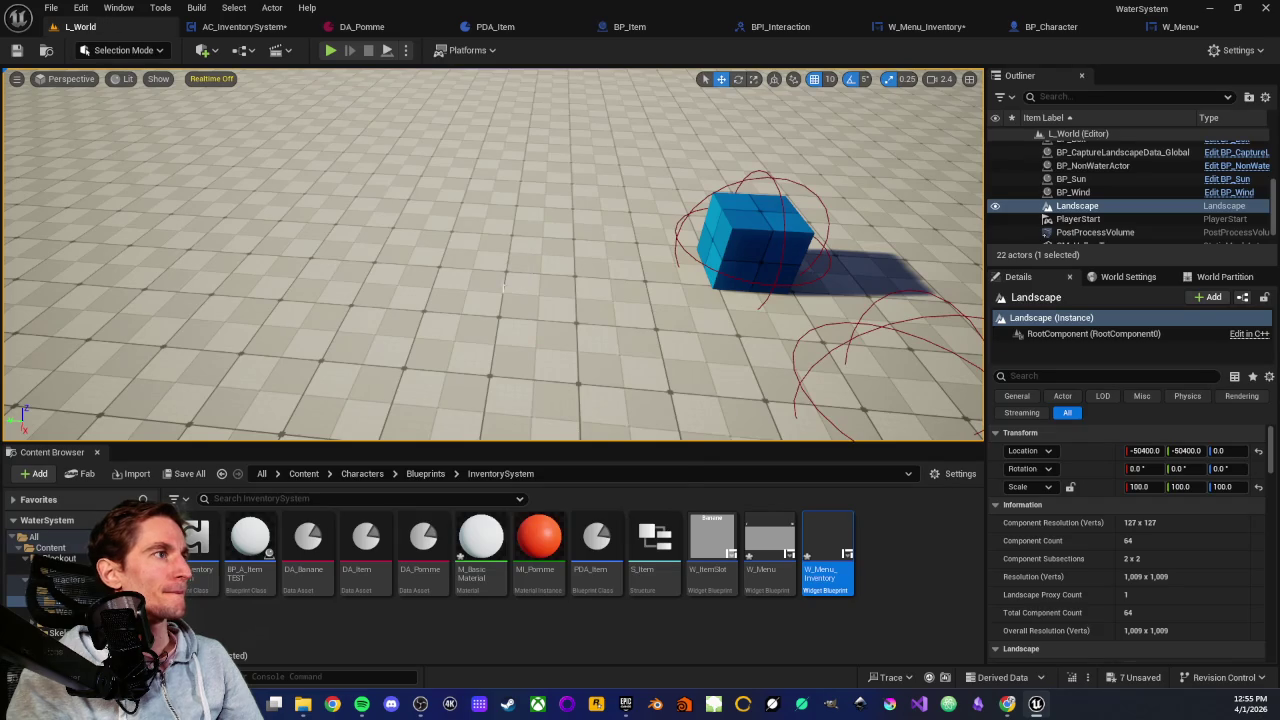
pyautogui.rightClick(504, 288)
pyautogui.click(545, 676)
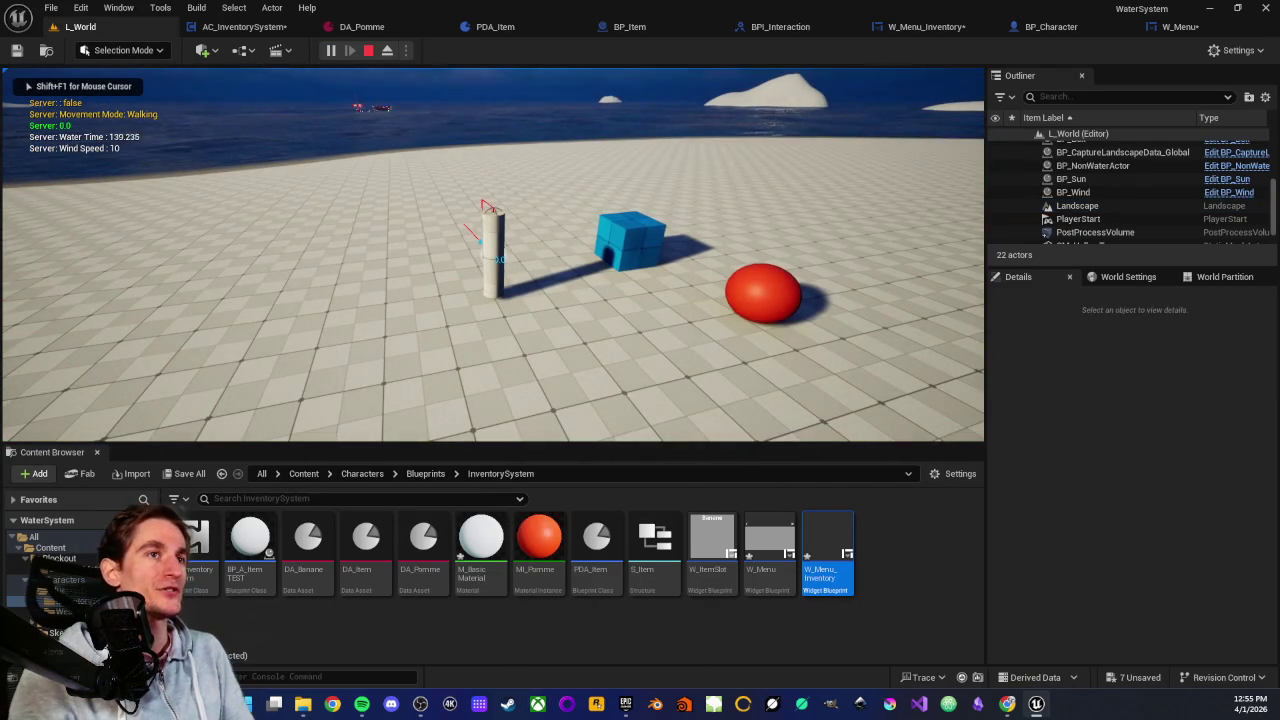
pyautogui.press('w')
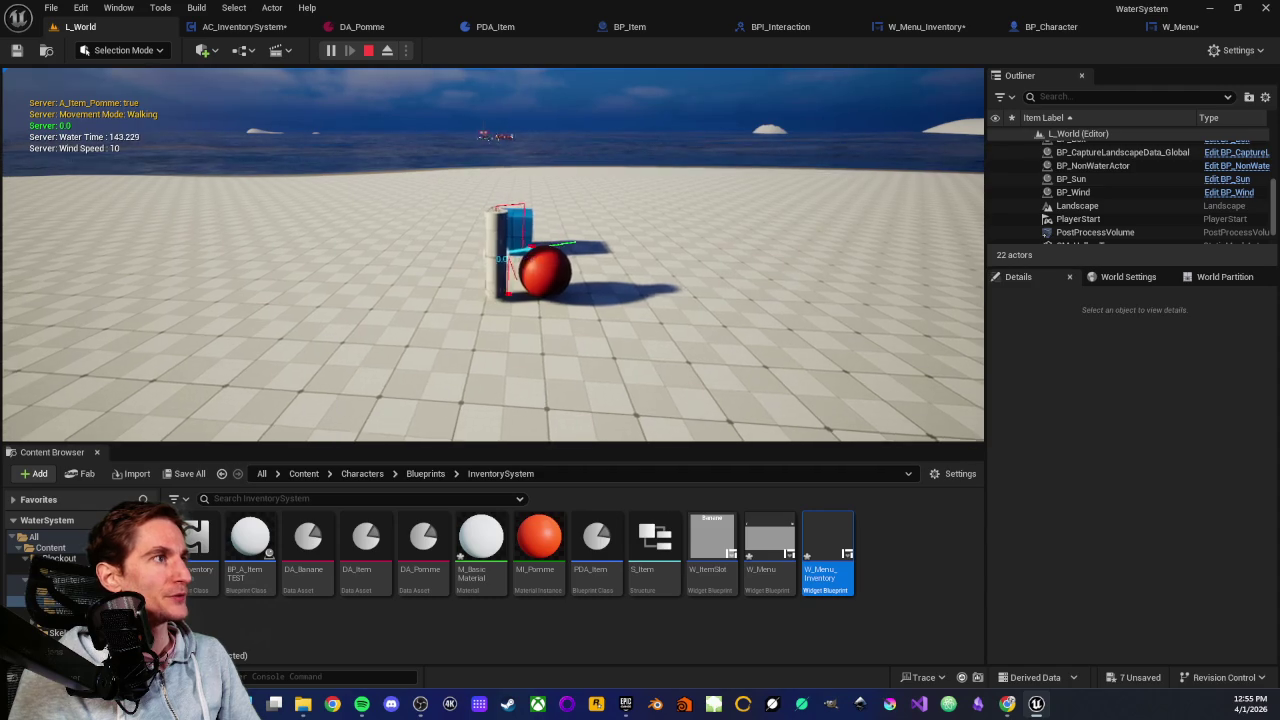
pyautogui.press('e')
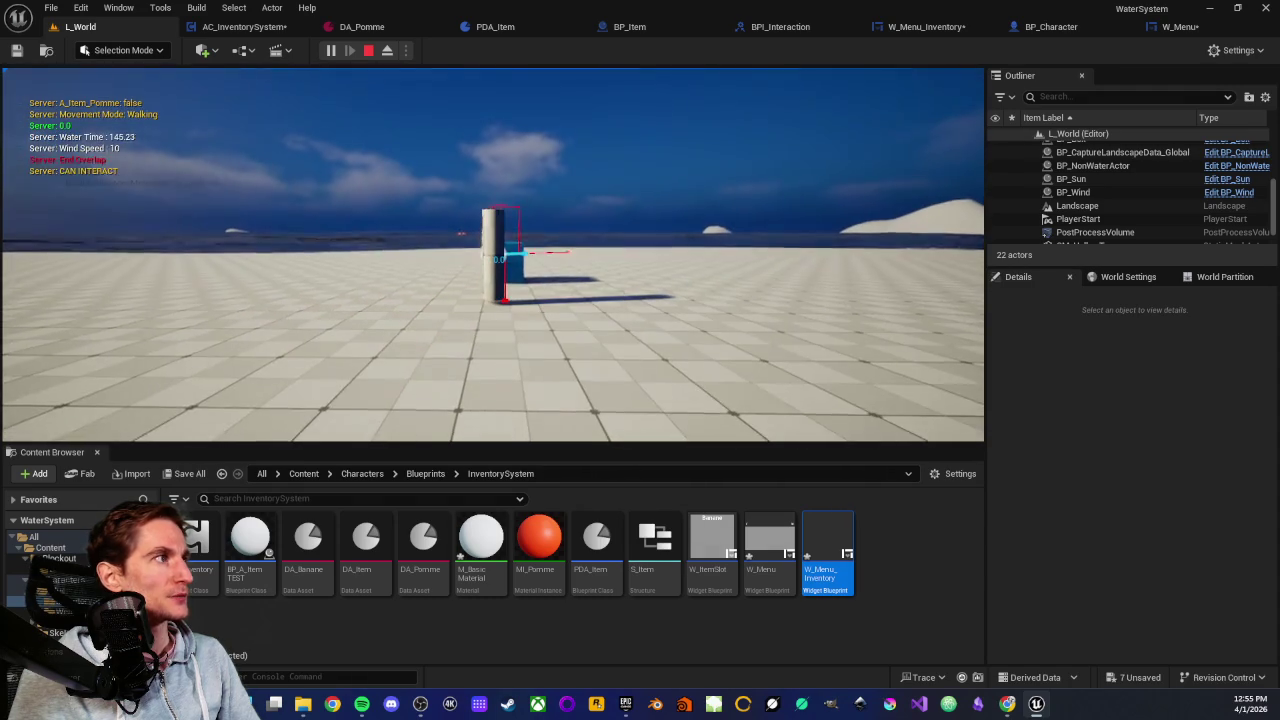
pyautogui.press('a')
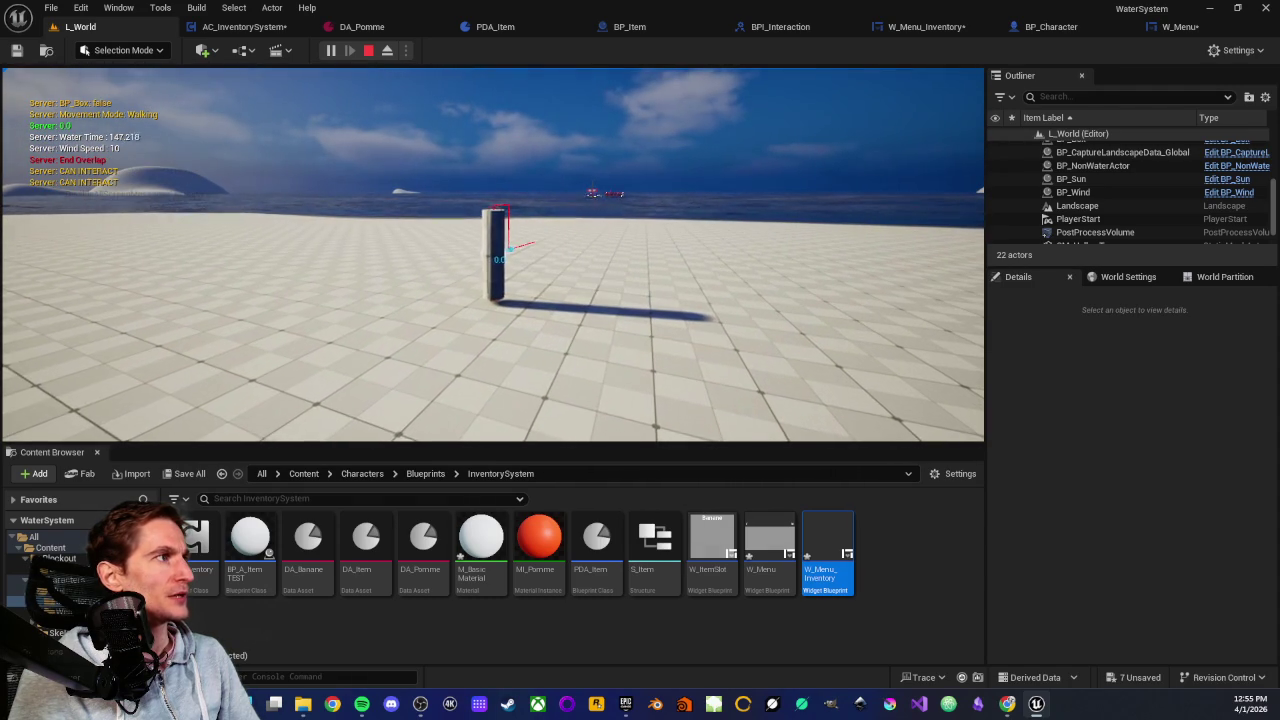
pyautogui.press('a')
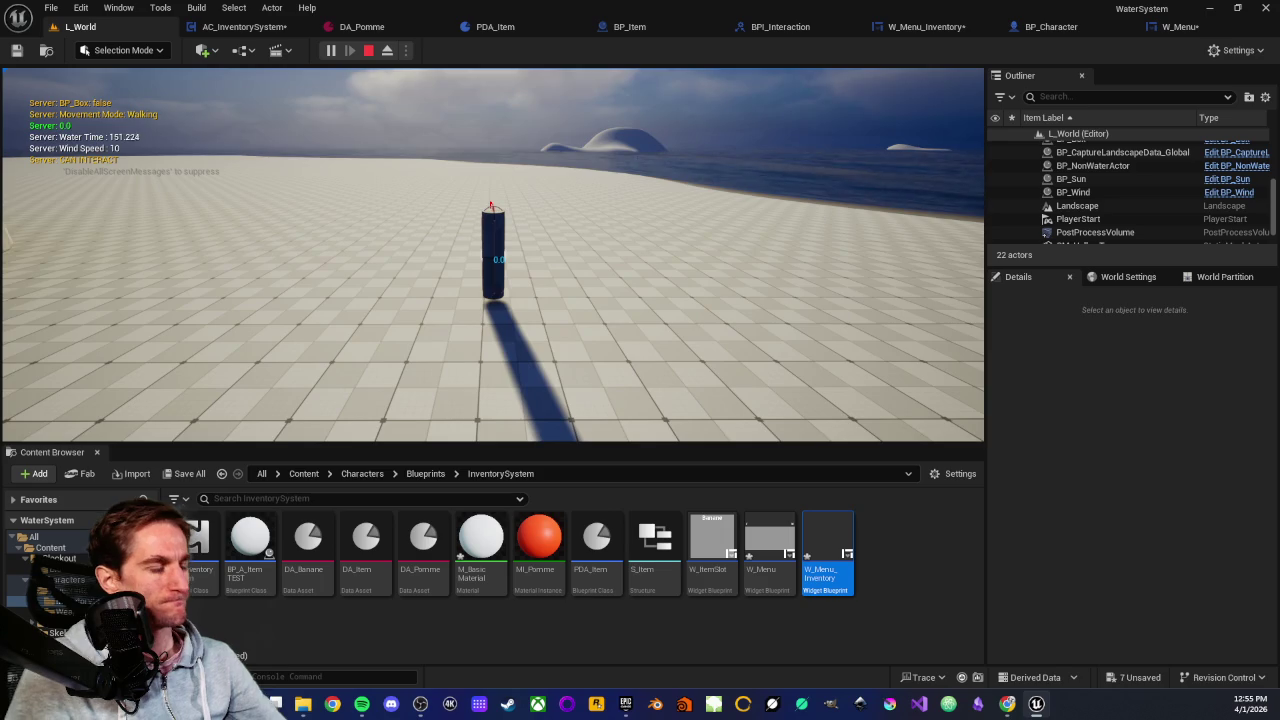
pyautogui.press('Escape')
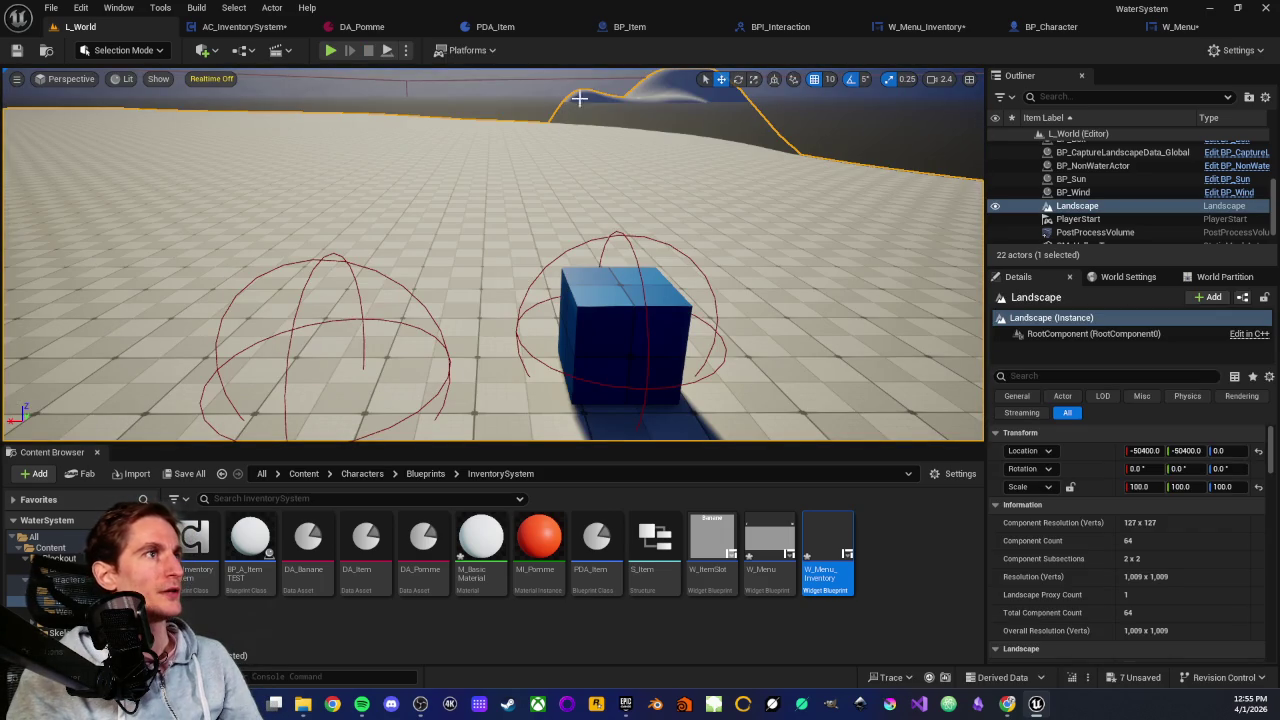
# Reopen BP_Item and pan to the Set Array Elem, Branch, LENGTH, ADD, VALUES and GET nodes
pyautogui.click(661, 28)
pyautogui.moveTo(497, 224); pyautogui.dragTo(725, 239)
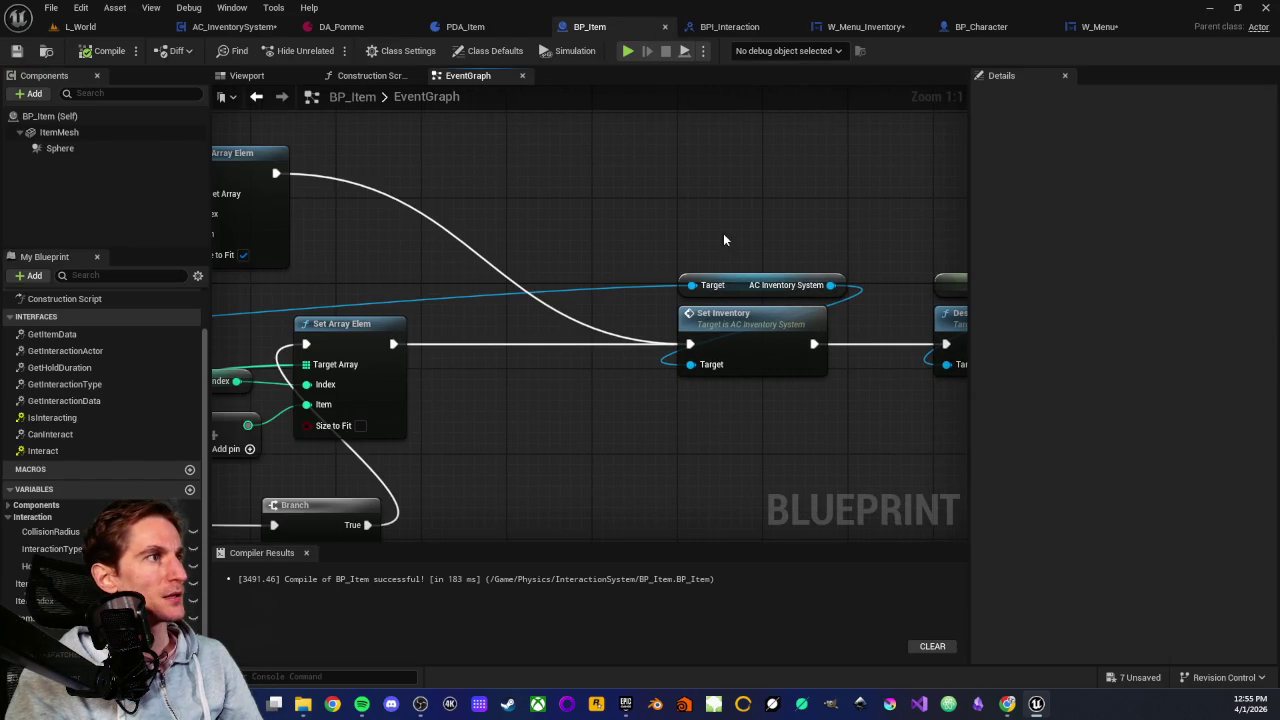
pyautogui.moveTo(586, 214); pyautogui.dragTo(611, 194)
pyautogui.scroll(-1, 600, 205)
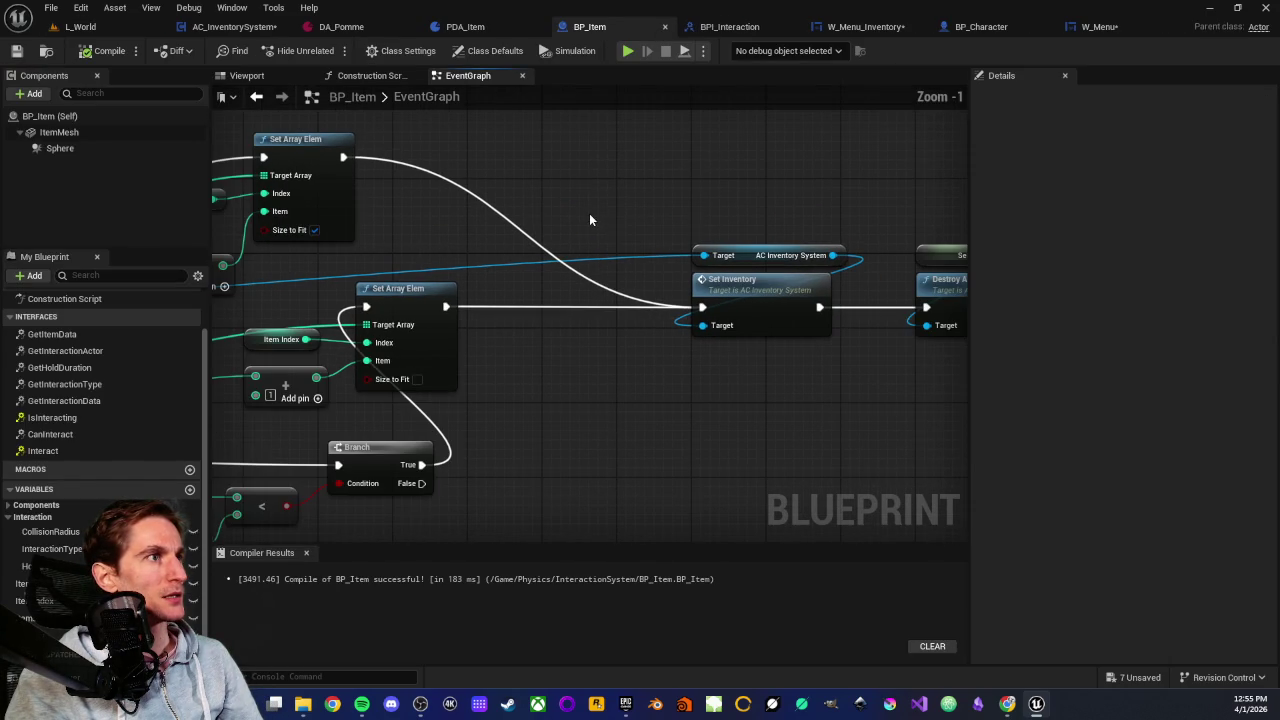
pyautogui.moveTo(720, 203); pyautogui.dragTo(744, 404)
pyautogui.moveTo(338, 281)
pyautogui.mouseDown()
pyautogui.moveTo(728, 250)
pyautogui.moveTo(438, 251)
pyautogui.moveTo(551, 309)
pyautogui.moveTo(602, 298)
pyautogui.mouseUp()
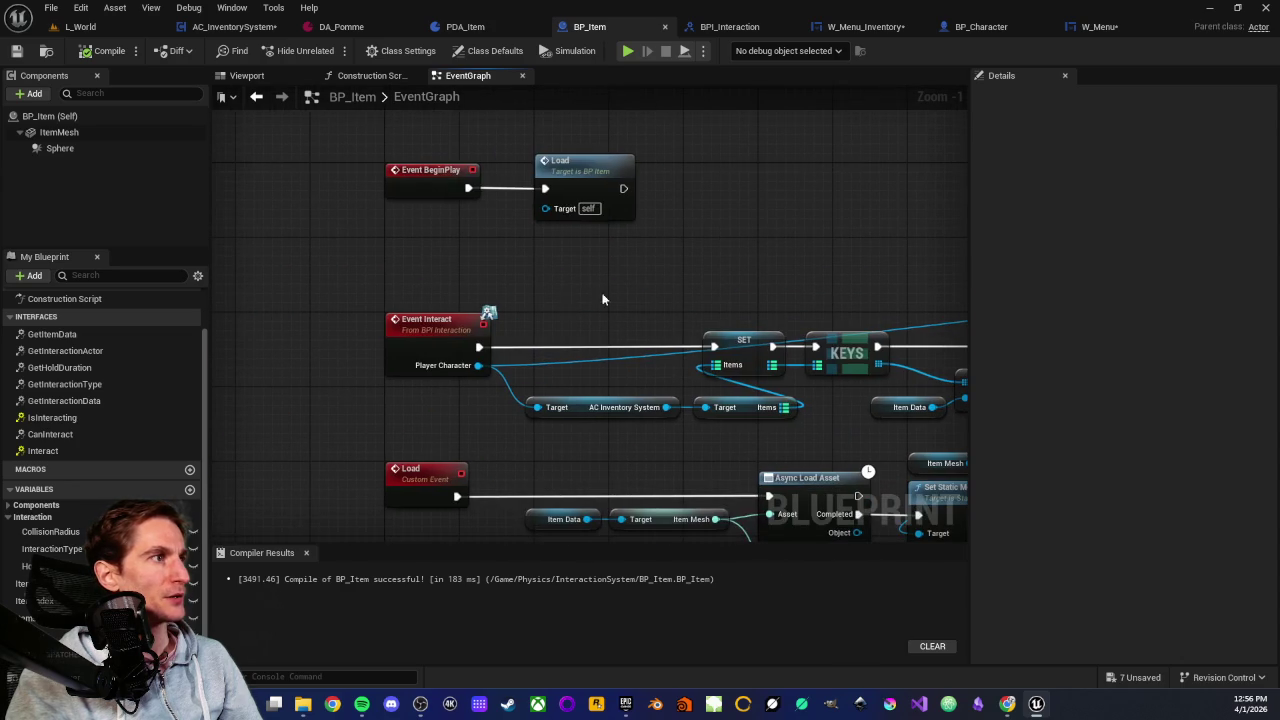
# Inspect the Event Interact node and the SET and Target nodes
pyautogui.moveTo(460, 404); pyautogui.dragTo(458, 404)
pyautogui.click(458, 404)
pyautogui.click(431, 333)
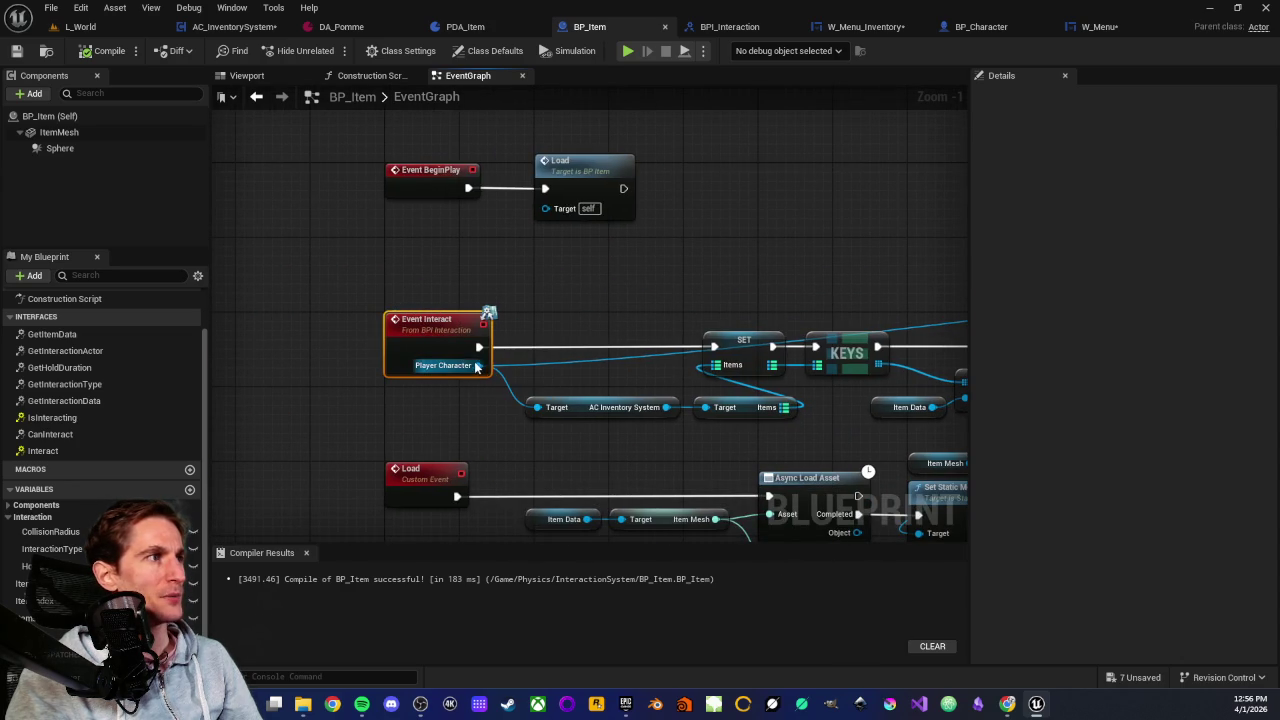
pyautogui.moveTo(579, 300); pyautogui.dragTo(751, 461)
pyautogui.click(719, 452)
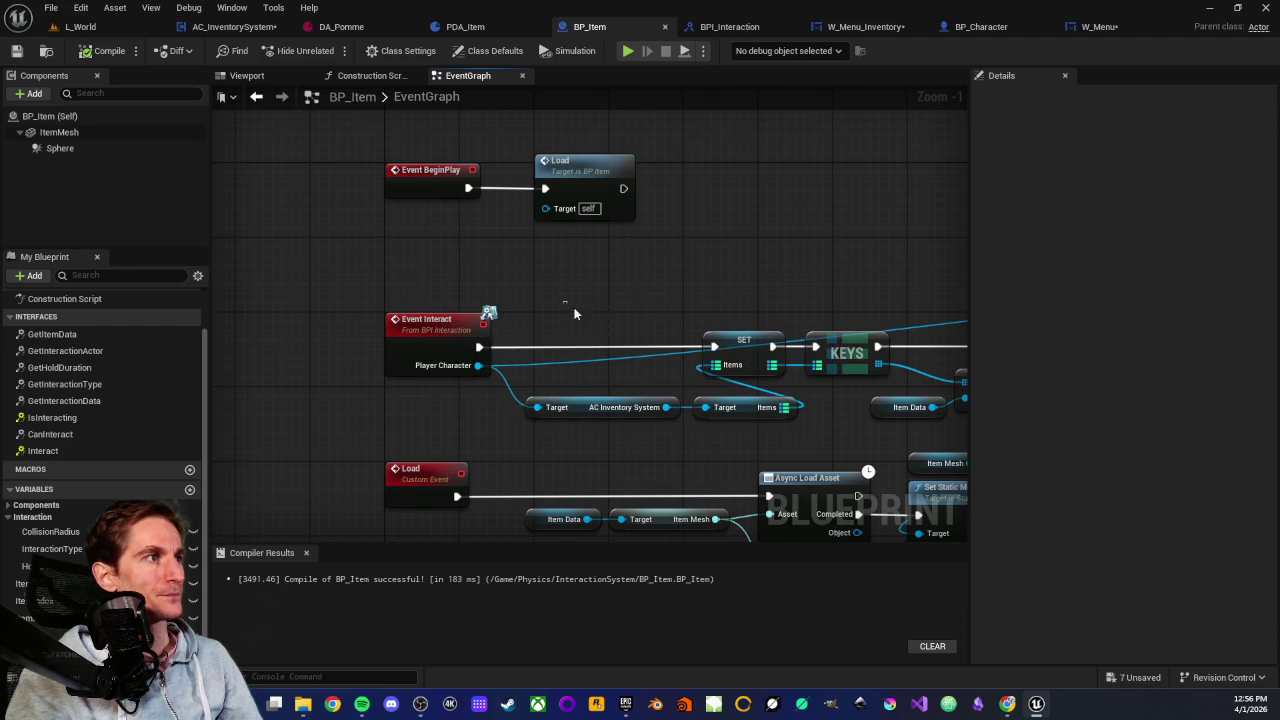
pyautogui.moveTo(574, 313); pyautogui.dragTo(767, 430)
pyautogui.click(571, 423)
# Inspect the Items and AC Inventory System variable getters
pyautogui.scroll(2, 539, 421)
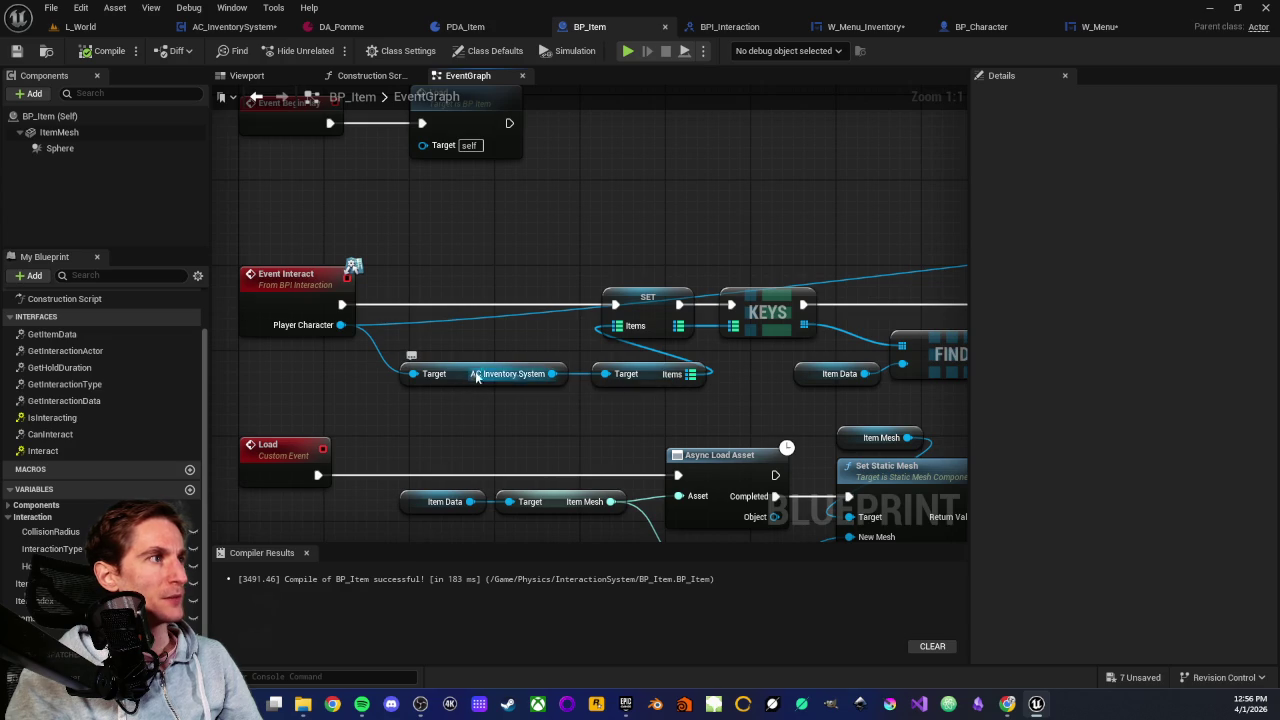
pyautogui.click(655, 376)
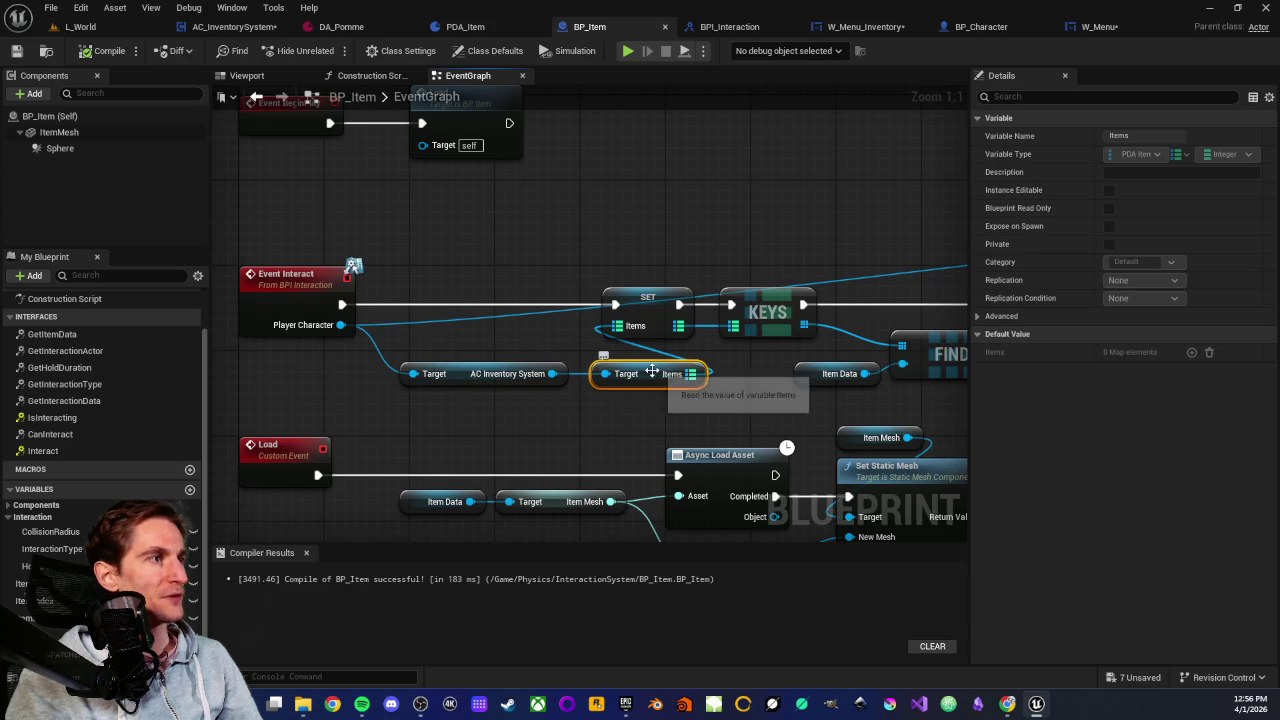
pyautogui.click(458, 378)
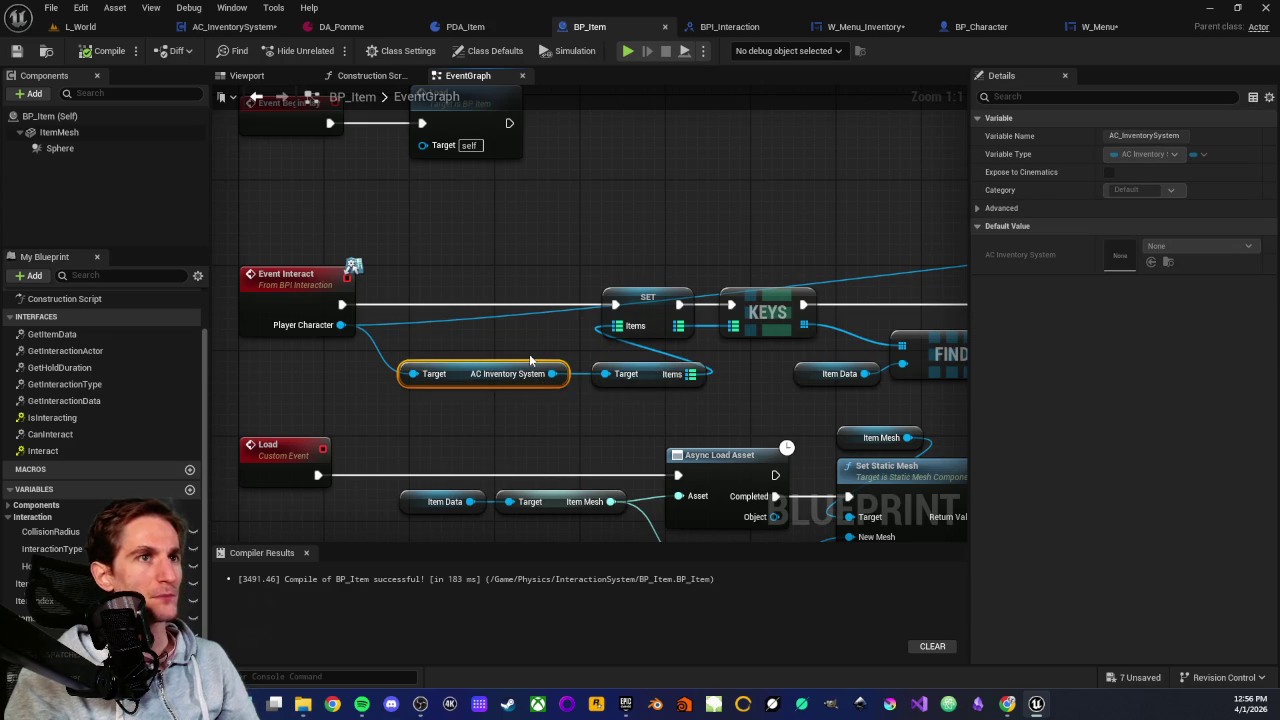
pyautogui.click(529, 354)
pyautogui.moveTo(476, 409)
pyautogui.mouseDown()
pyautogui.moveTo(660, 398)
pyautogui.moveTo(634, 209)
pyautogui.mouseUp()
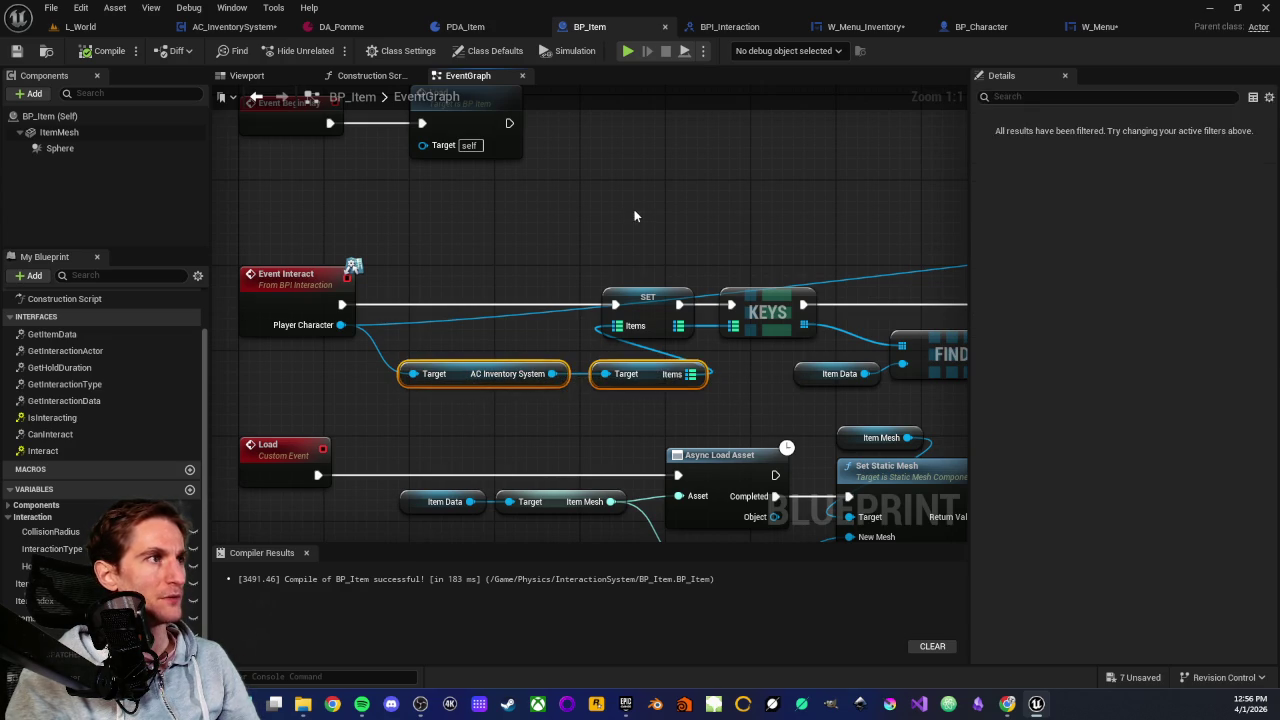
pyautogui.click(634, 209)
pyautogui.scroll(-2, 710, 264)
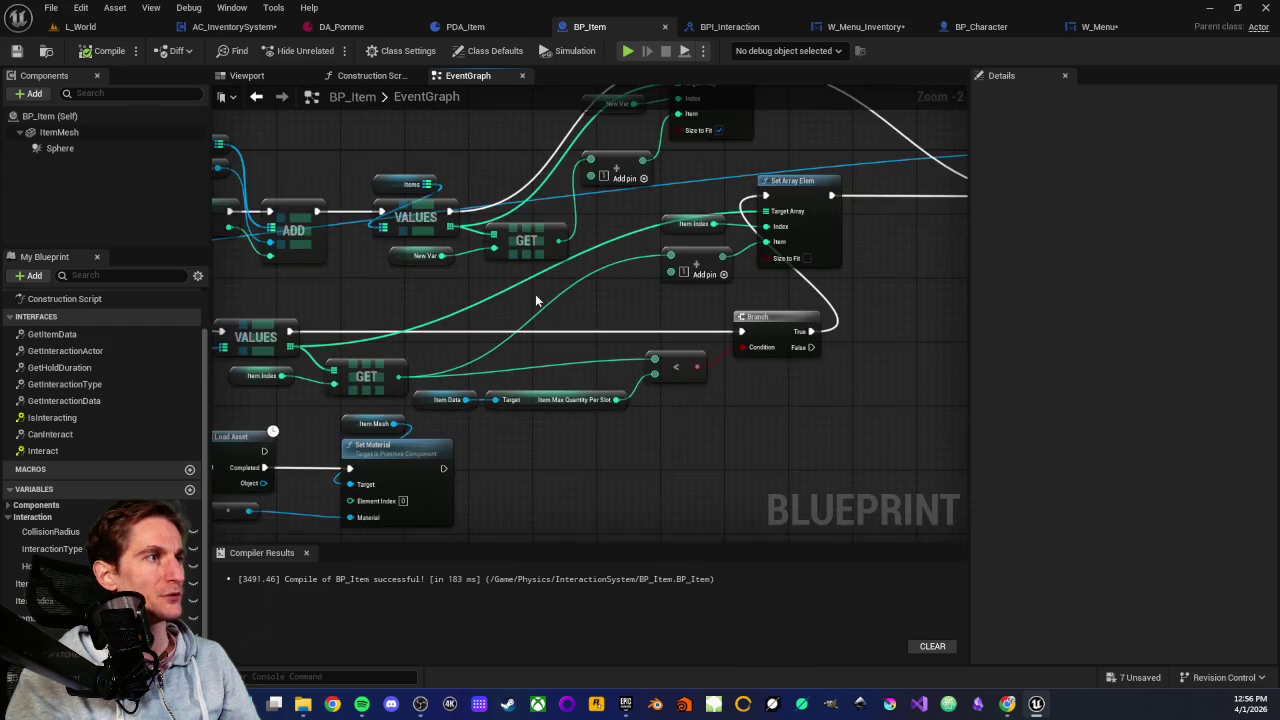
# Check the Set Inventory and Destroy Actor nodes, then pan back to the Event Interact chain
pyautogui.moveTo(535, 300)
pyautogui.mouseDown()
pyautogui.moveTo(426, 429)
pyautogui.moveTo(634, 337)
pyautogui.mouseUp()
pyautogui.scroll(1, 608, 285)
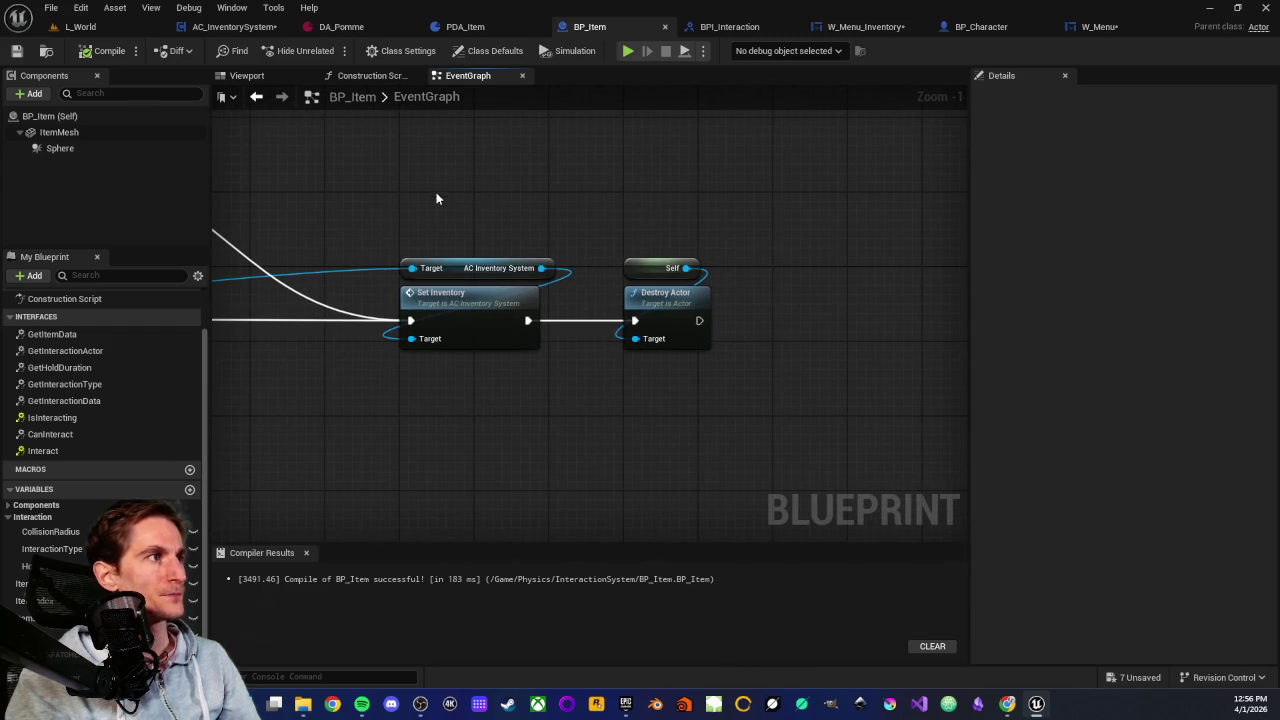
pyautogui.moveTo(436, 199)
pyautogui.mouseDown()
pyautogui.moveTo(528, 443)
pyautogui.moveTo(508, 435)
pyautogui.mouseUp()
pyautogui.click(430, 428)
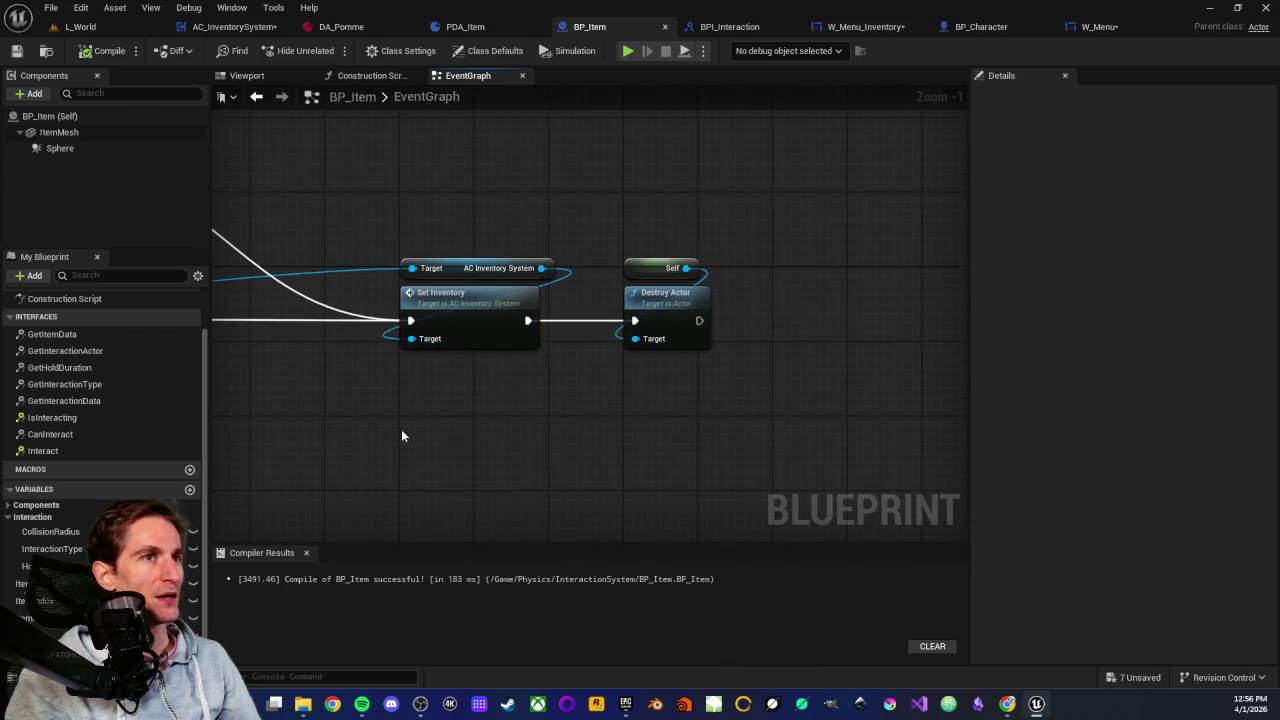
pyautogui.scroll(-2, 401, 435)
pyautogui.moveTo(401, 435); pyautogui.dragTo(967, 416)
pyautogui.moveTo(378, 387); pyautogui.dragTo(449, 370)
pyautogui.scroll(2, 449, 370)
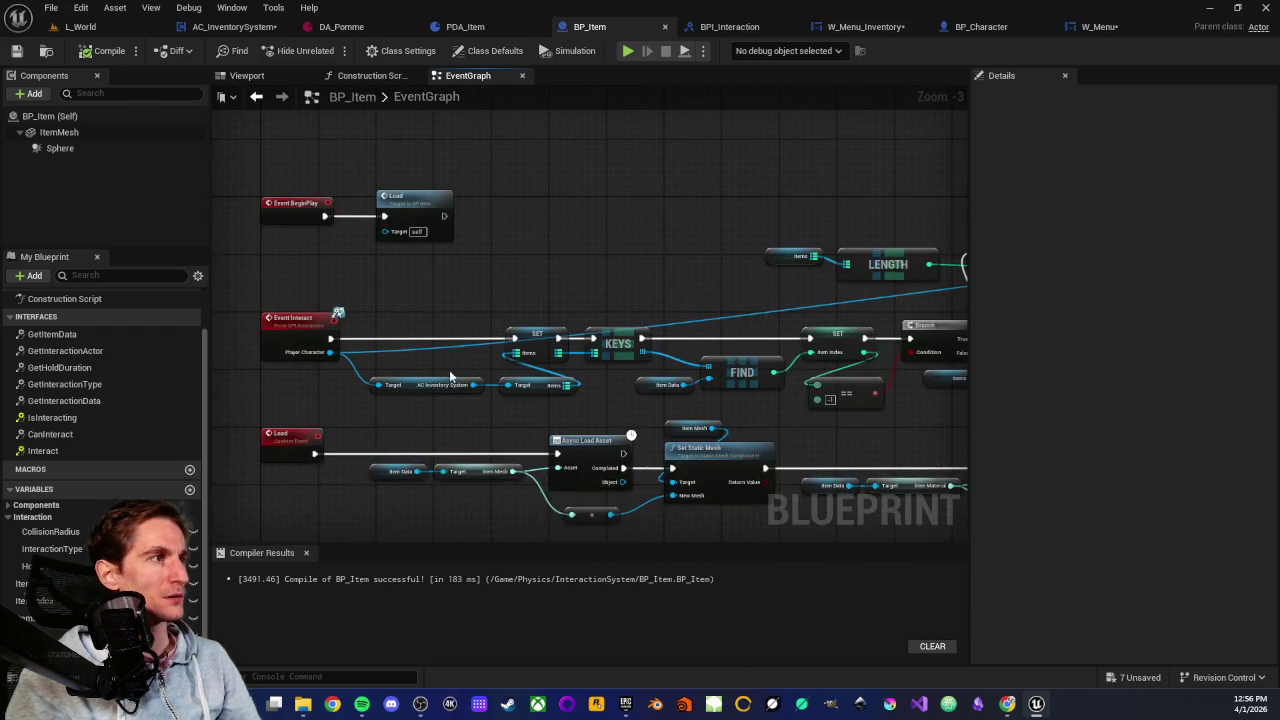
pyautogui.scroll(2, 449, 370)
pyautogui.moveTo(294, 364); pyautogui.dragTo(351, 364)
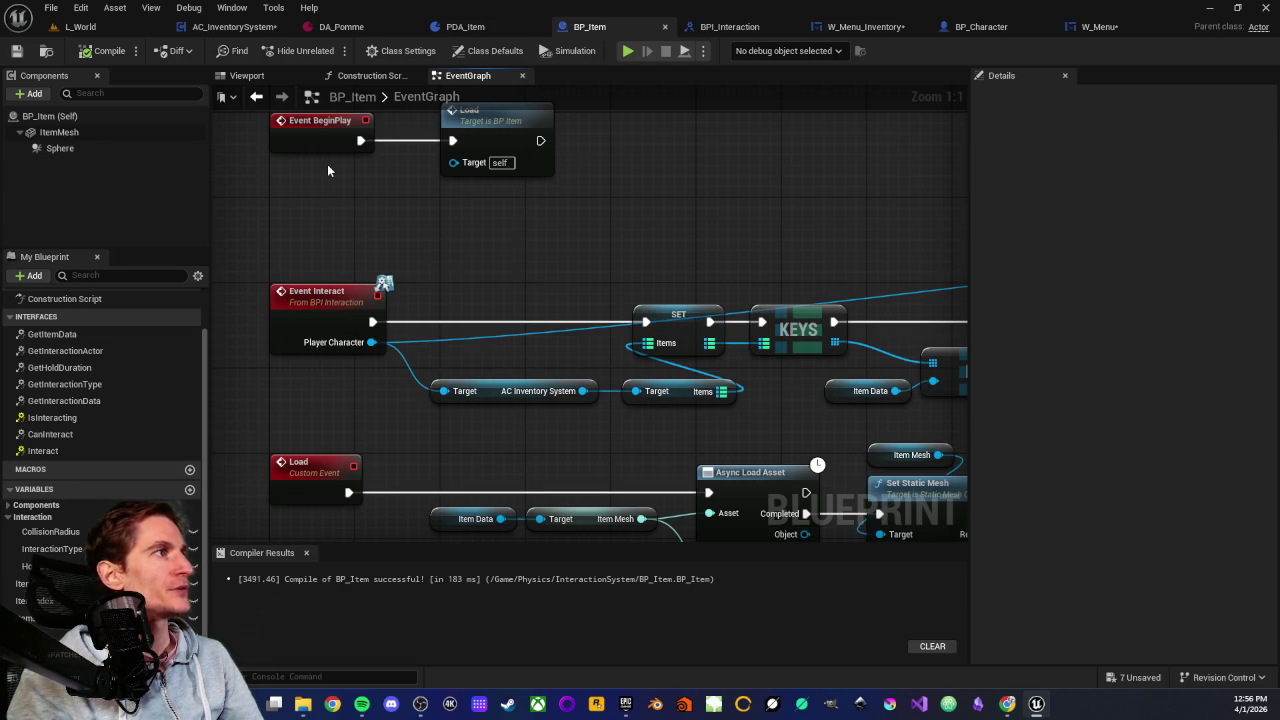
pyautogui.click(328, 308)
# From the L_World editor, open the AC_InteractionSystem blueprint in Physics > InteractionSystem
pyautogui.click(80, 26)
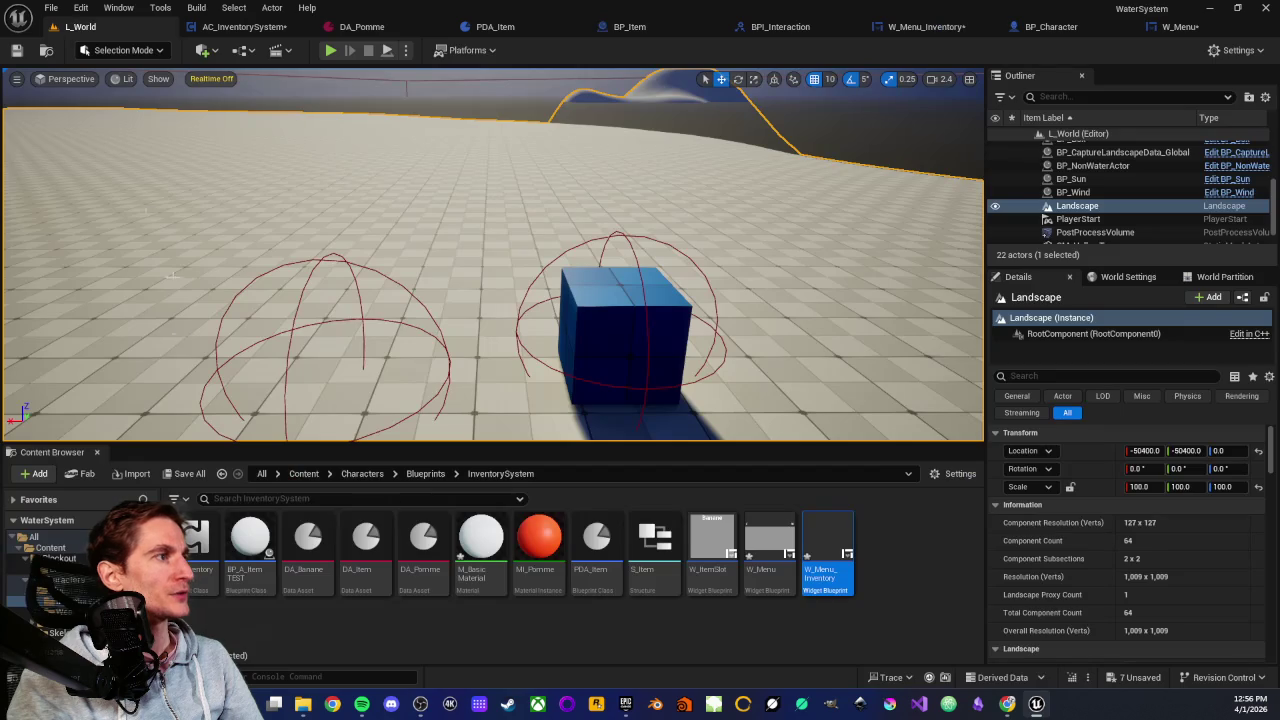
pyautogui.scroll(-3, 50, 565)
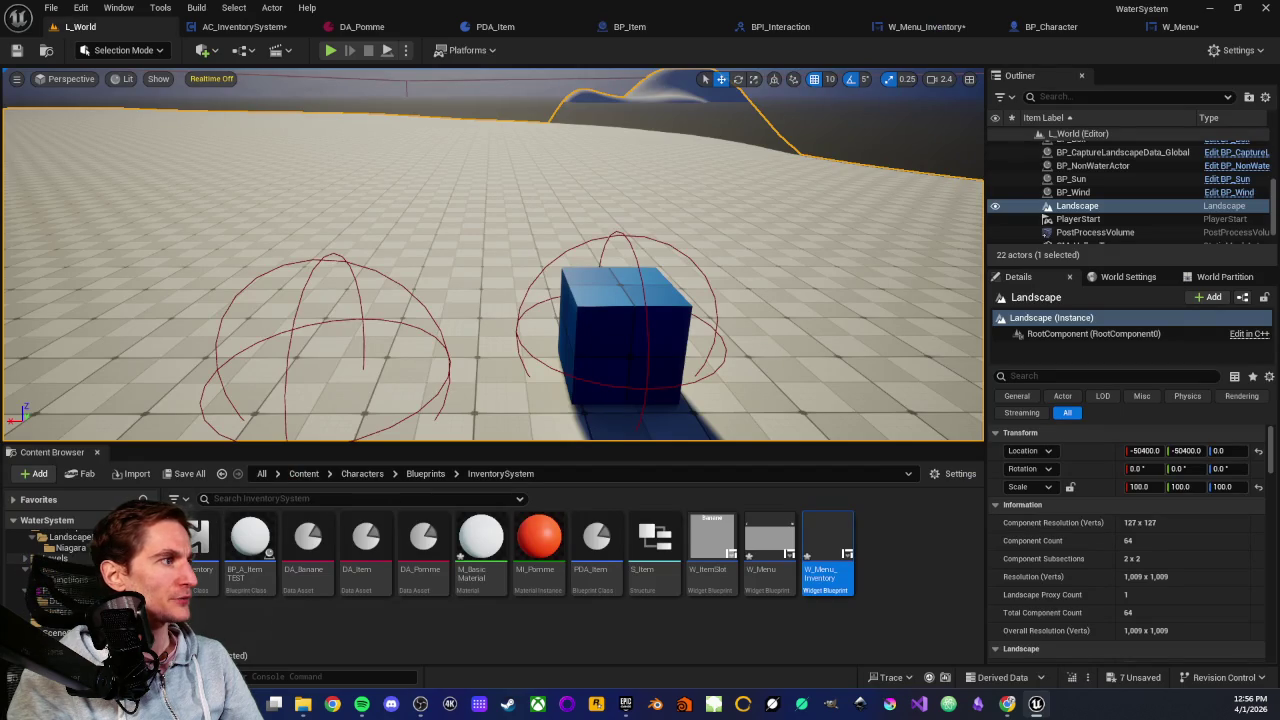
pyautogui.click(155, 613)
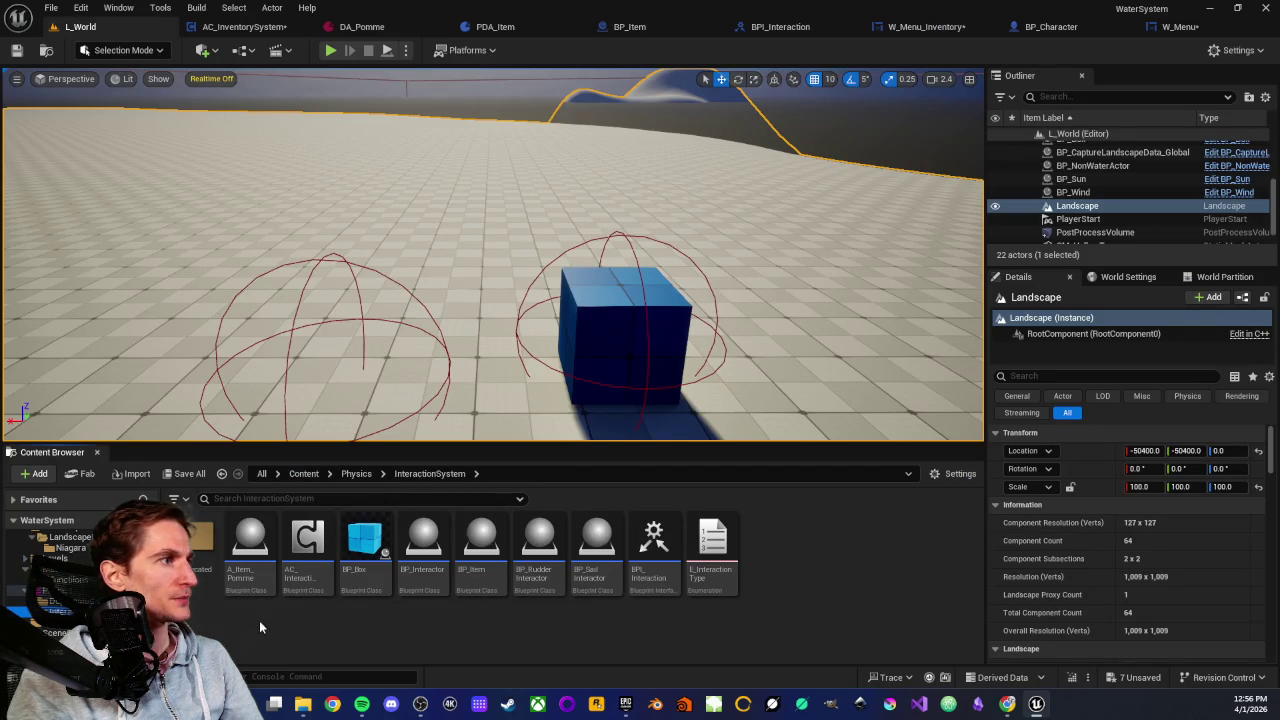
pyautogui.doubleClick(320, 587)
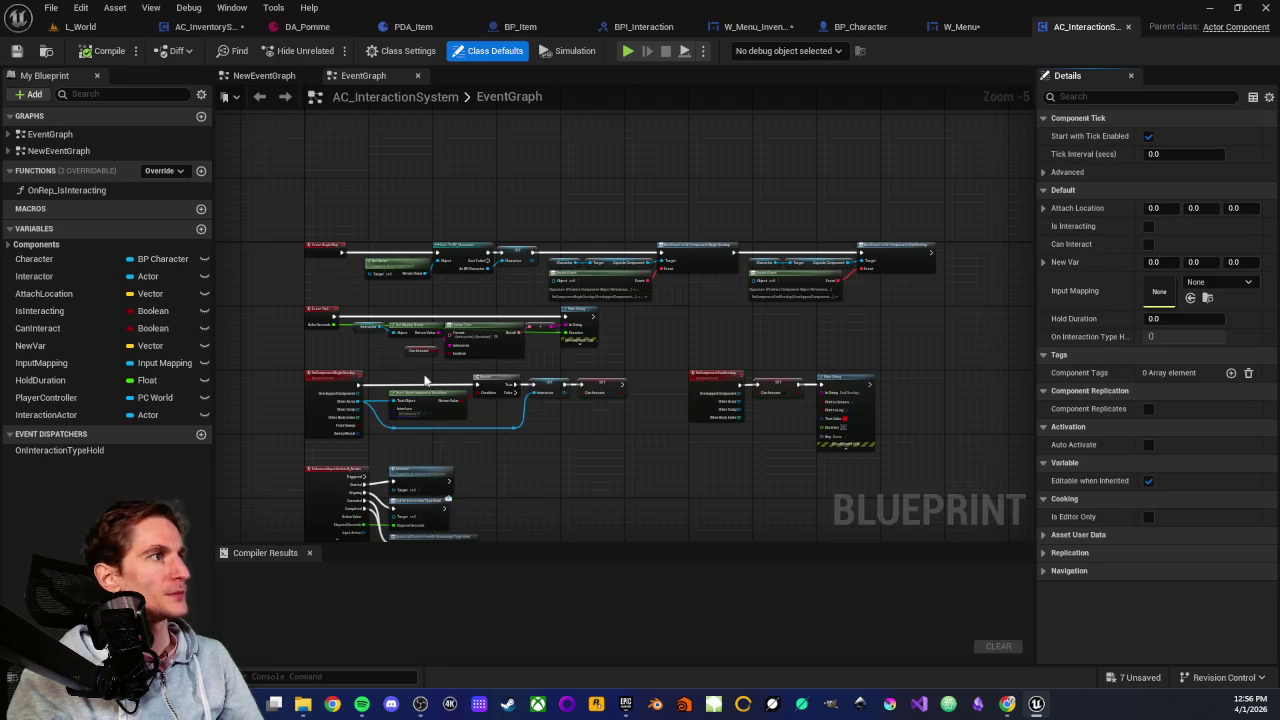
# Pan AC_InteractionSystem's EventGraph over to the Bind Event and Create Event nodes
pyautogui.moveTo(543, 357); pyautogui.dragTo(679, 270)
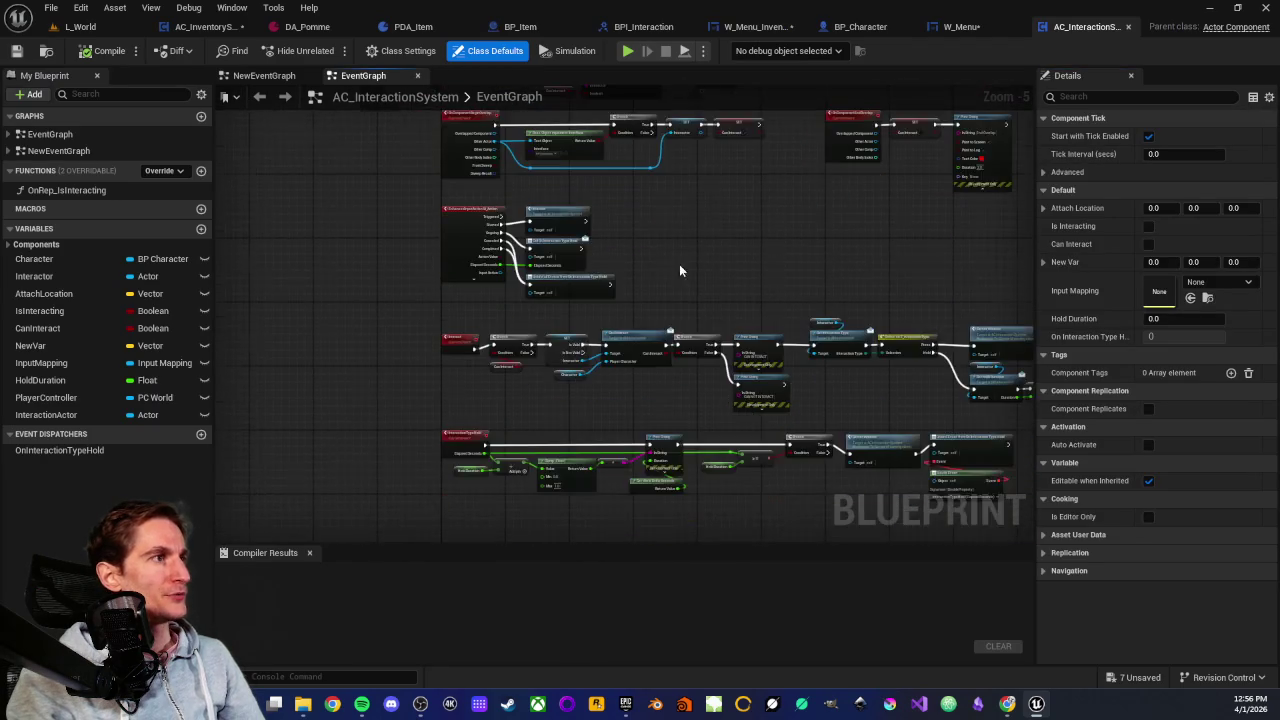
pyautogui.scroll(5, 679, 270)
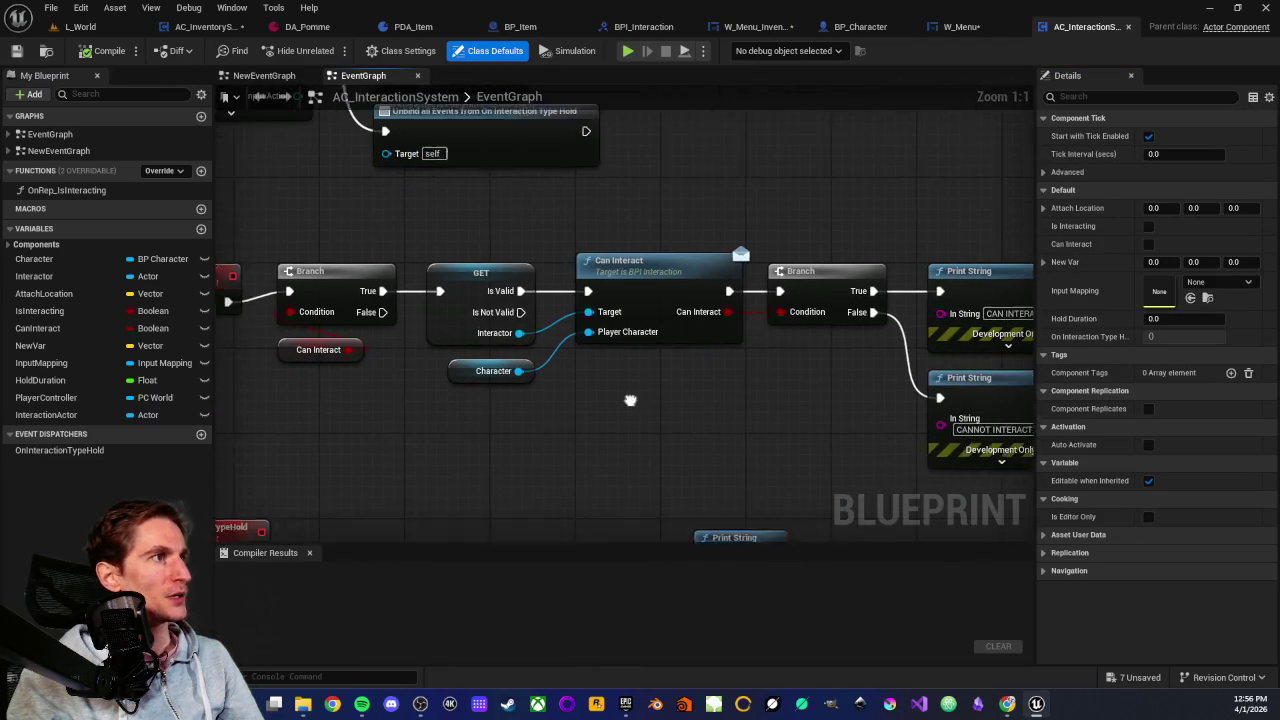
pyautogui.moveTo(630, 400); pyautogui.dragTo(598, 415)
pyautogui.scroll(-3, 597, 257)
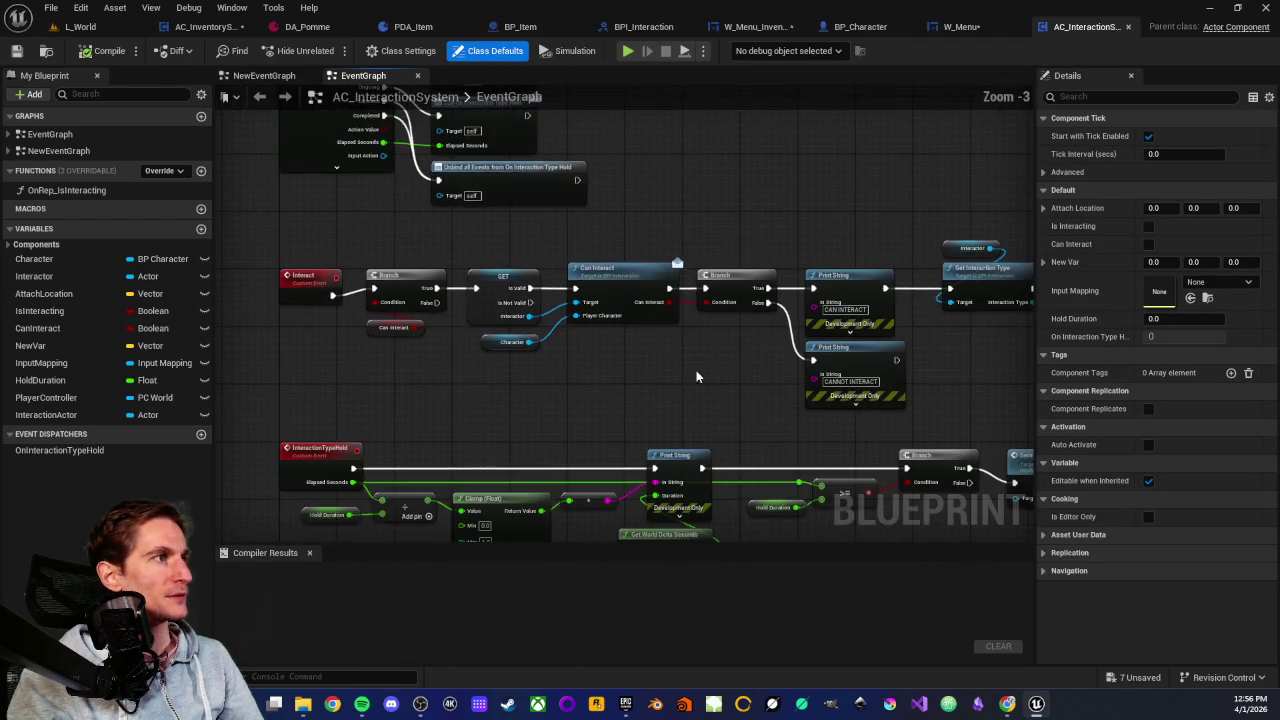
pyautogui.scroll(2, 668, 392)
pyautogui.moveTo(668, 392)
pyautogui.mouseDown()
pyautogui.moveTo(477, 228)
pyautogui.moveTo(517, 206)
pyautogui.mouseUp()
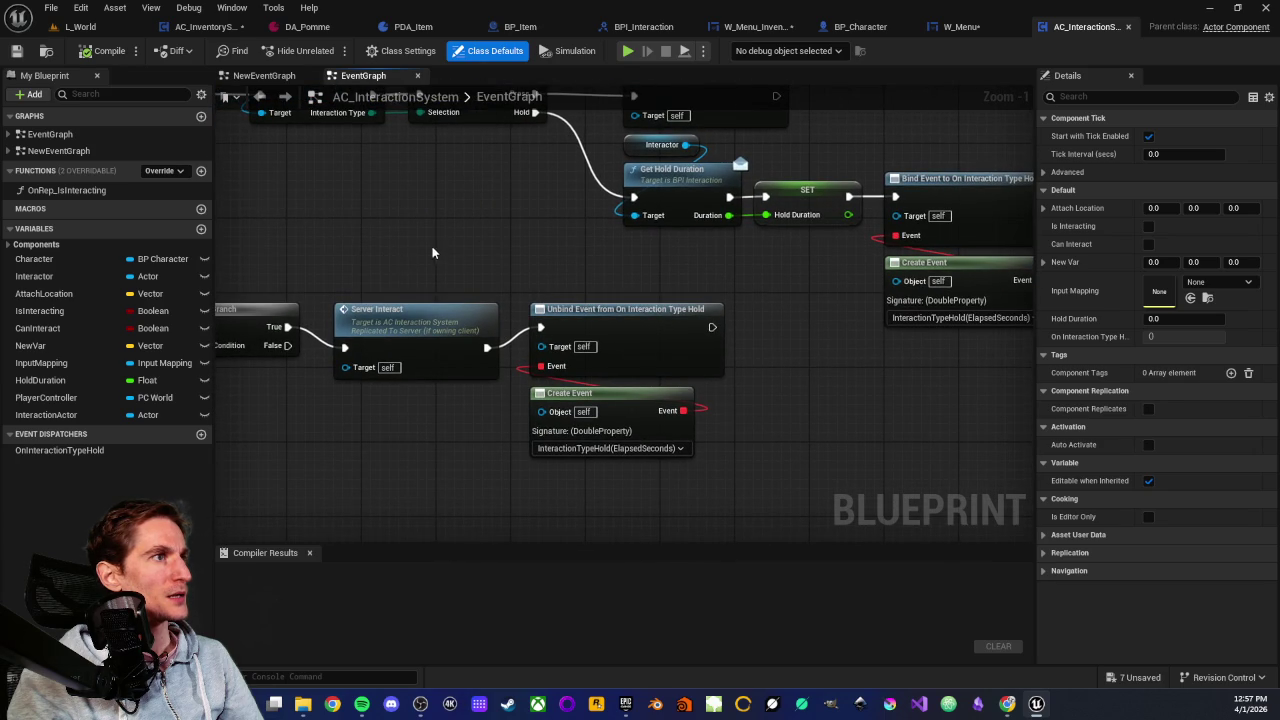
pyautogui.scroll(-2, 432, 253)
pyautogui.scroll(-2, 503, 428)
pyautogui.scroll(2, 723, 313)
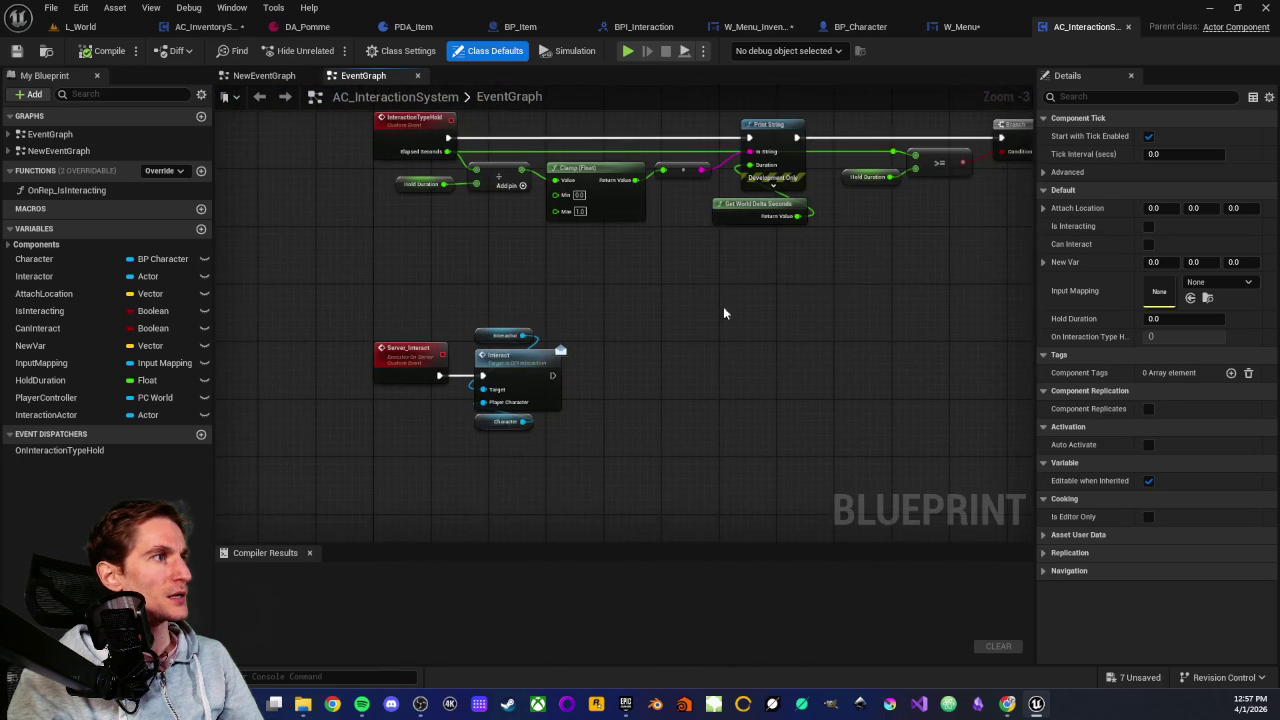
pyautogui.scroll(2, 606, 353)
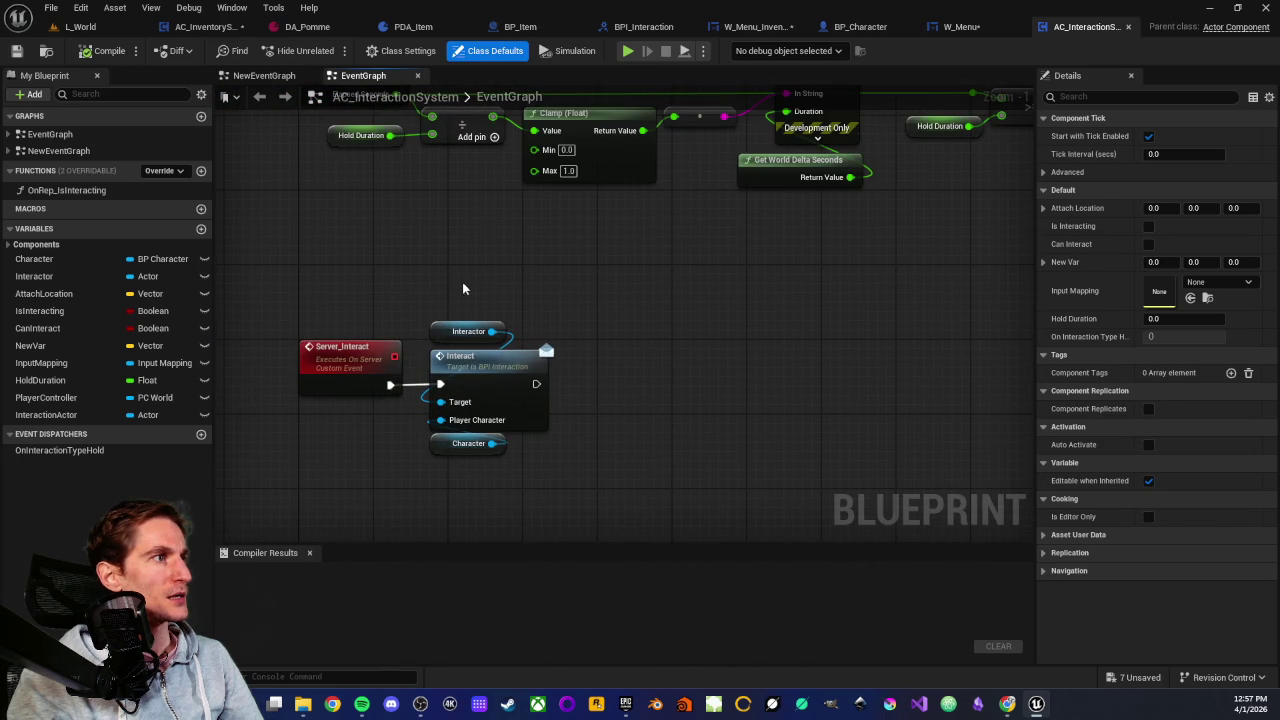
# Inspect Server_Interact's Interact call nodes and the Character variable passed to them
pyautogui.moveTo(462, 288); pyautogui.dragTo(590, 482)
pyautogui.click(590, 482)
pyautogui.scroll(1, 749, 409)
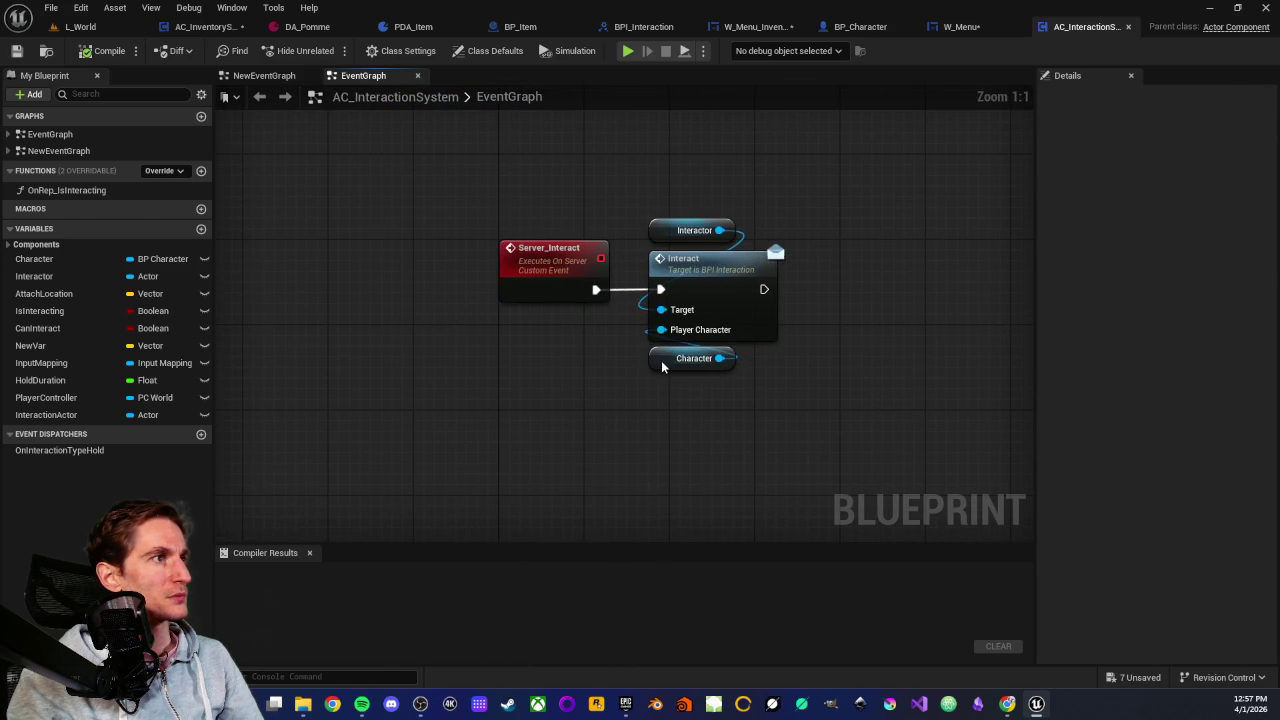
pyautogui.click(661, 362)
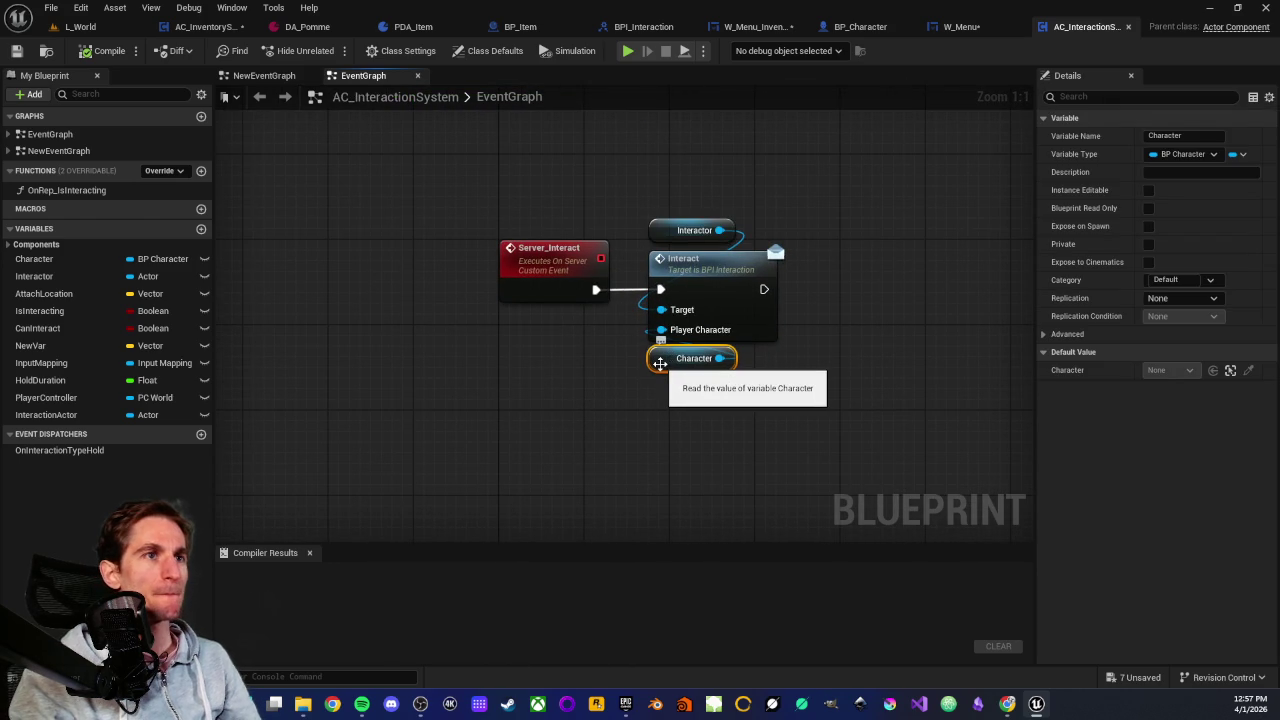
# Close the AC_InteractionSystem blueprint editor
pyautogui.click(575, 375)
pyautogui.scroll(-3, 575, 376)
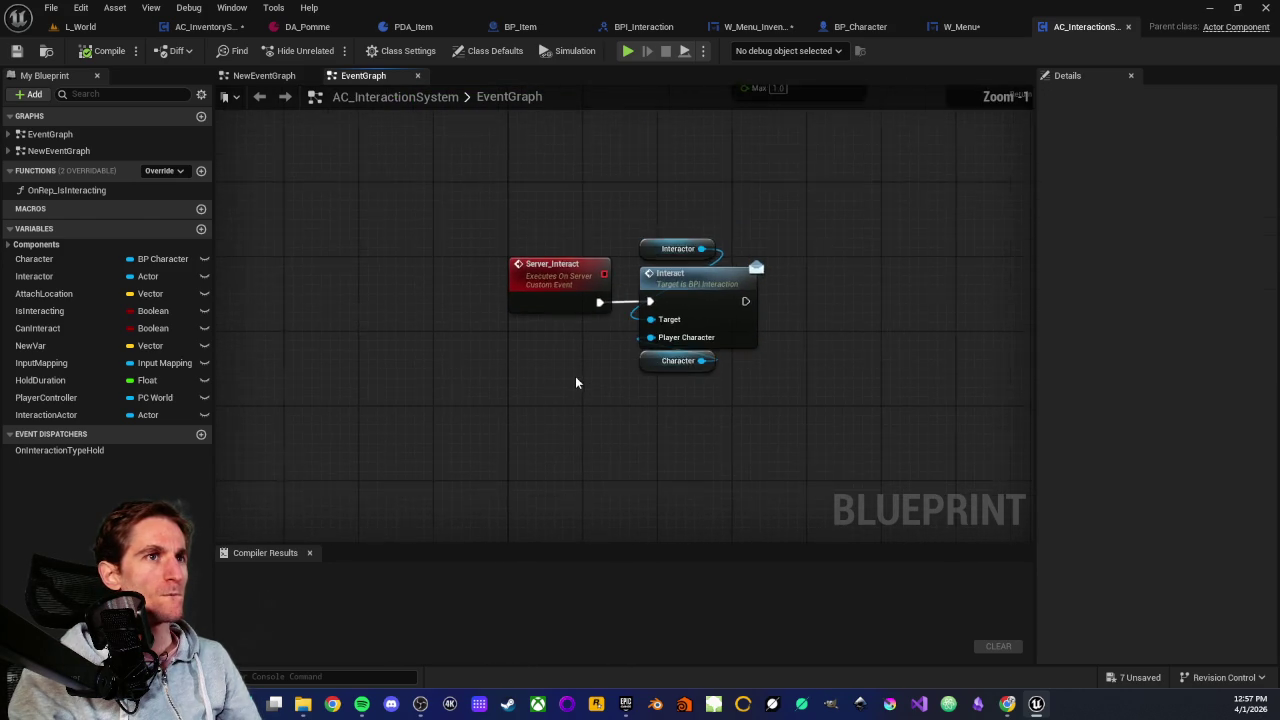
pyautogui.moveTo(790, 325); pyautogui.dragTo(618, 346)
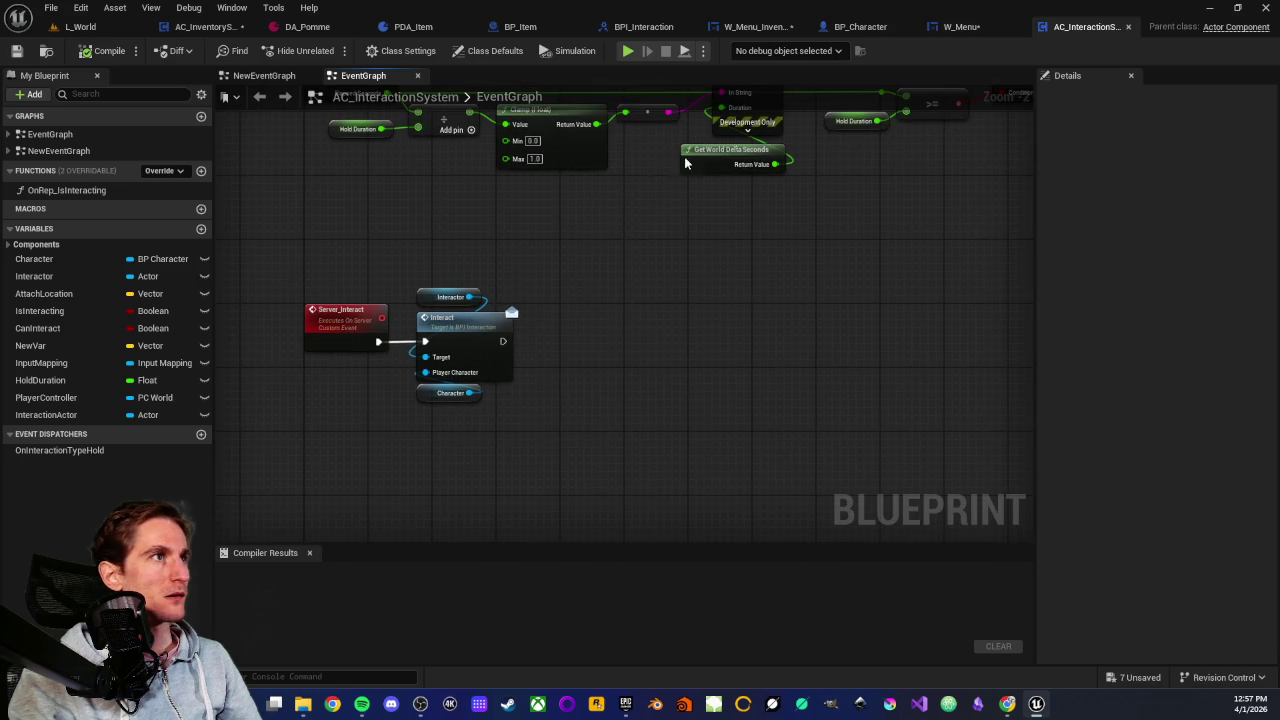
pyautogui.middleClick(1060, 30)
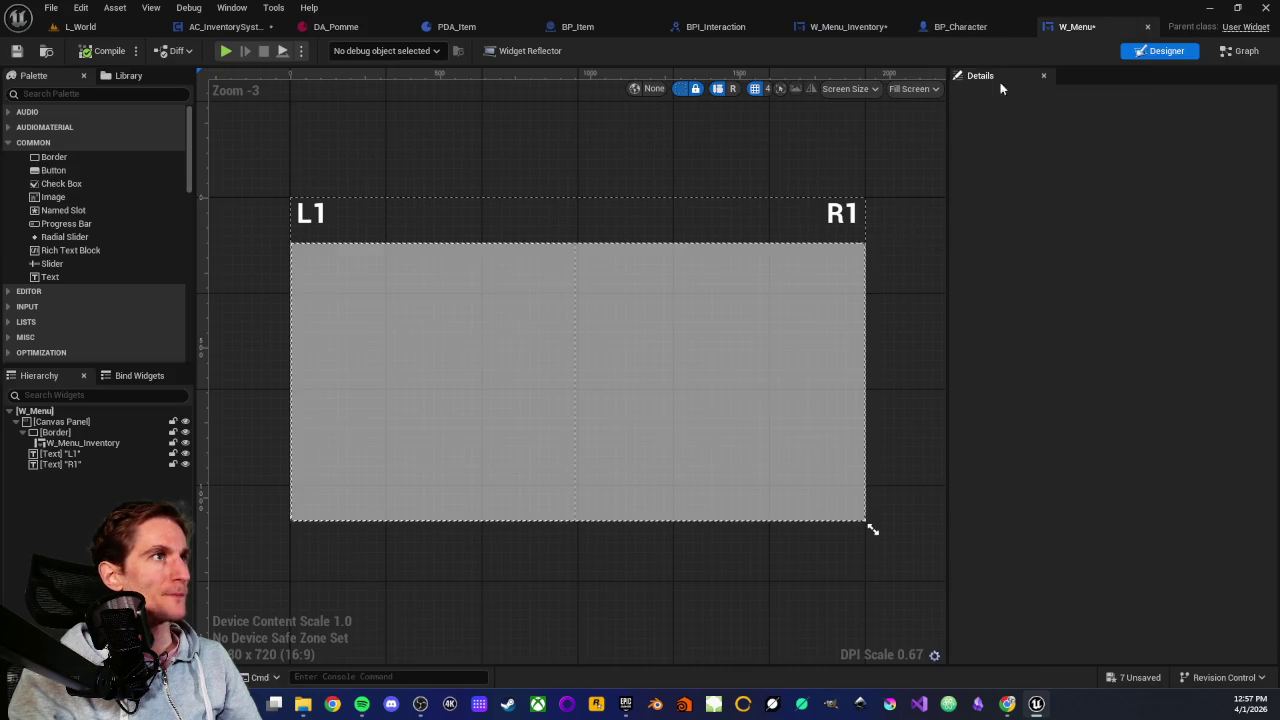
# Return to BP_Item's graph with Set Inventory and Destroy Actor in view
pyautogui.click(503, 27)
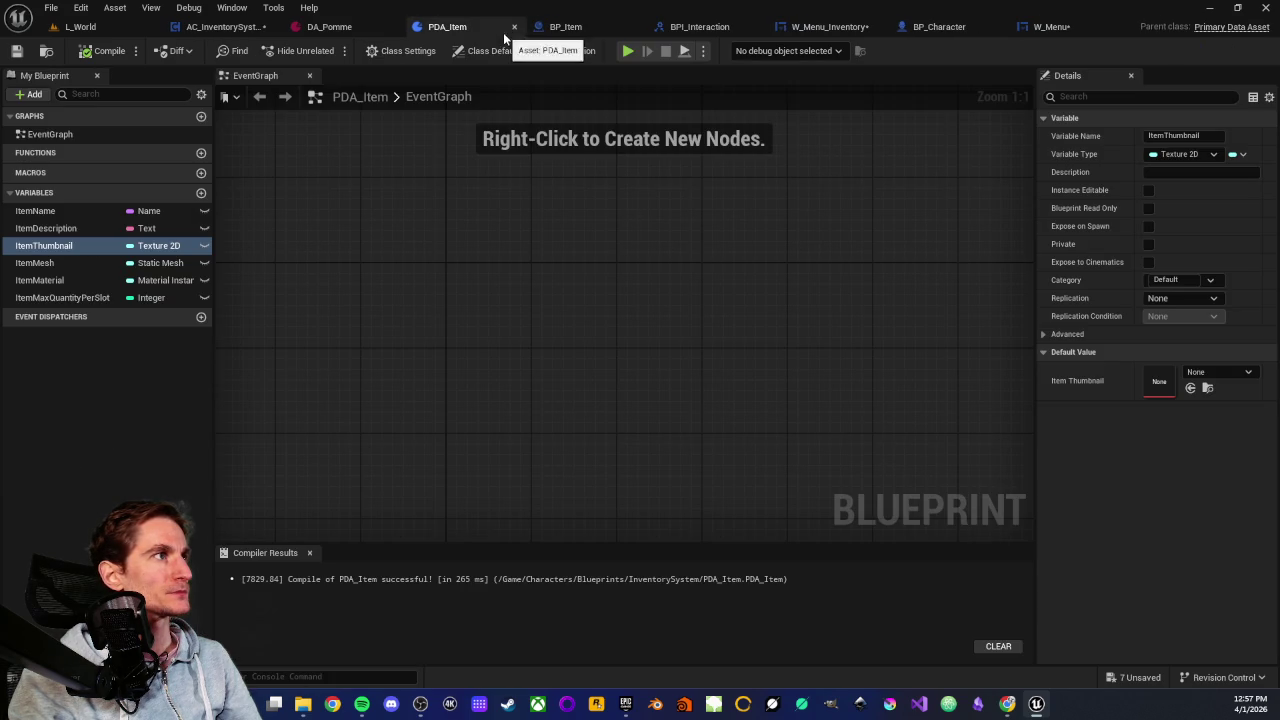
pyautogui.click(562, 28)
pyautogui.moveTo(624, 269); pyautogui.dragTo(463, 272)
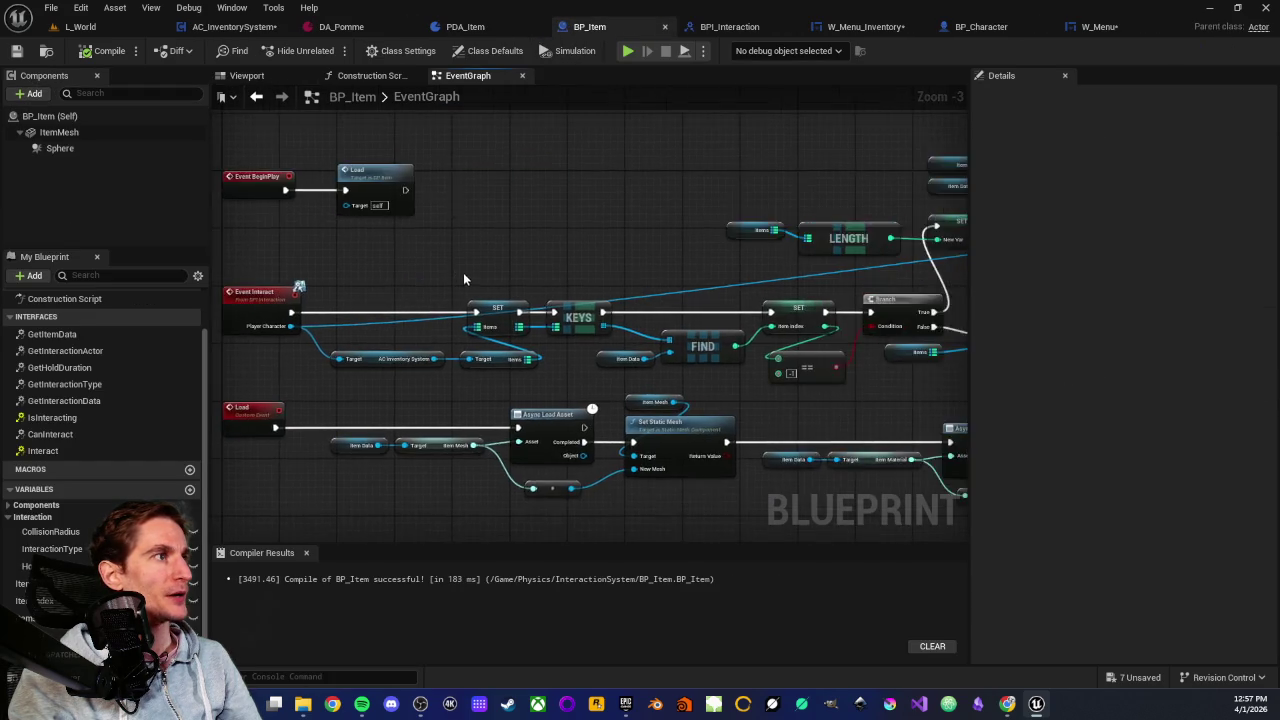
pyautogui.scroll(-3, 363, 271)
pyautogui.scroll(3, 548, 270)
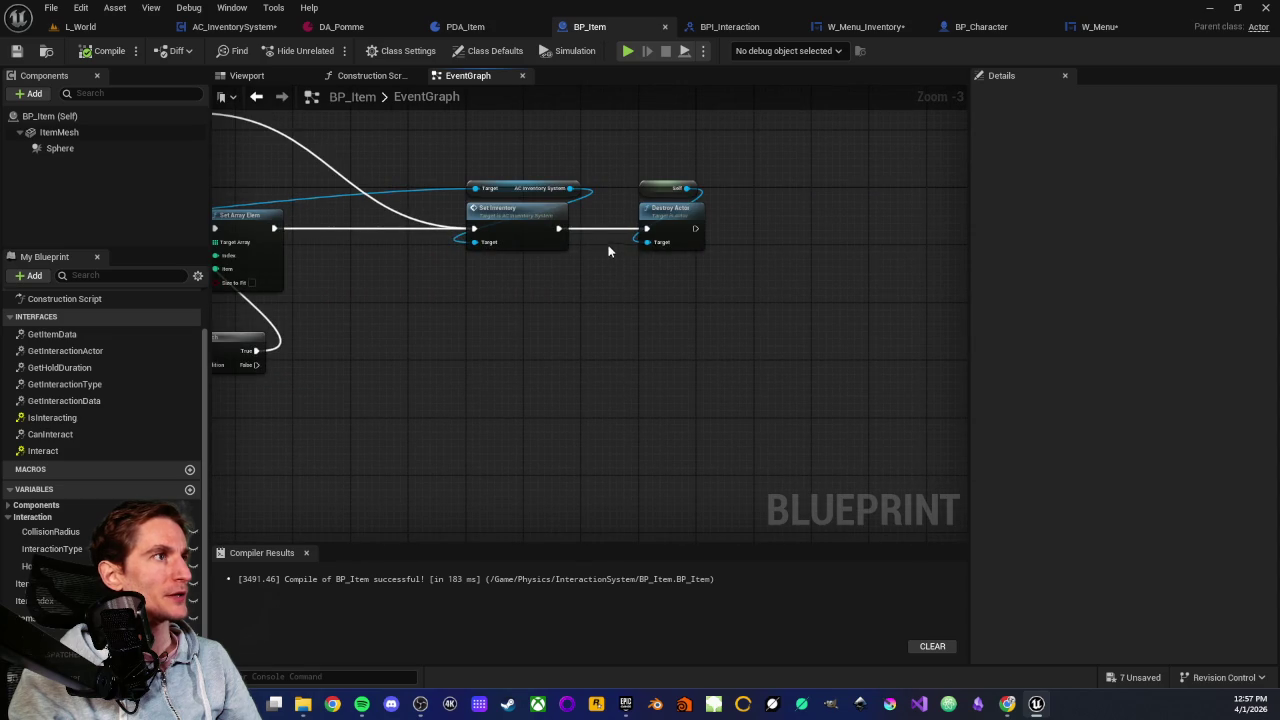
# Place Get Display Name beside Print String, feeding its In String after Set Inventory
pyautogui.moveTo(558, 229); pyautogui.dragTo(509, 349)
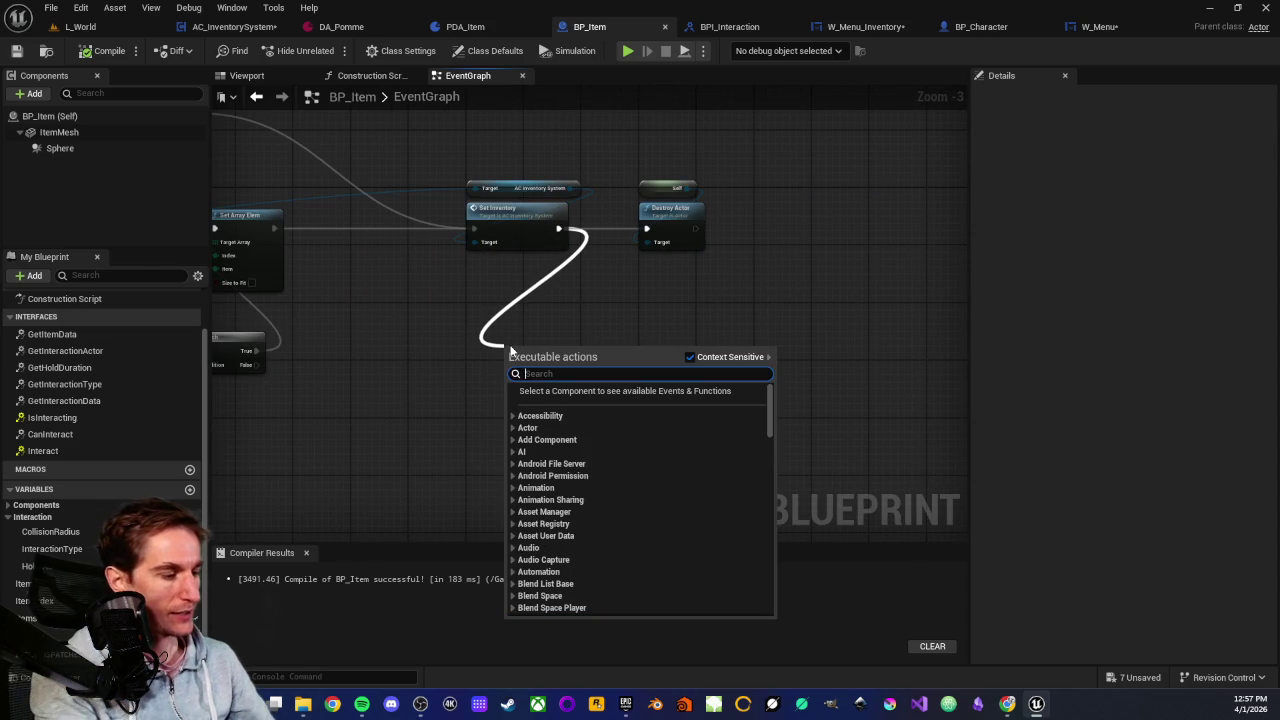
pyautogui.write('print')
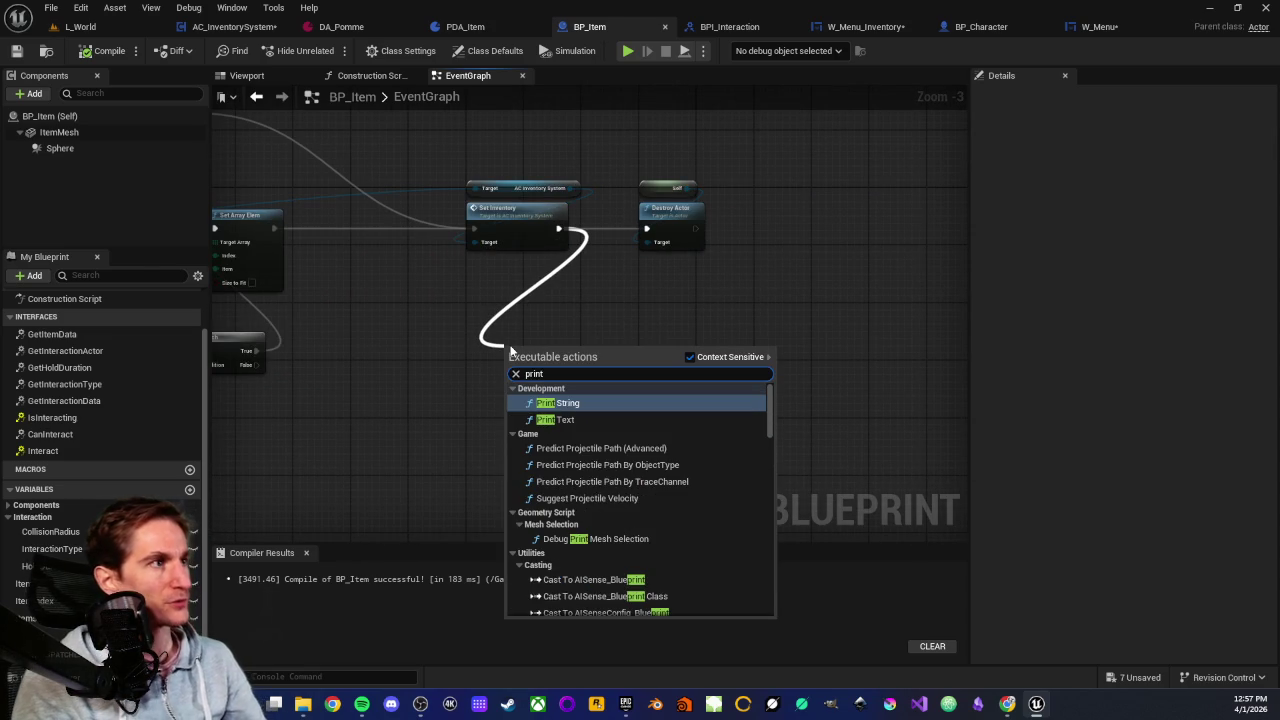
pyautogui.press('Escape')
pyautogui.scroll(-2, 762, 321)
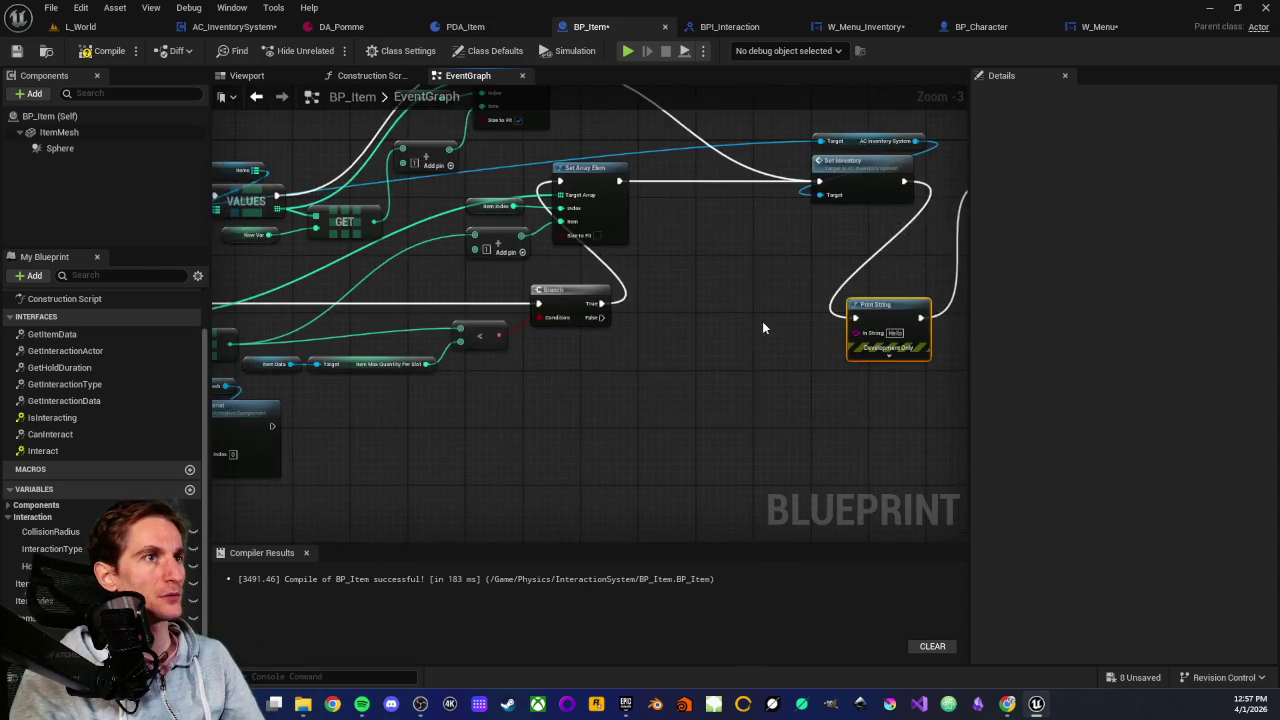
pyautogui.scroll(2, 534, 345)
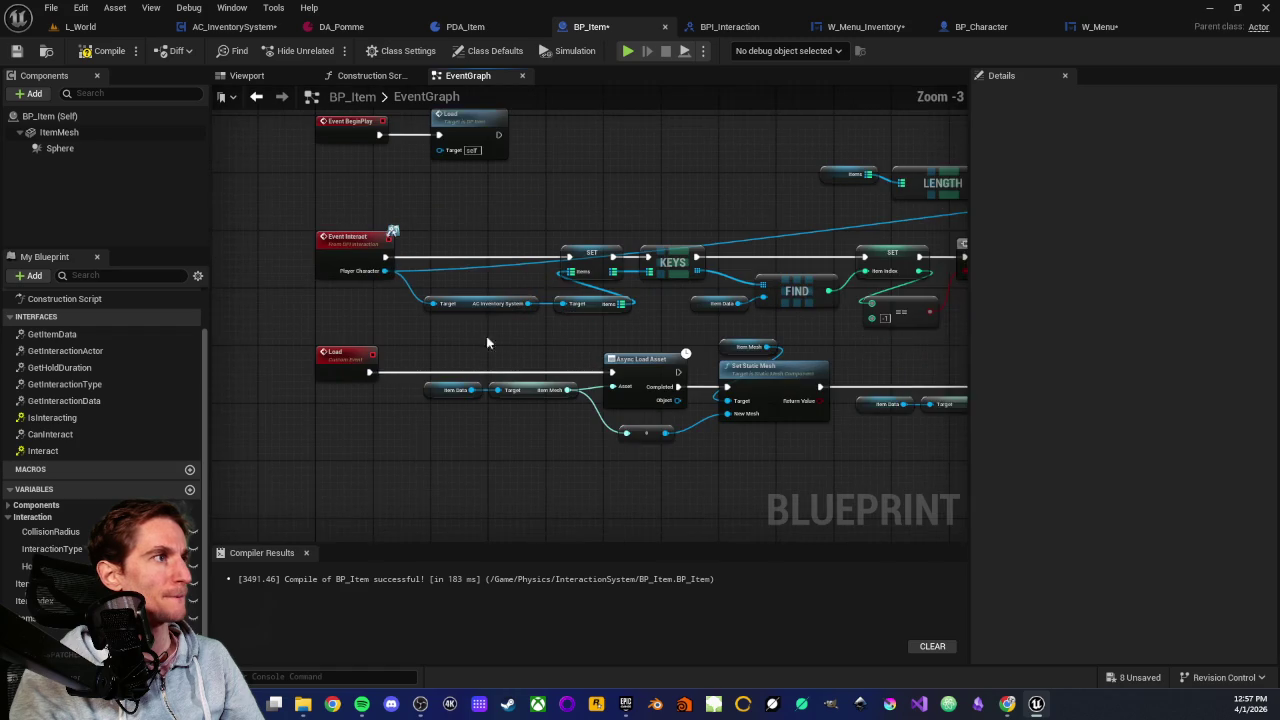
pyautogui.moveTo(358, 284)
pyautogui.mouseDown()
pyautogui.moveTo(1093, 286)
pyautogui.moveTo(663, 322)
pyautogui.mouseUp()
pyautogui.moveTo(487, 355); pyautogui.dragTo(681, 338)
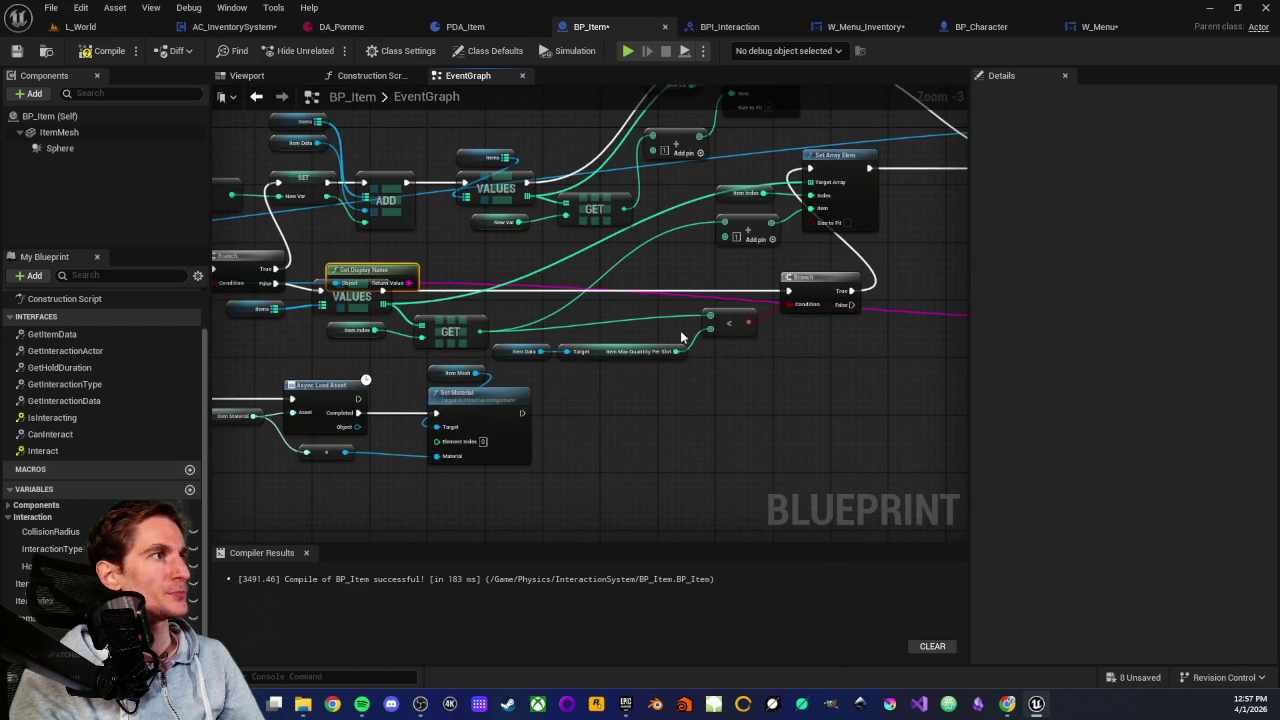
pyautogui.moveTo(421, 284)
pyautogui.mouseDown()
pyautogui.moveTo(780, 338)
pyautogui.moveTo(484, 318)
pyautogui.mouseUp()
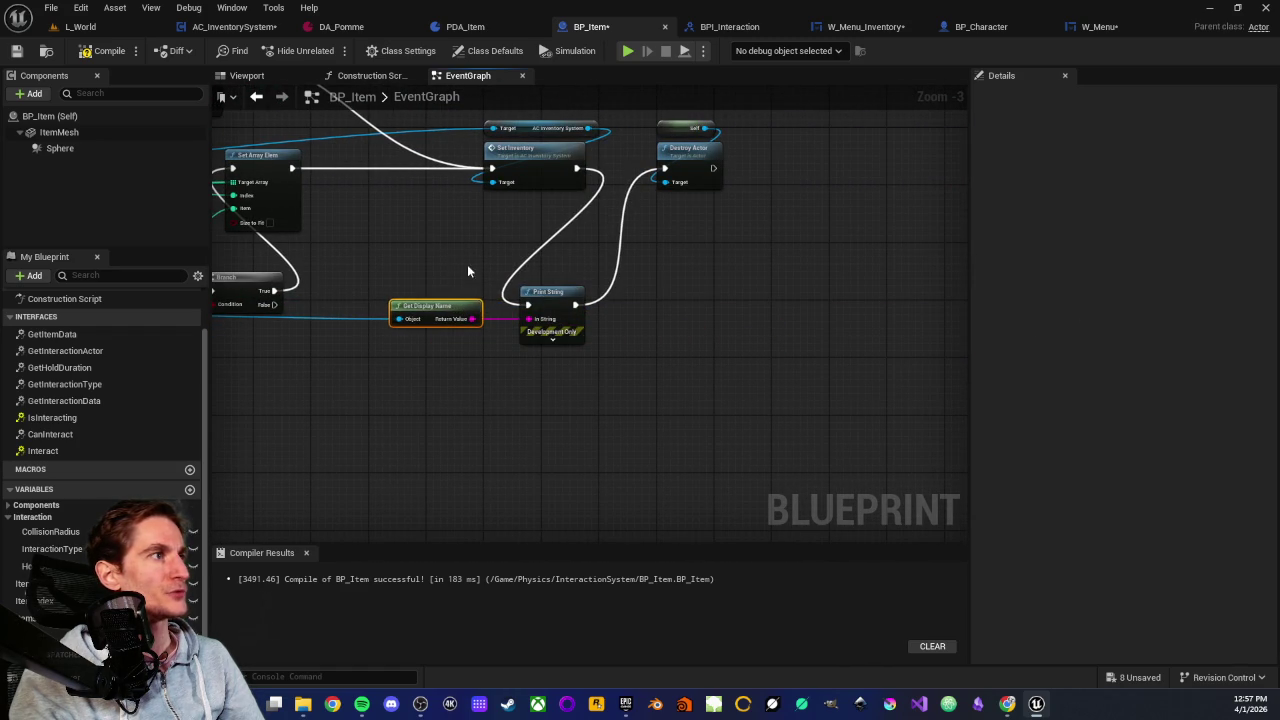
# Save BP_Item and go back to the L_World viewport facing the test objects
pyautogui.click(16, 50)
pyautogui.click(80, 26)
pyautogui.moveTo(524, 310)
pyautogui.mouseDown()
pyautogui.moveTo(330, 318)
pyautogui.moveTo(680, 300)
pyautogui.moveTo(492, 247)
pyautogui.mouseUp()
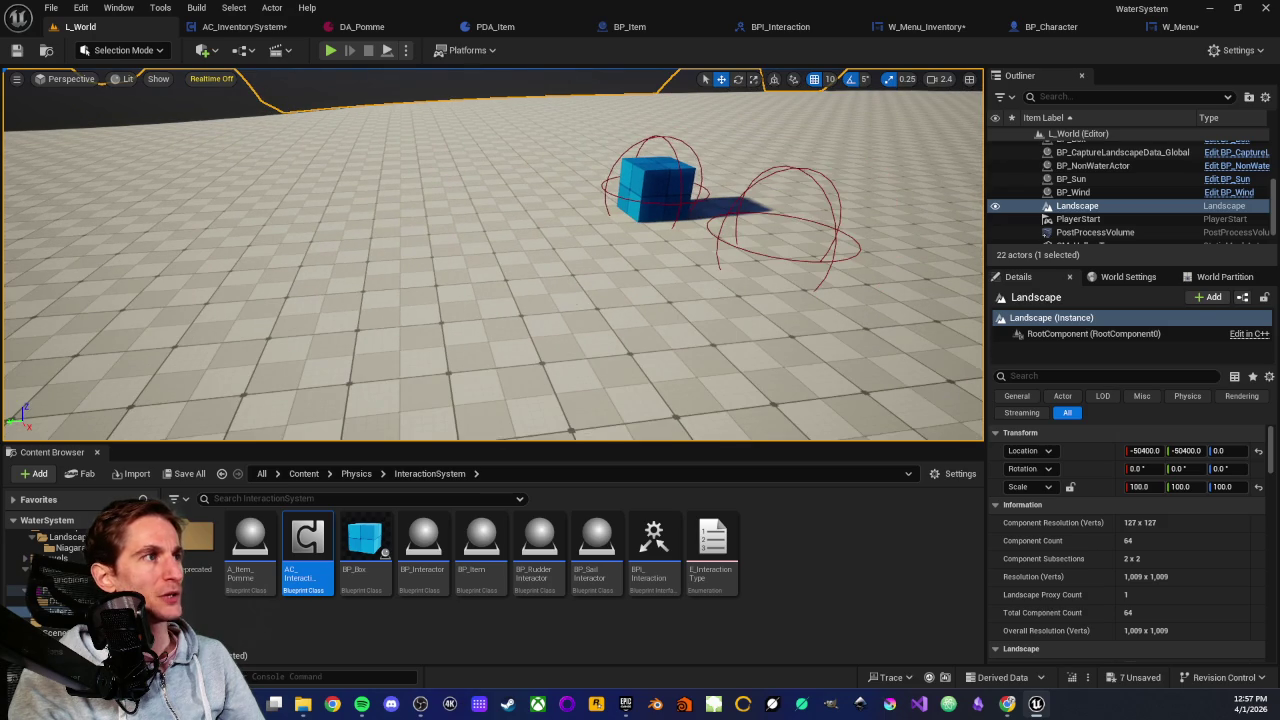
pyautogui.rightClick(571, 257)
pyautogui.click(612, 676)
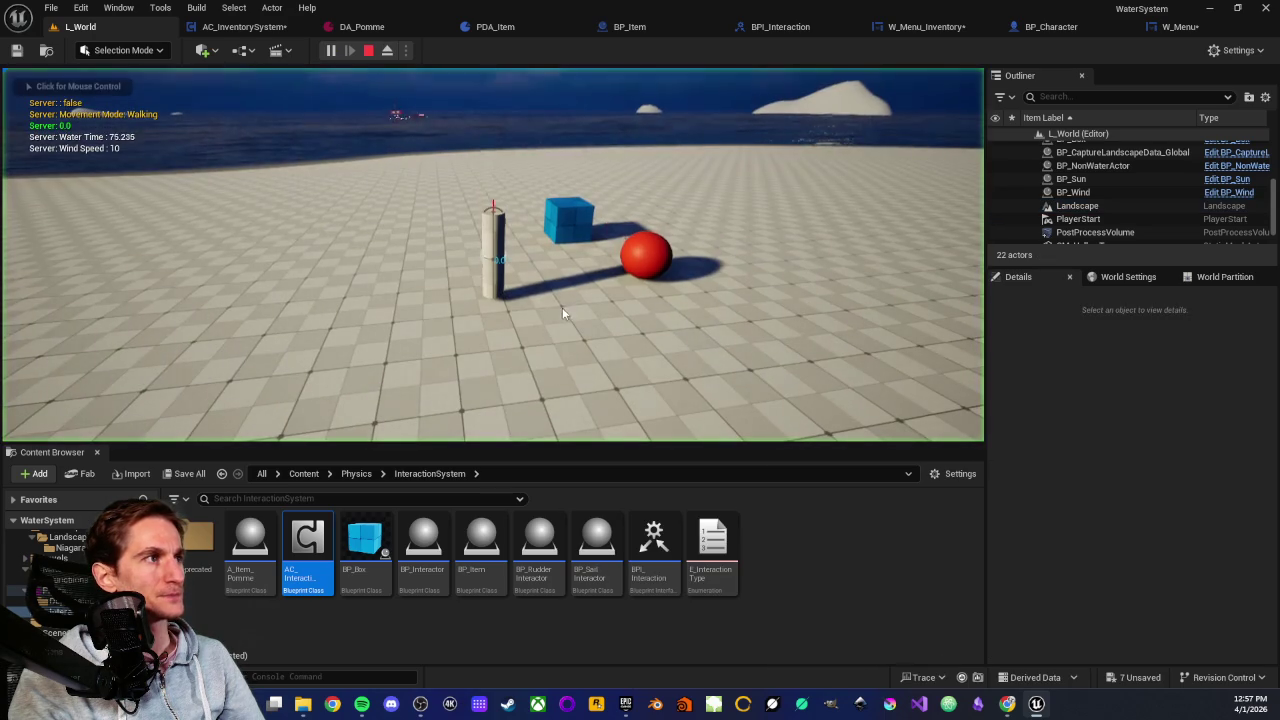
pyautogui.click(562, 307)
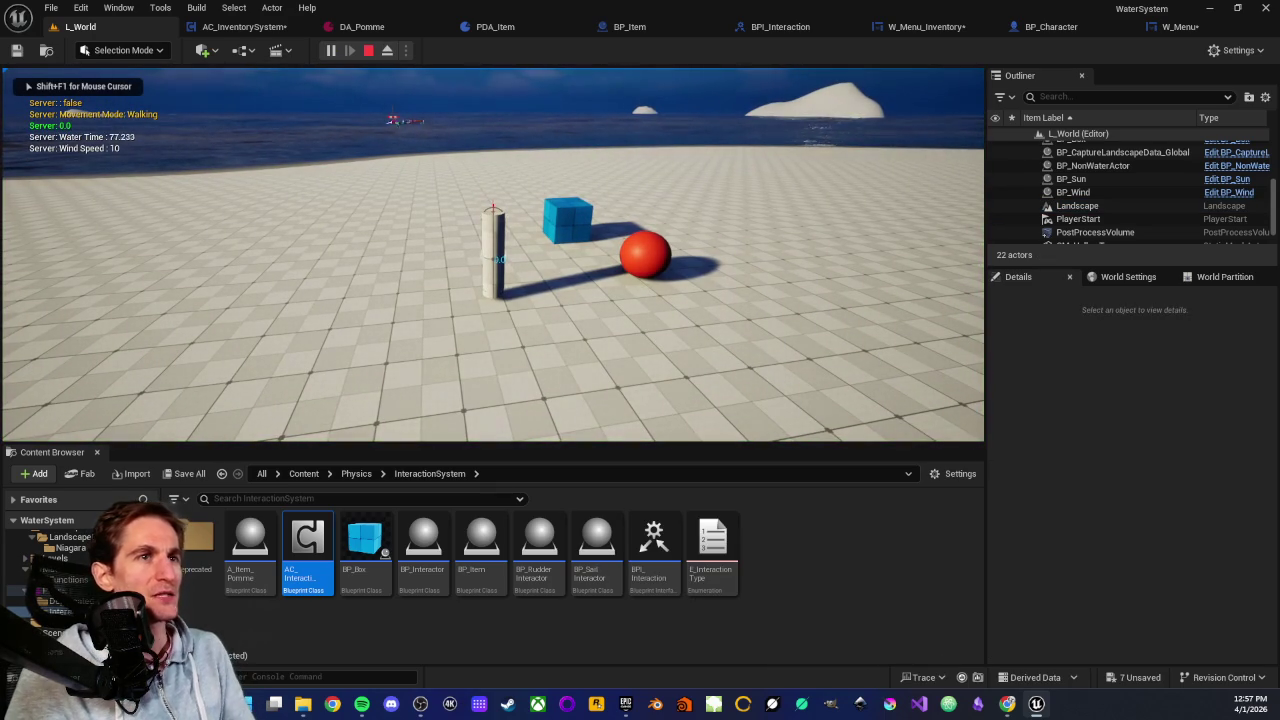
pyautogui.press('w')
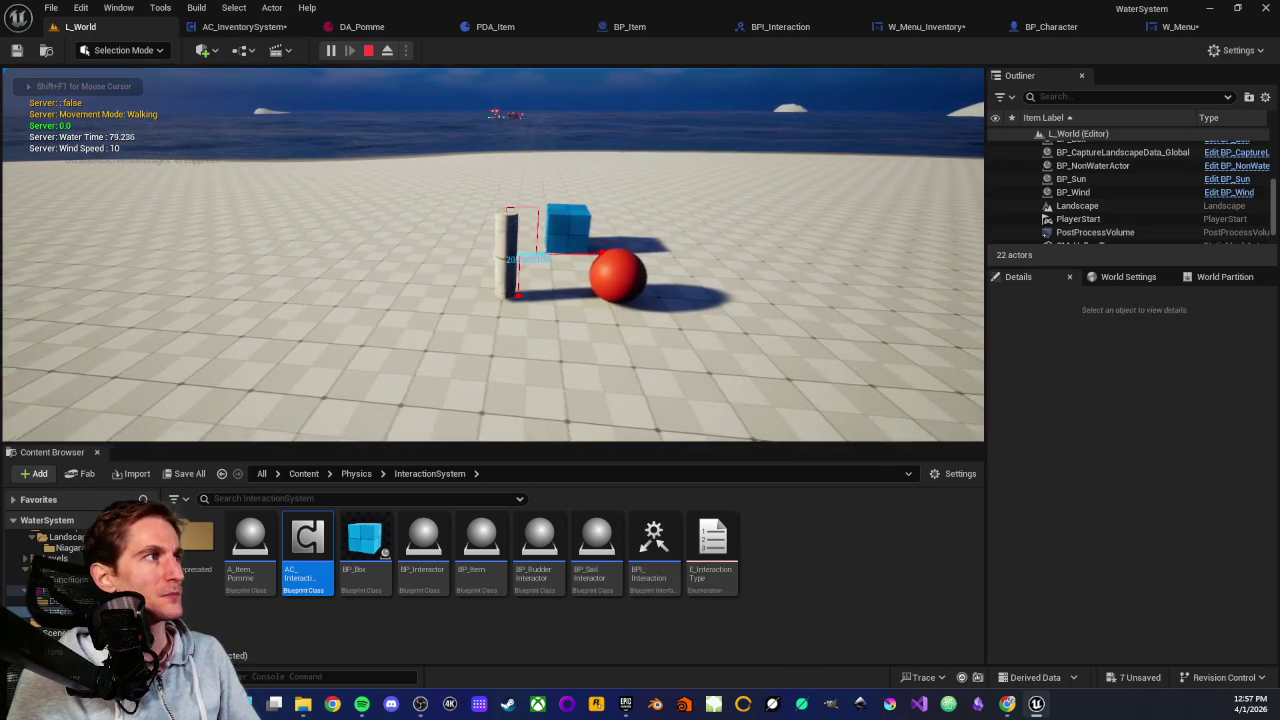
pyautogui.press('e')
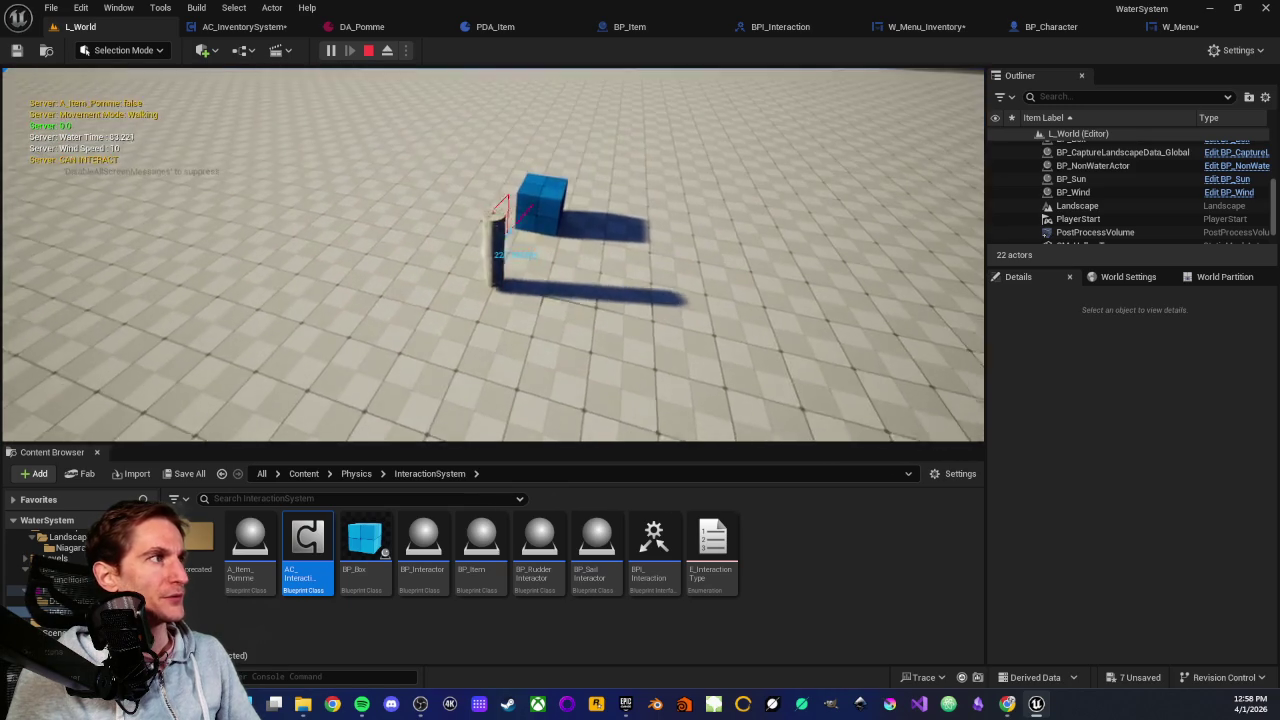
pyautogui.press('e')
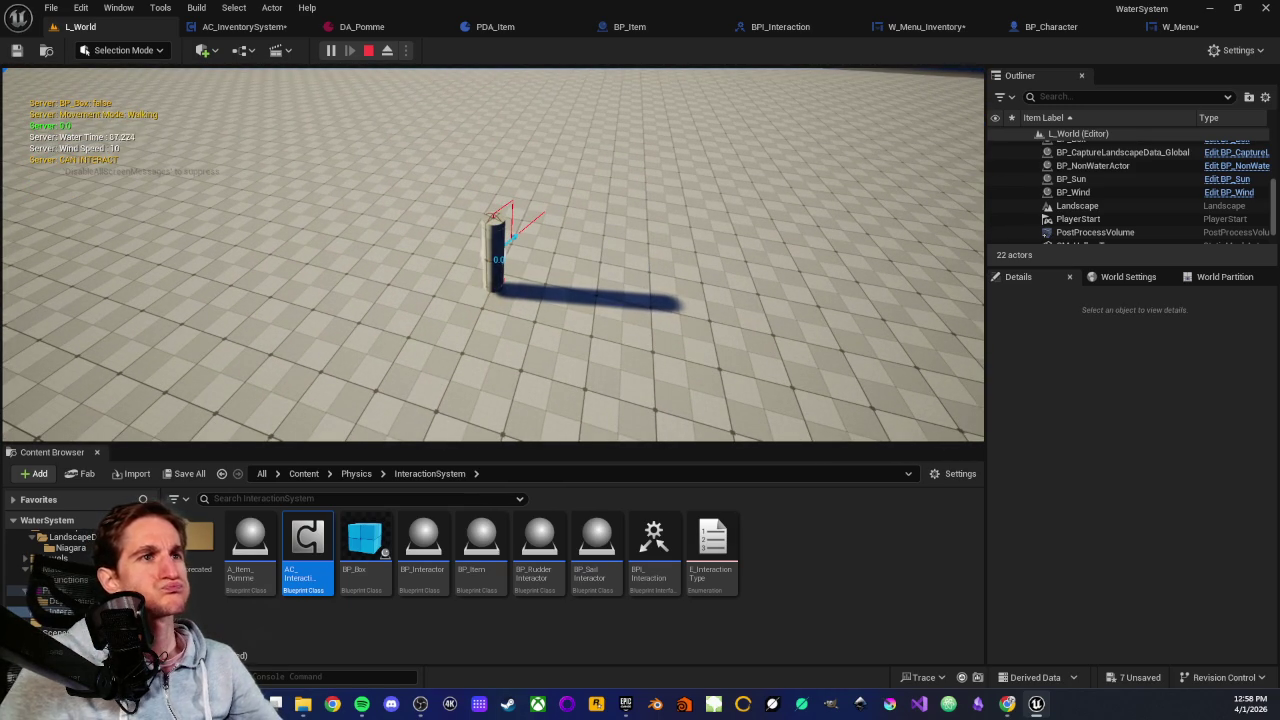
pyautogui.press('Escape')
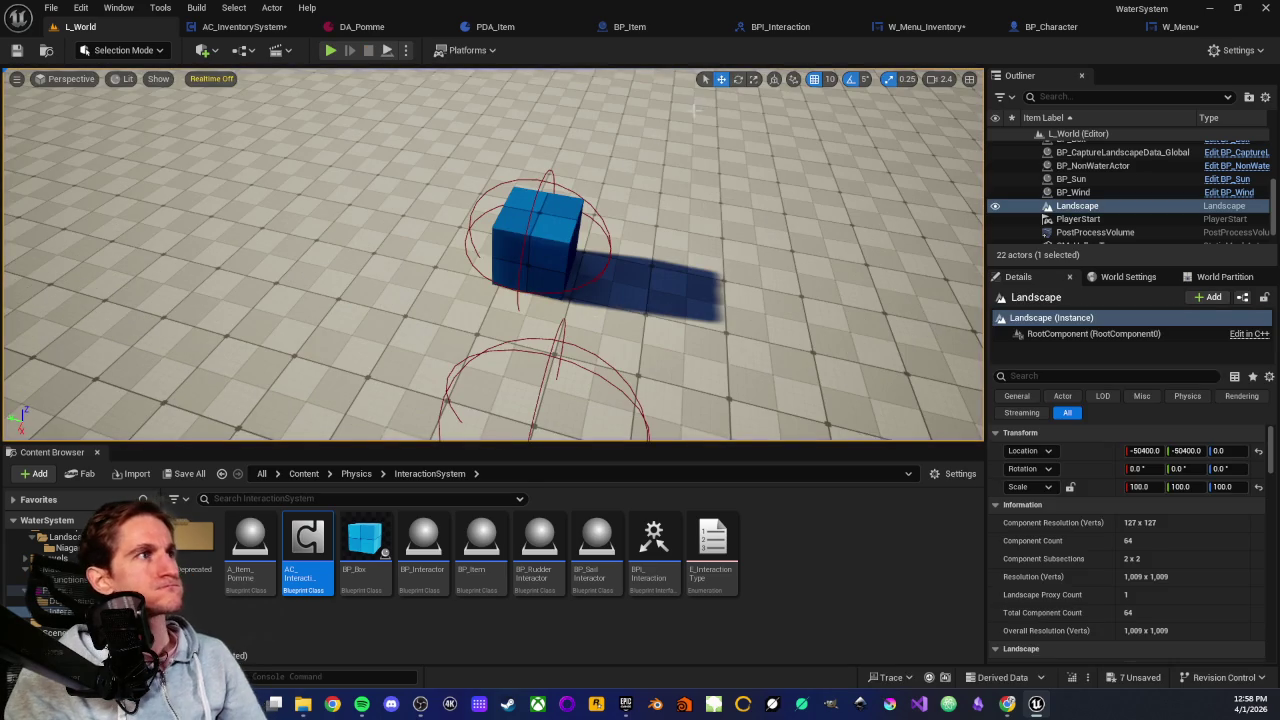
# Delete Get Display Name and Print String, wiring Set Inventory directly into Destroy Actor
pyautogui.click(630, 27)
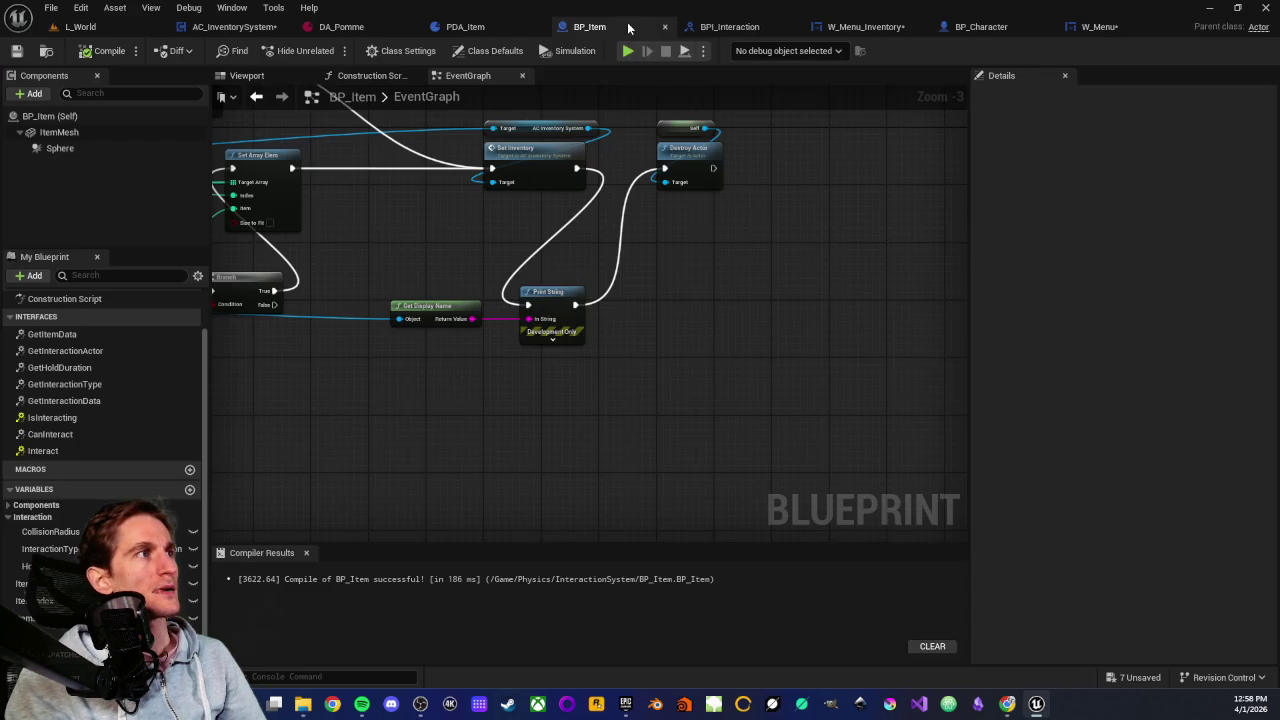
pyautogui.moveTo(414, 281); pyautogui.dragTo(670, 384)
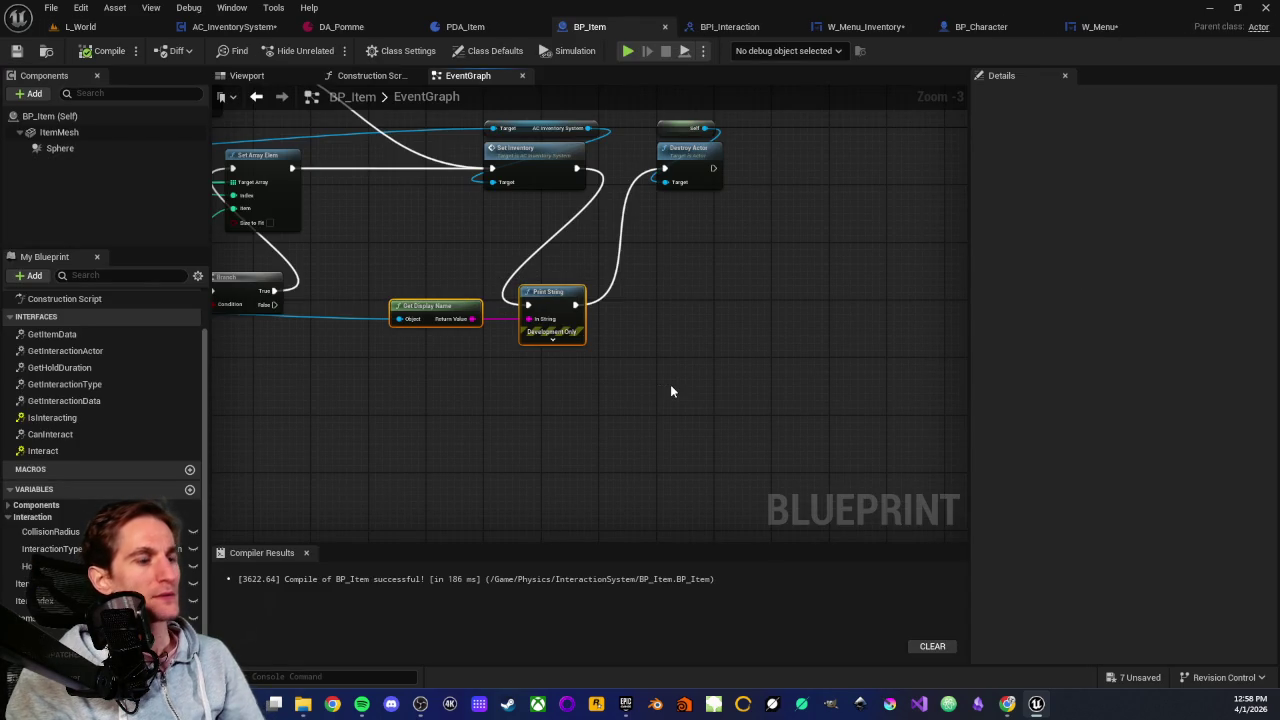
pyautogui.press('Delete')
pyautogui.scroll(1, 575, 346)
pyautogui.moveTo(546, 258); pyautogui.dragTo(650, 258)
# Open the SetInventory event's definition from BP_Item's Set Inventory node
pyautogui.scroll(1, 490, 402)
pyautogui.scroll(1, 497, 395)
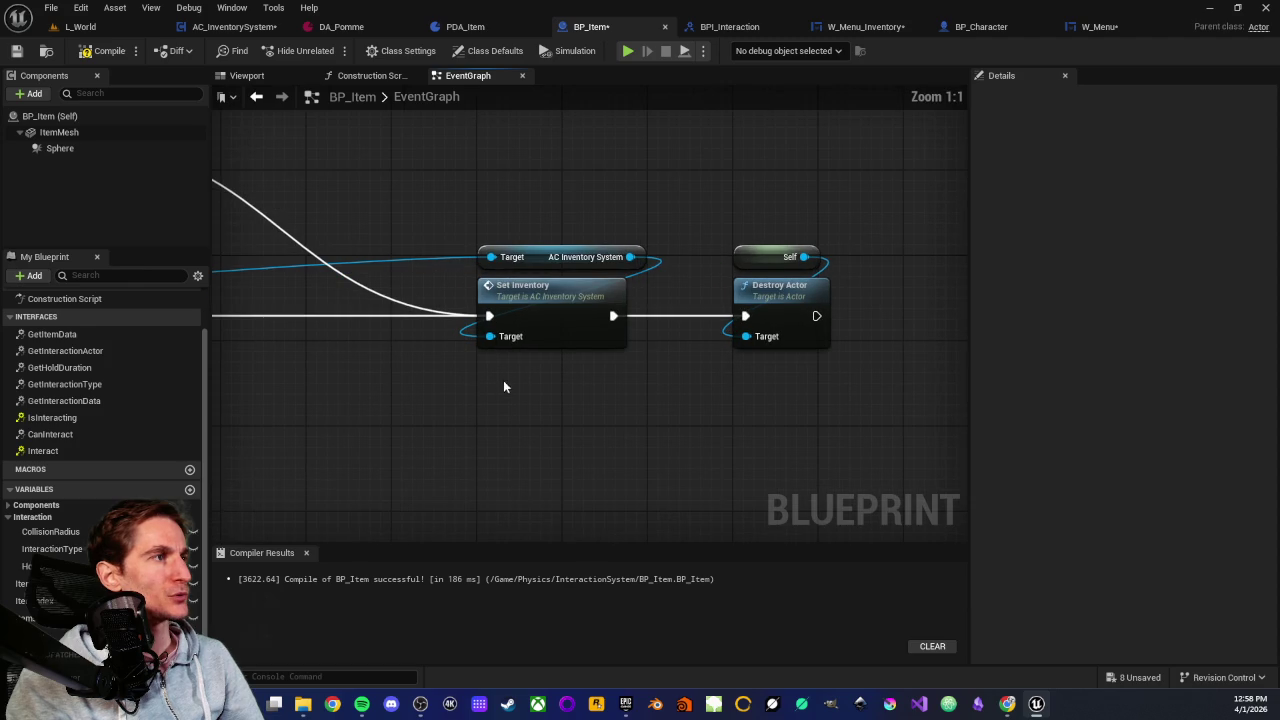
pyautogui.click(537, 286)
pyautogui.moveTo(527, 283); pyautogui.dragTo(604, 232)
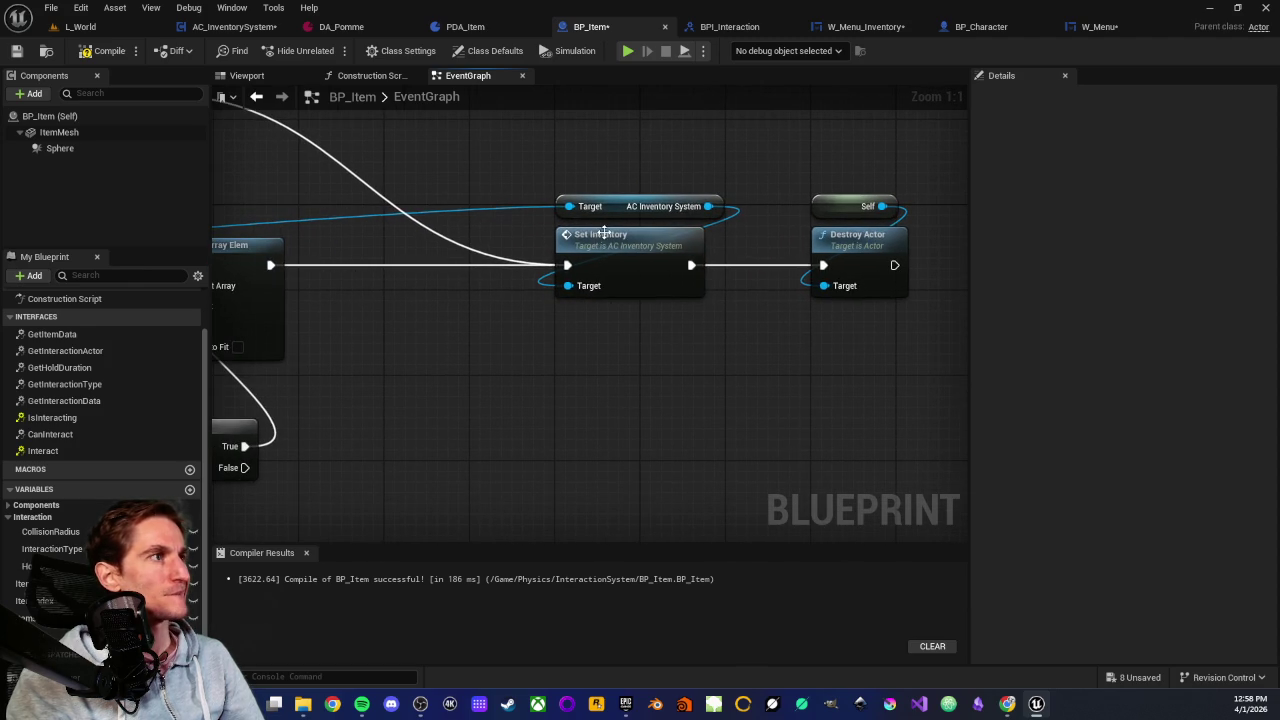
pyautogui.click(605, 233)
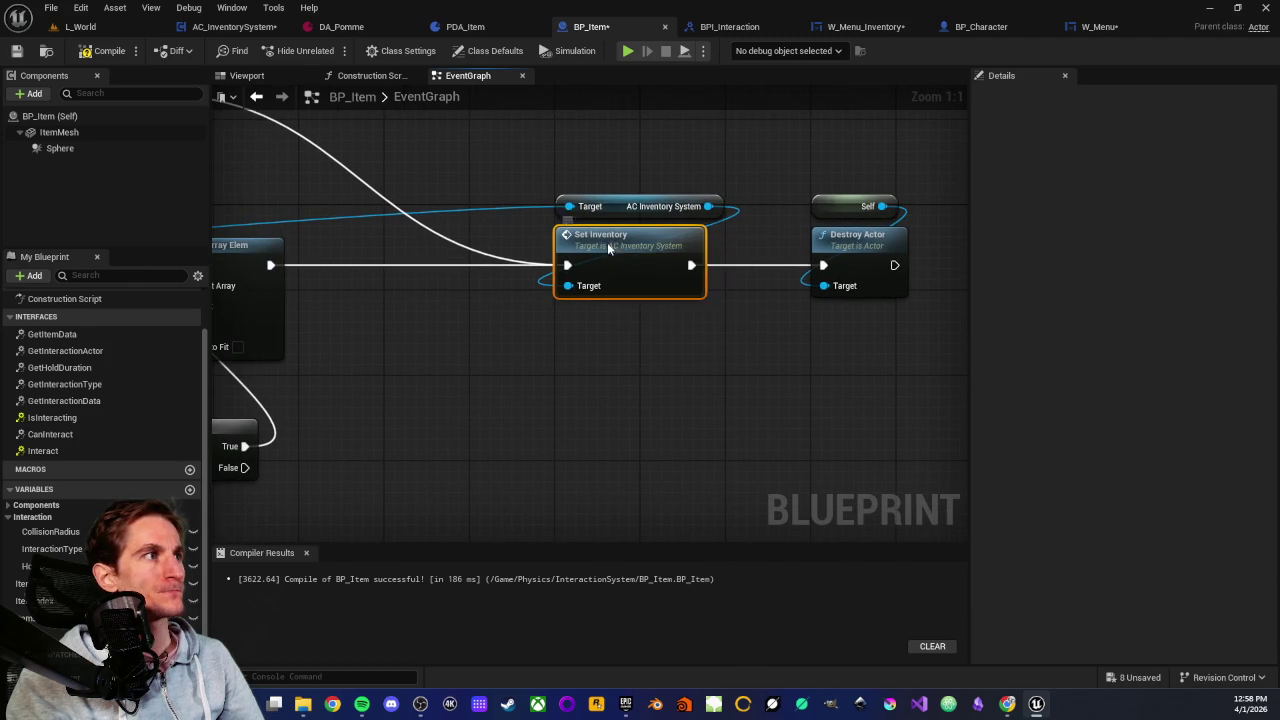
pyautogui.doubleClick(607, 242)
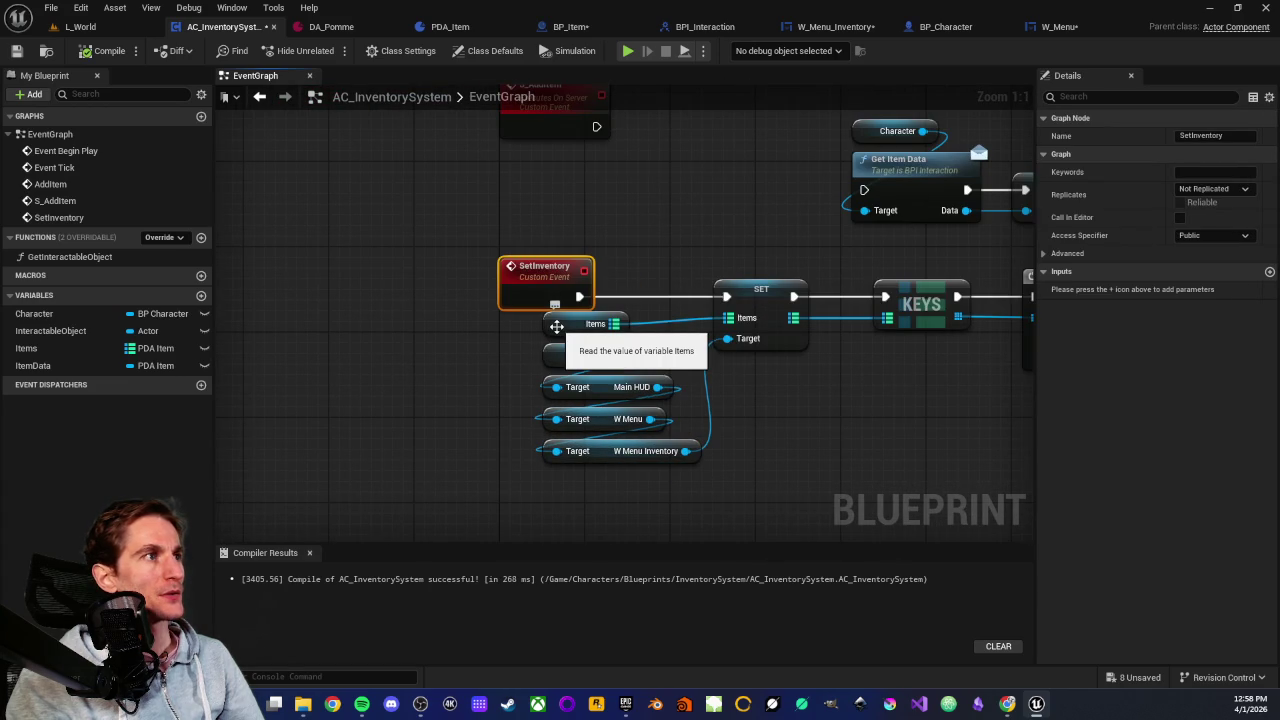
# Replace the Items getter with a SetInventory Items input feeding SET, and compile
pyautogui.click(580, 323)
pyautogui.press('Delete')
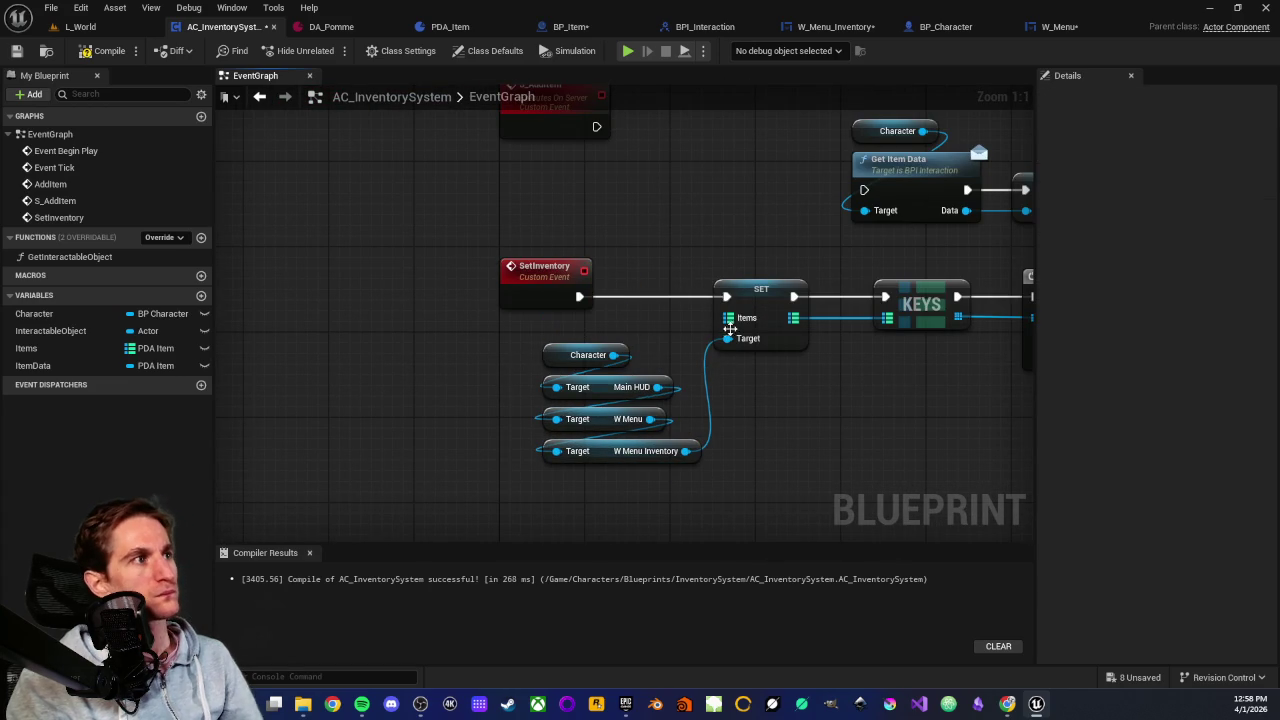
pyautogui.moveTo(728, 318)
pyautogui.mouseDown()
pyautogui.moveTo(586, 272)
pyautogui.moveTo(572, 277)
pyautogui.moveTo(580, 288)
pyautogui.mouseUp()
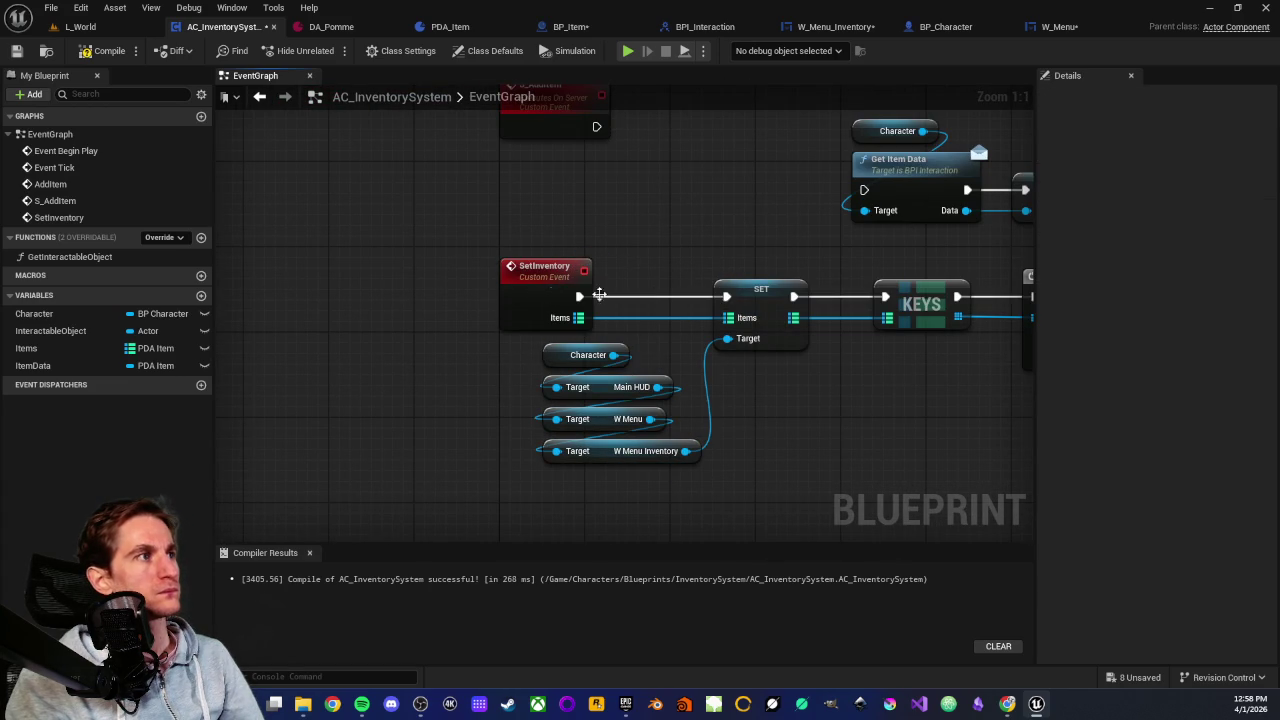
pyautogui.click(103, 50)
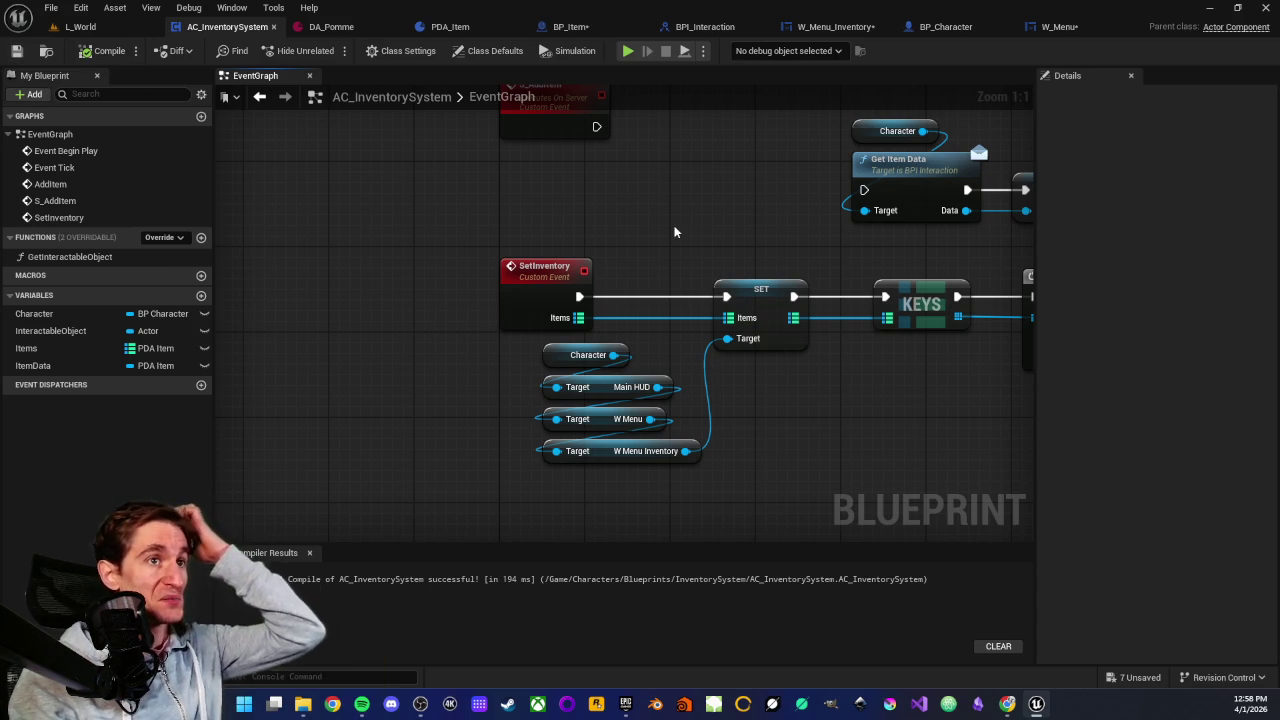
# Drop an Items variable getter next to BP_Item's Set Inventory node
pyautogui.click(600, 27)
pyautogui.scroll(-1, 585, 390)
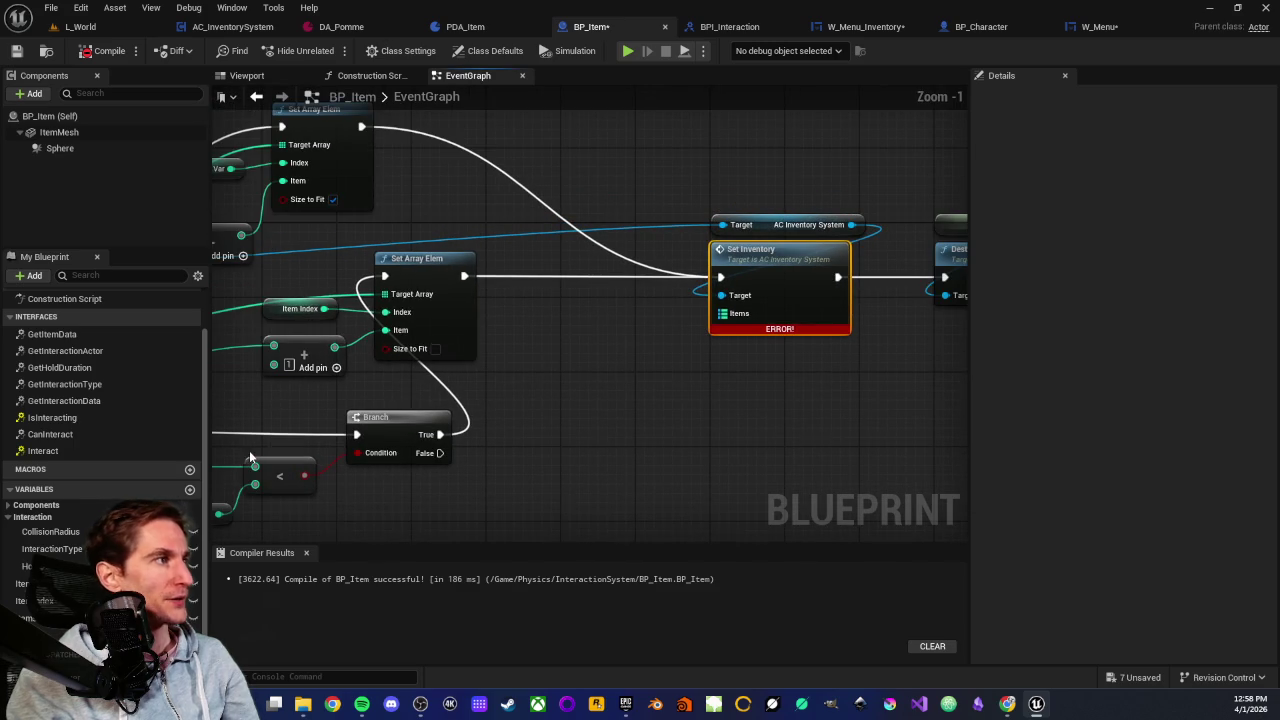
pyautogui.moveTo(40, 617)
pyautogui.mouseDown()
pyautogui.moveTo(703, 331)
pyautogui.moveTo(629, 310)
pyautogui.moveTo(647, 318)
pyautogui.mouseUp()
pyautogui.click(620, 360)
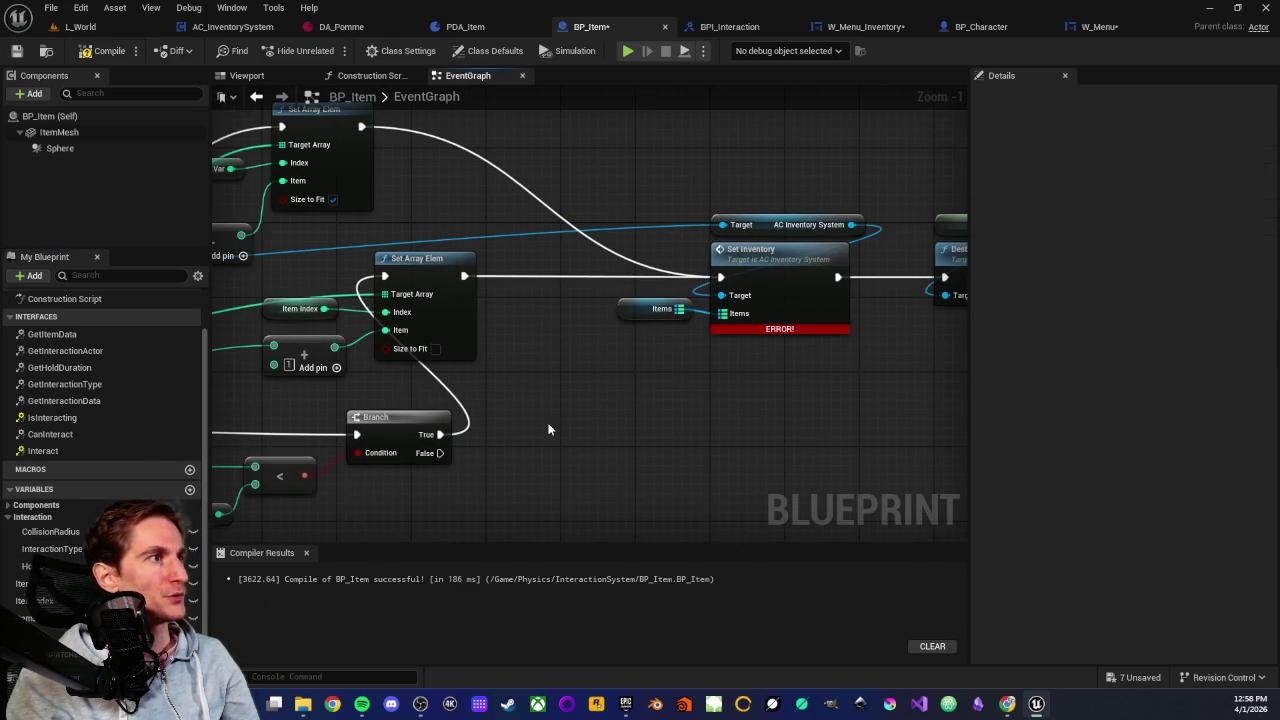
# Inspect the new Items getter around the LENGTH and FIND nodes in BP_Item's graph
pyautogui.scroll(-3, 655, 338)
pyautogui.scroll(2, 854, 346)
pyautogui.scroll(1, 467, 289)
pyautogui.moveTo(467, 295); pyautogui.dragTo(533, 276)
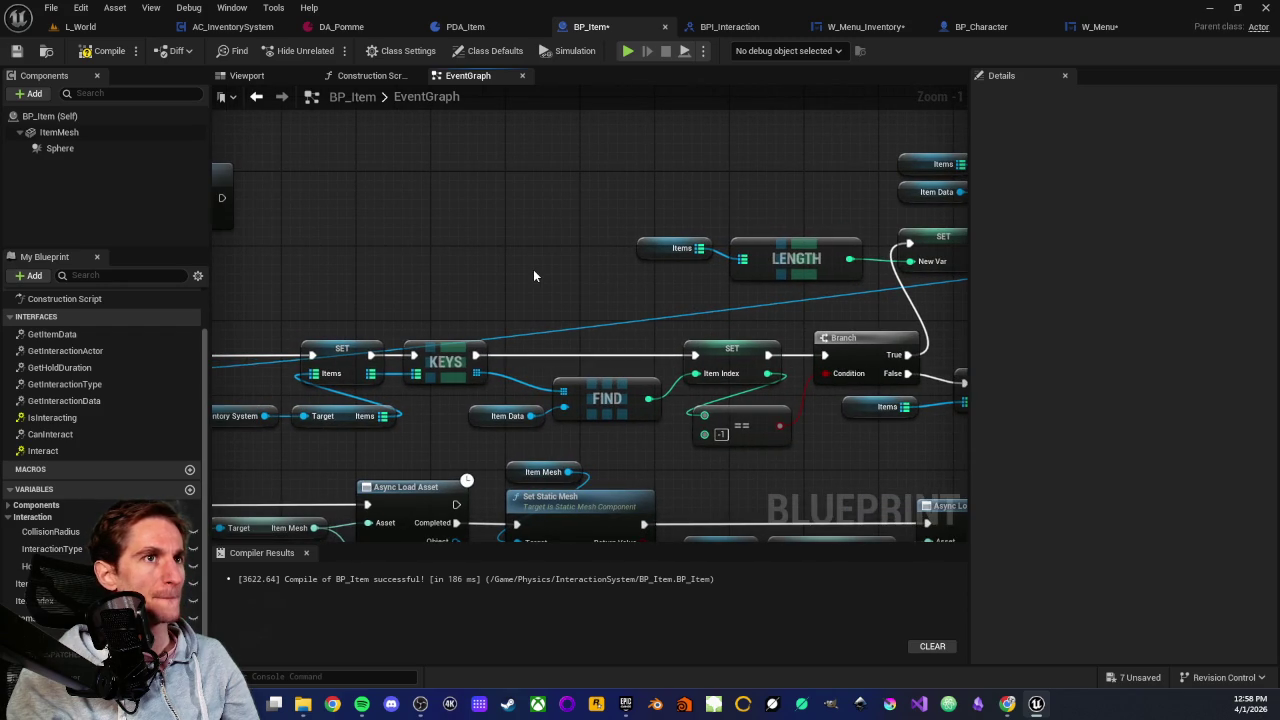
pyautogui.scroll(-3, 533, 276)
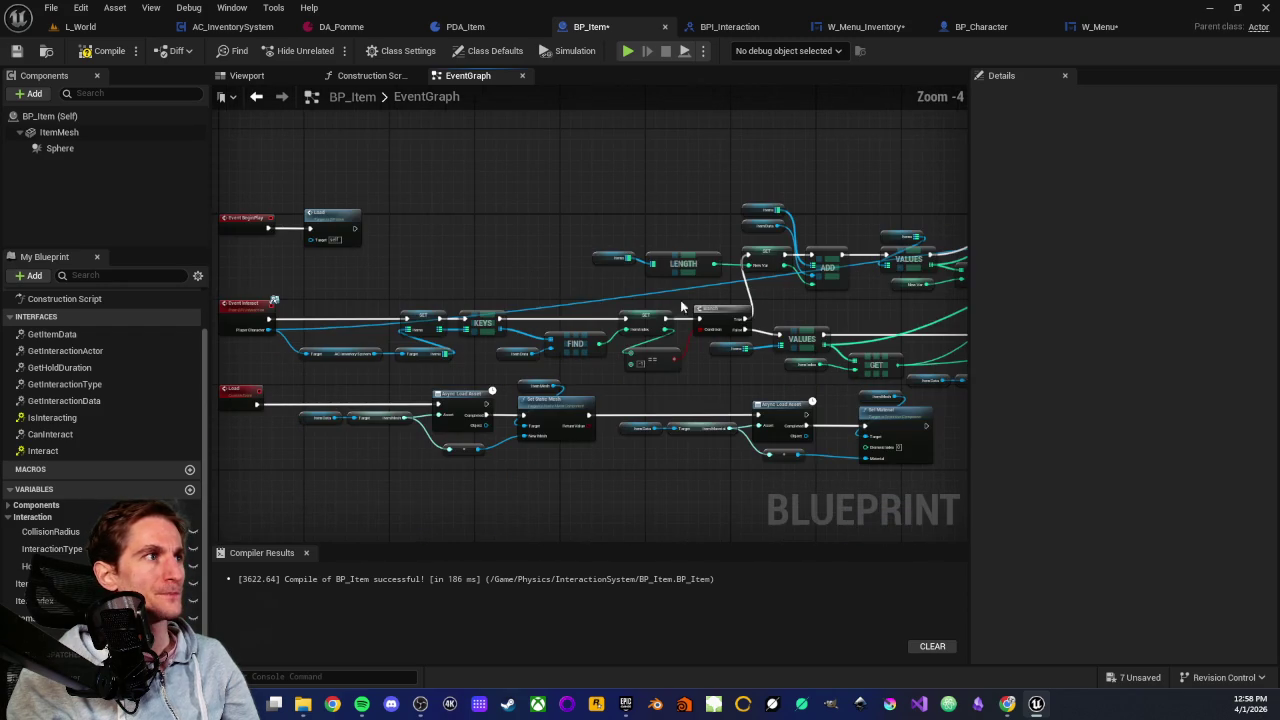
pyautogui.moveTo(823, 303)
pyautogui.mouseDown()
pyautogui.moveTo(813, 326)
pyautogui.moveTo(512, 380)
pyautogui.mouseUp()
pyautogui.scroll(3, 813, 326)
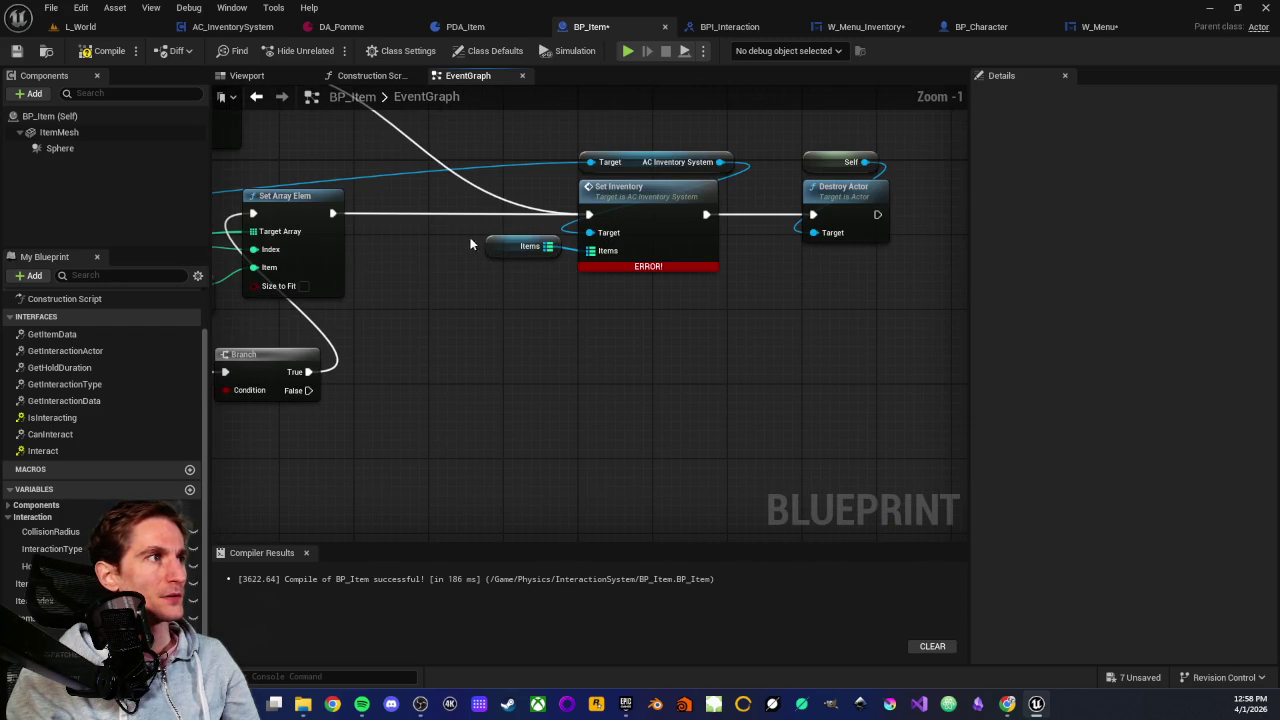
pyautogui.moveTo(520, 274)
pyautogui.mouseDown()
pyautogui.moveTo(490, 303)
pyautogui.moveTo(554, 334)
pyautogui.mouseUp()
pyautogui.click(490, 303)
pyautogui.moveTo(541, 279)
pyautogui.mouseDown()
pyautogui.moveTo(586, 289)
pyautogui.moveTo(570, 314)
pyautogui.mouseUp()
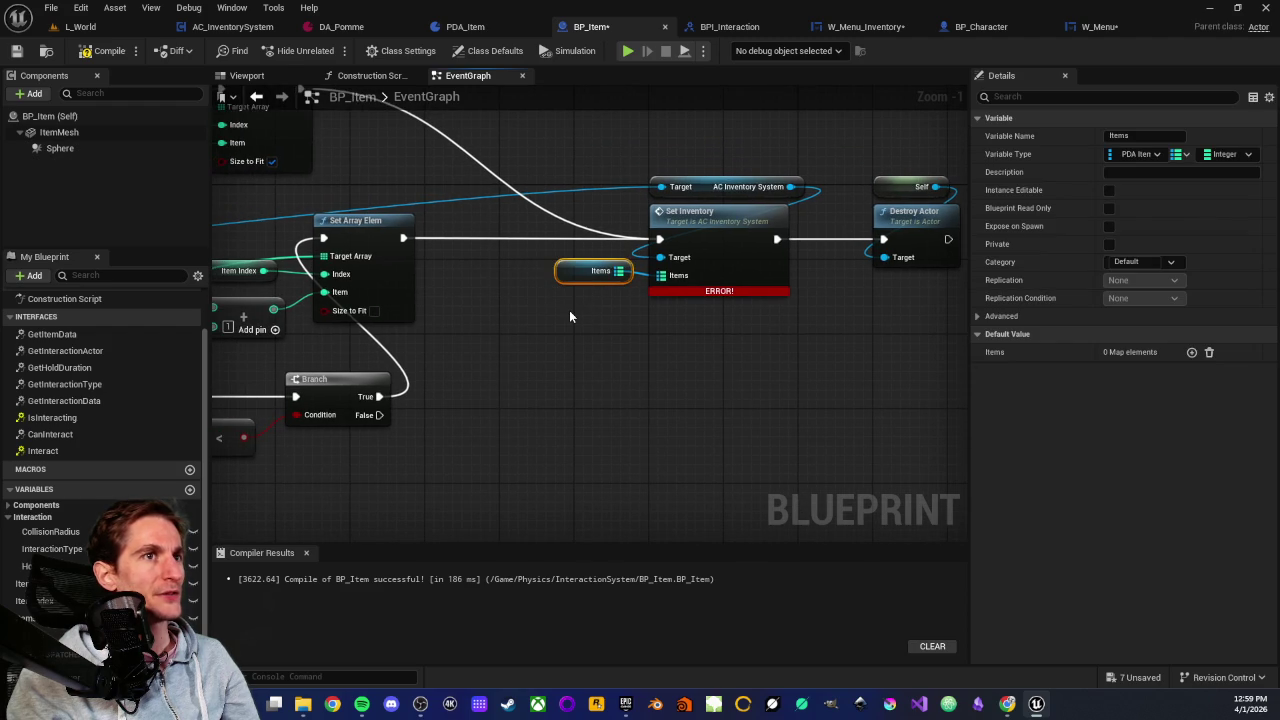
pyautogui.click(570, 314)
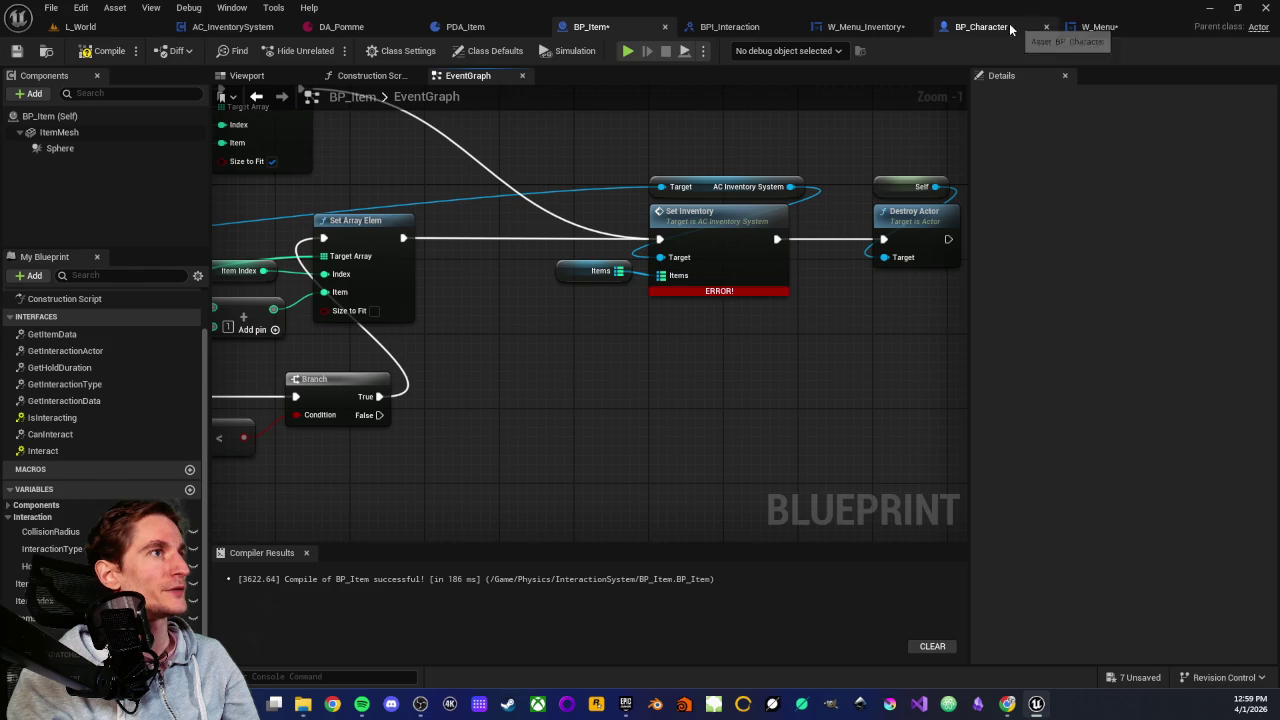
# Glance at the PDA_Item asset, then switch to the AC_InventorySystem graph
pyautogui.click(486, 24)
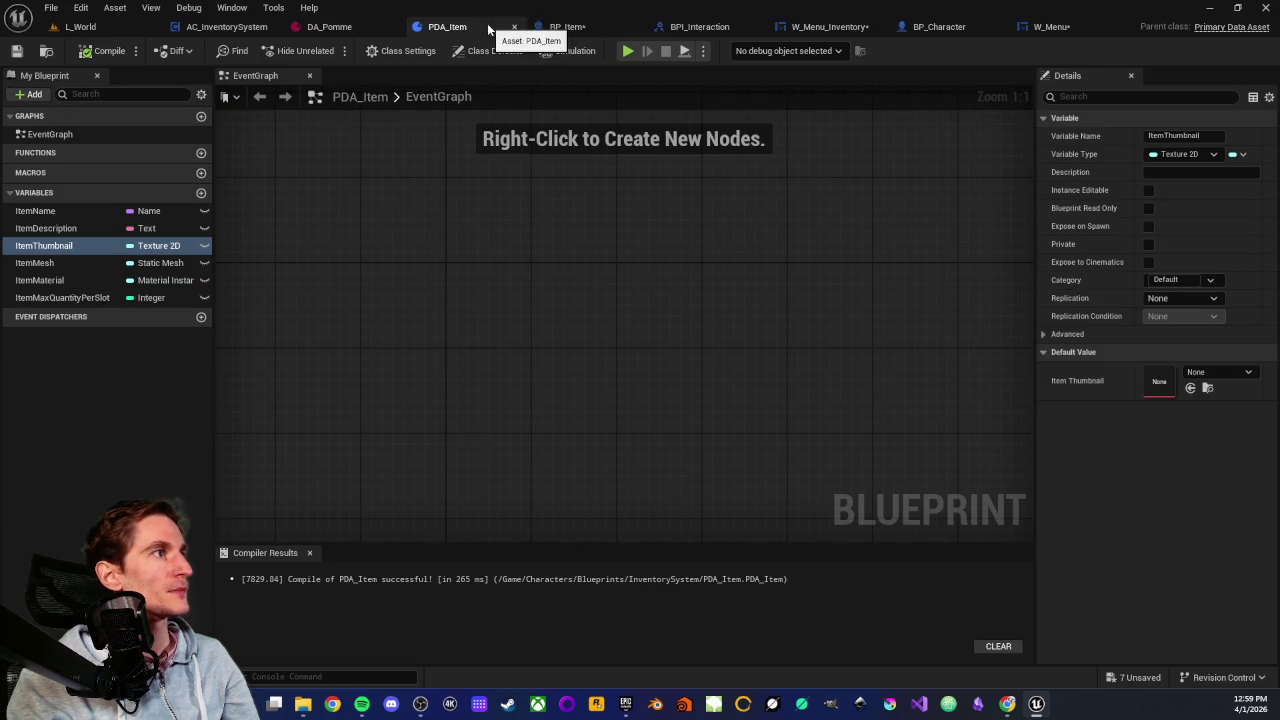
pyautogui.click(590, 26)
pyautogui.click(212, 28)
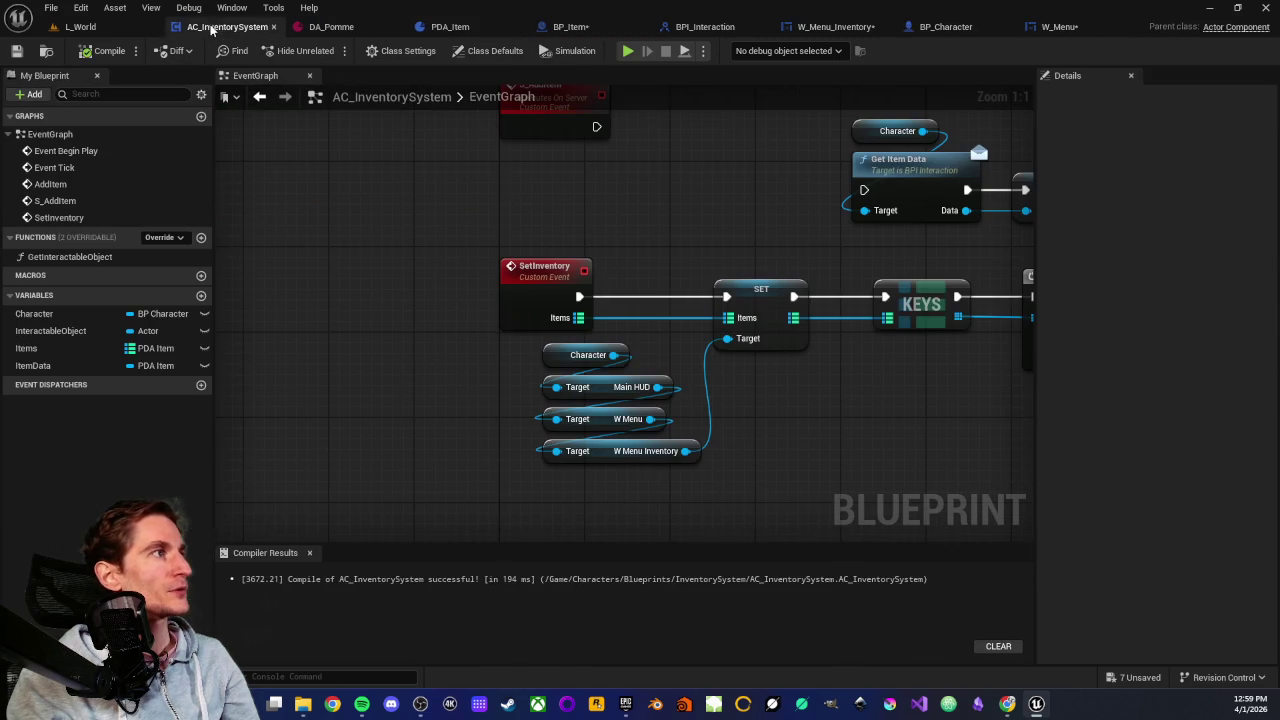
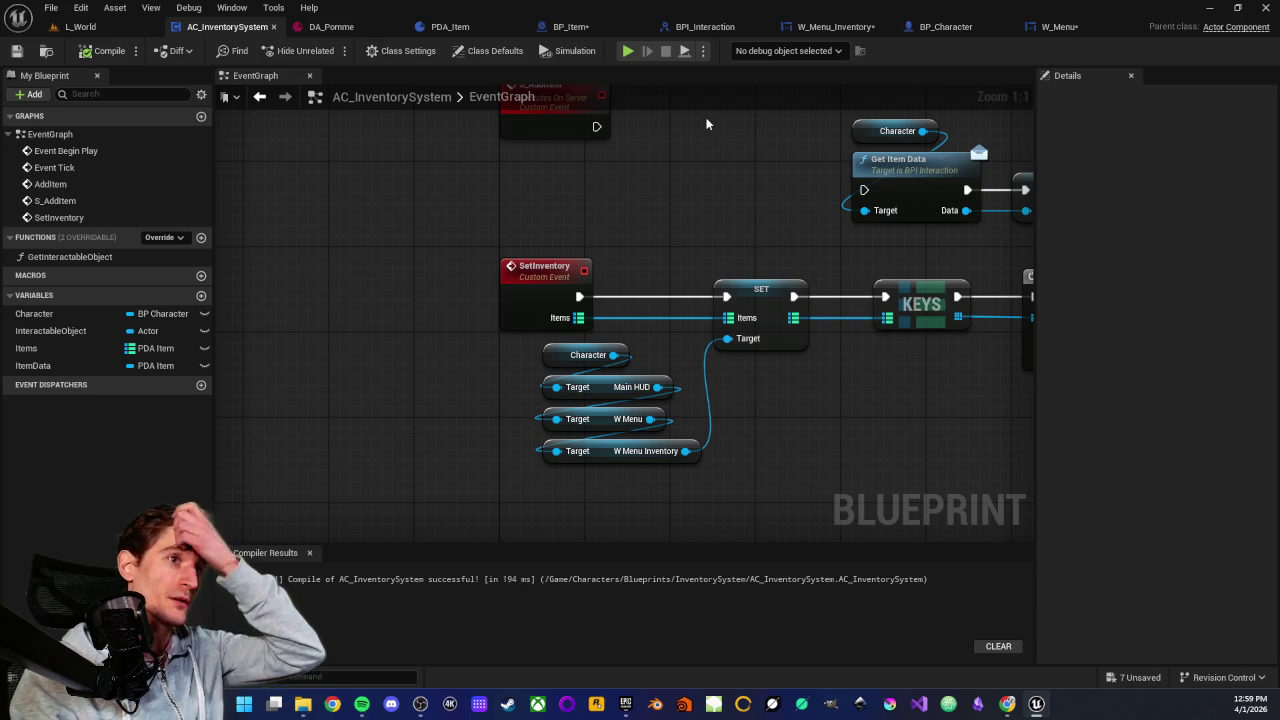
# Inspect the SetInventory event node in the AC_InventorySystem graph
pyautogui.click(1060, 26)
pyautogui.click(226, 27)
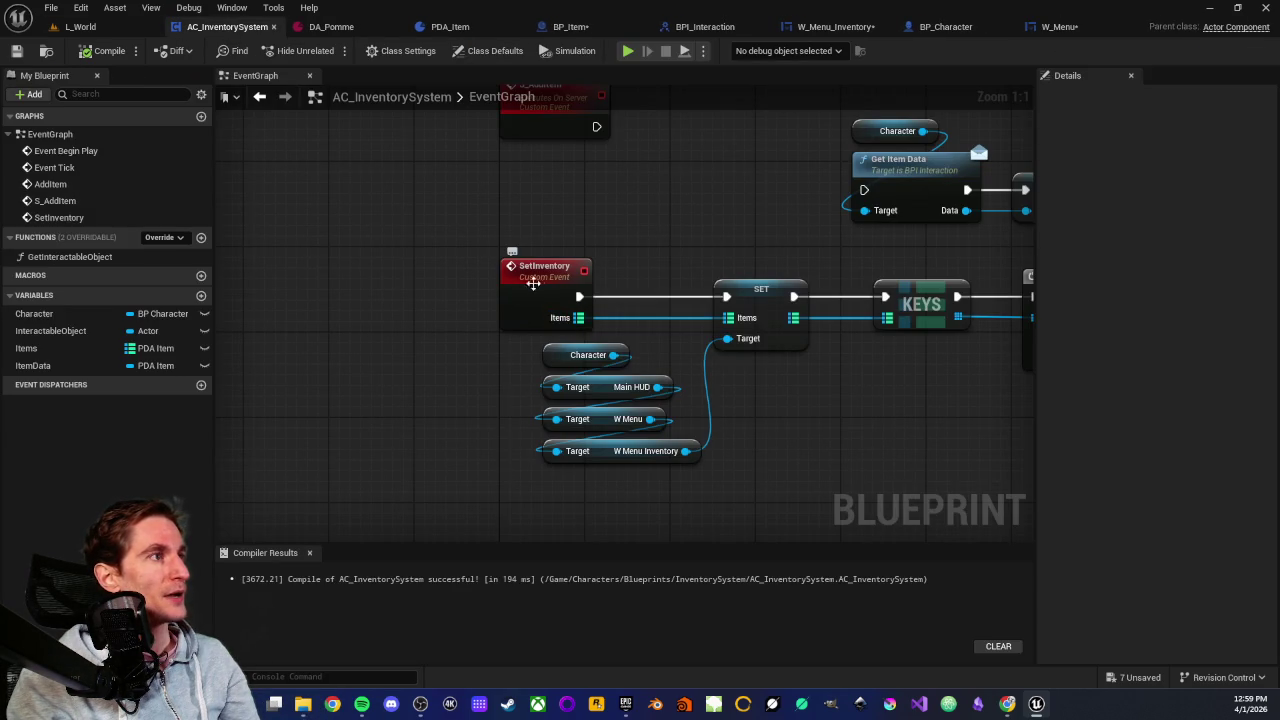
pyautogui.moveTo(487, 248); pyautogui.dragTo(596, 330)
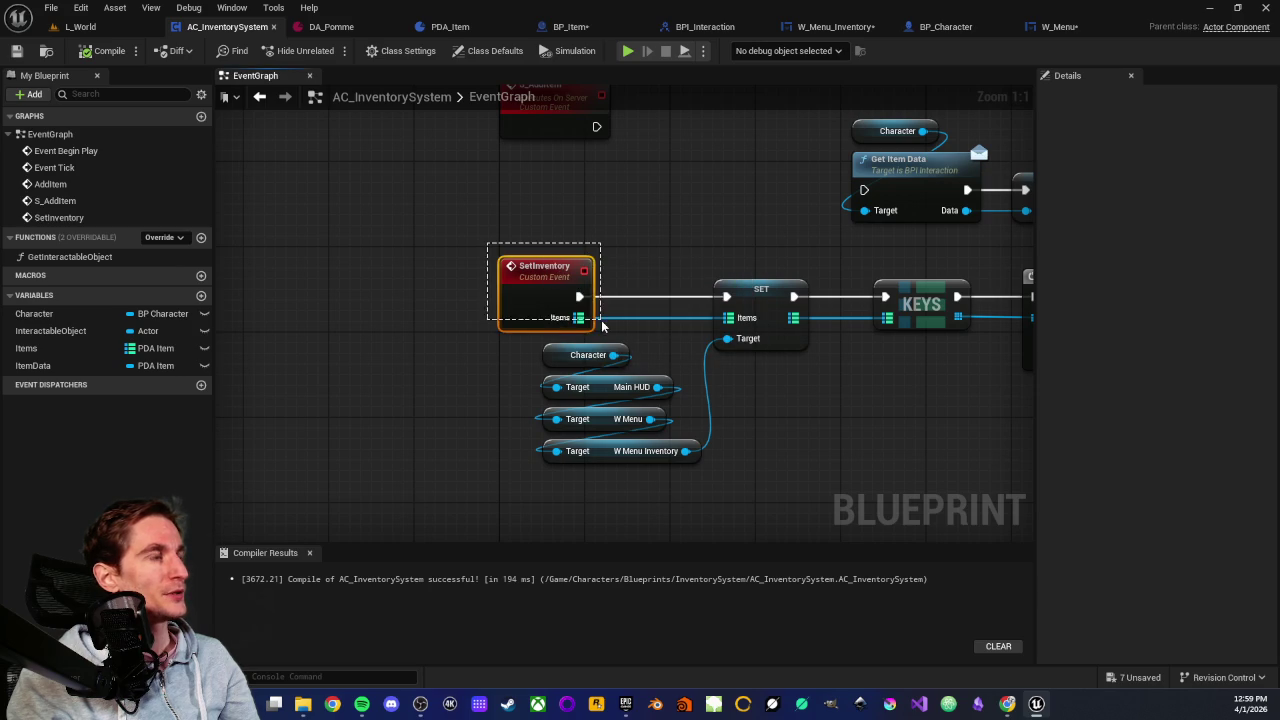
pyautogui.moveTo(468, 224)
pyautogui.mouseDown()
pyautogui.moveTo(571, 286)
pyautogui.moveTo(671, 211)
pyautogui.mouseUp()
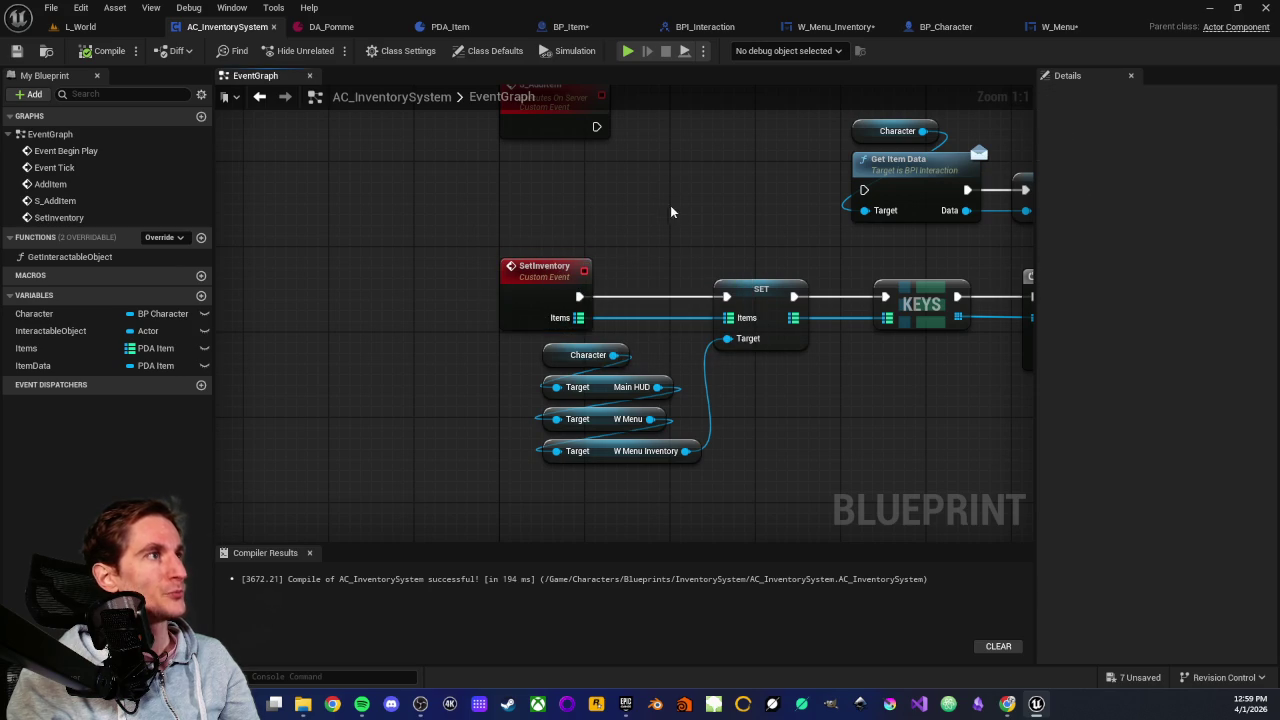
# Compile BP_Item so the error on its Set Inventory call clears
pyautogui.click(572, 27)
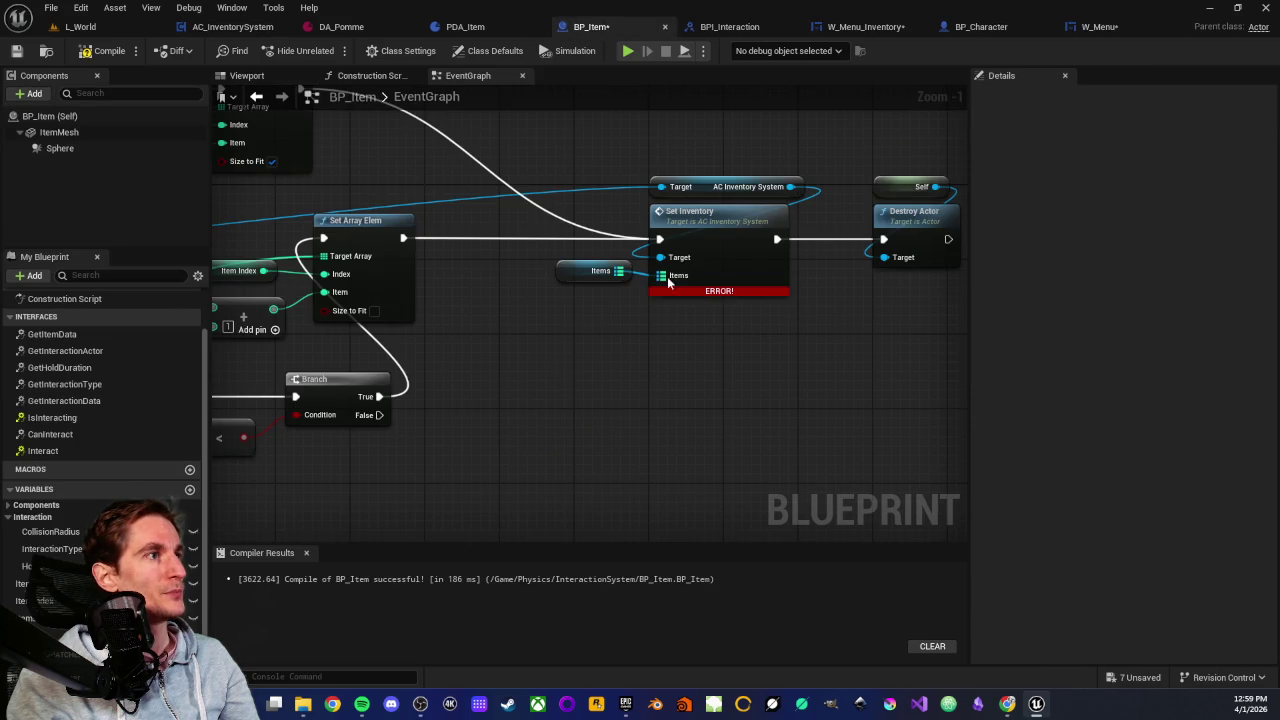
pyautogui.click(106, 50)
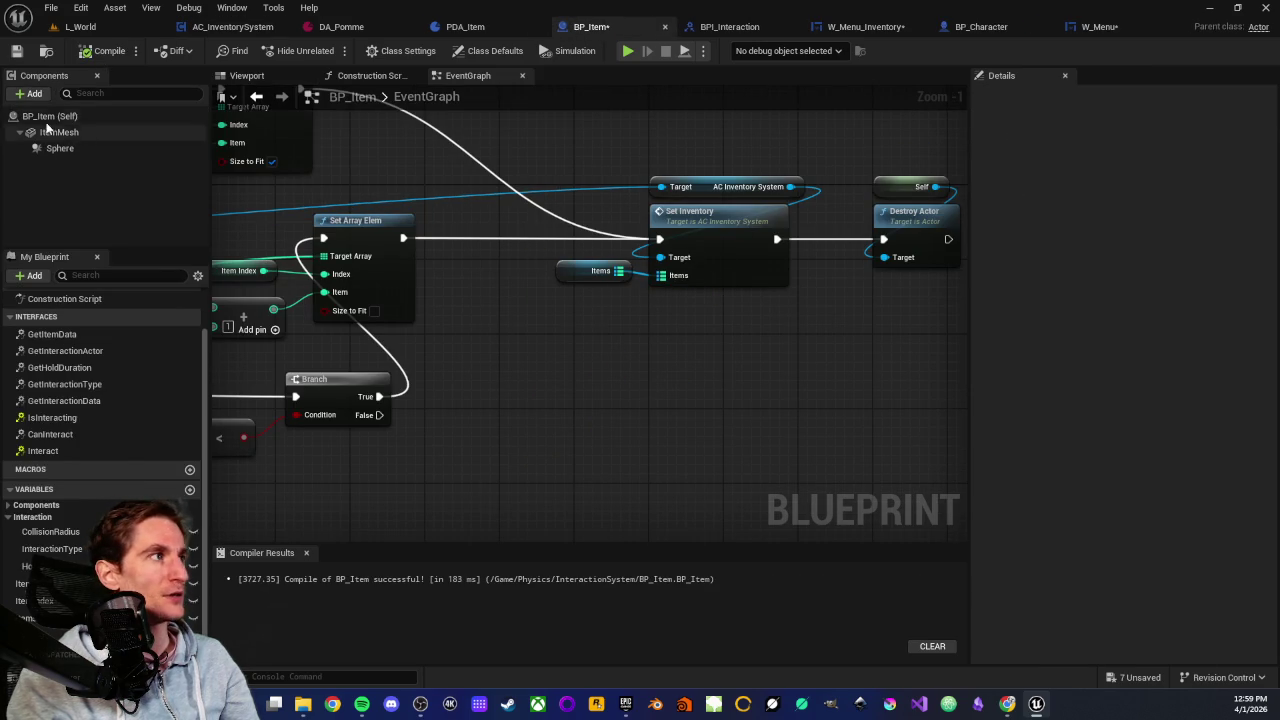
pyautogui.moveTo(626, 366); pyautogui.dragTo(576, 377)
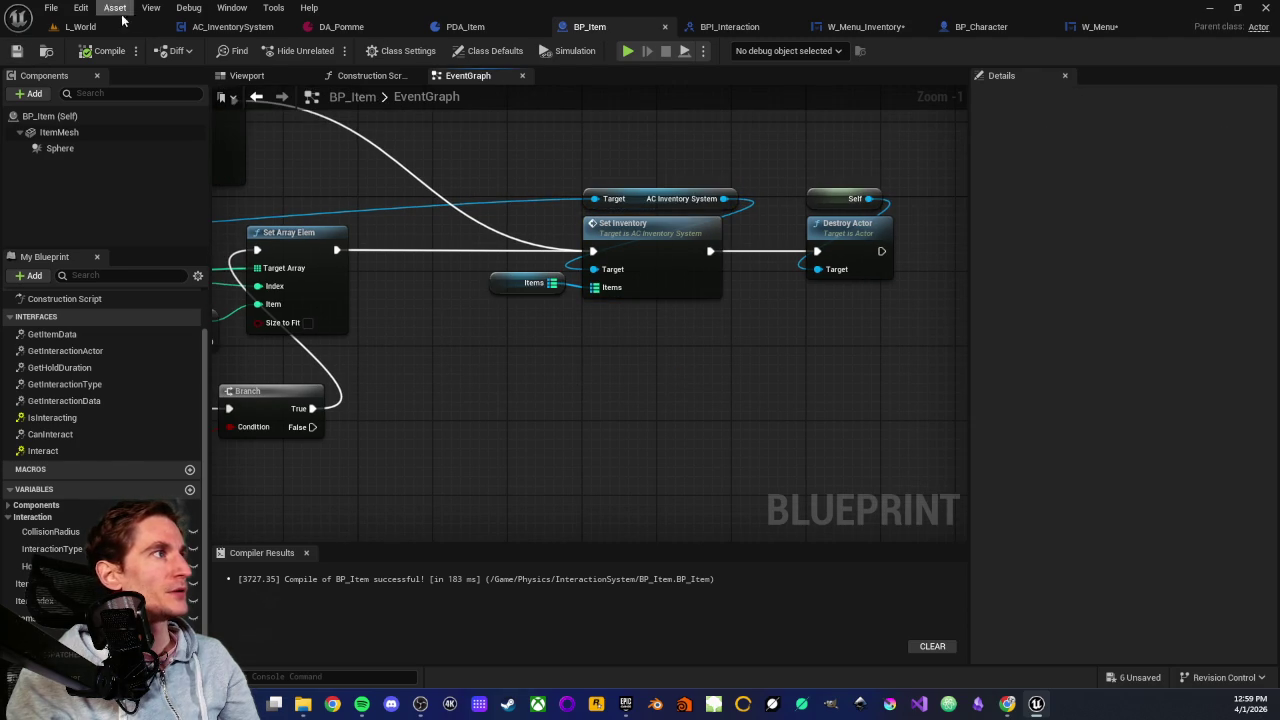
# Start playing L_World from a viewport spot with Play From Here
pyautogui.click(92, 26)
pyautogui.rightClick(338, 298)
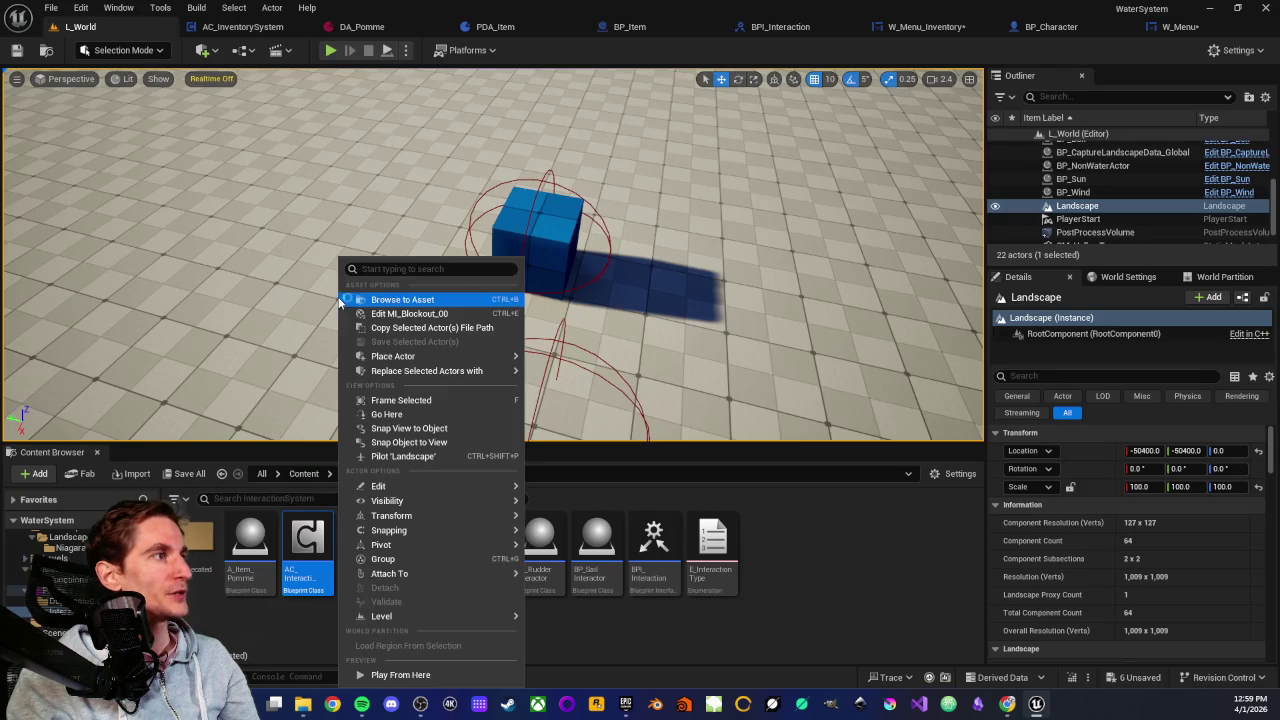
pyautogui.click(390, 672)
pyautogui.click(310, 298)
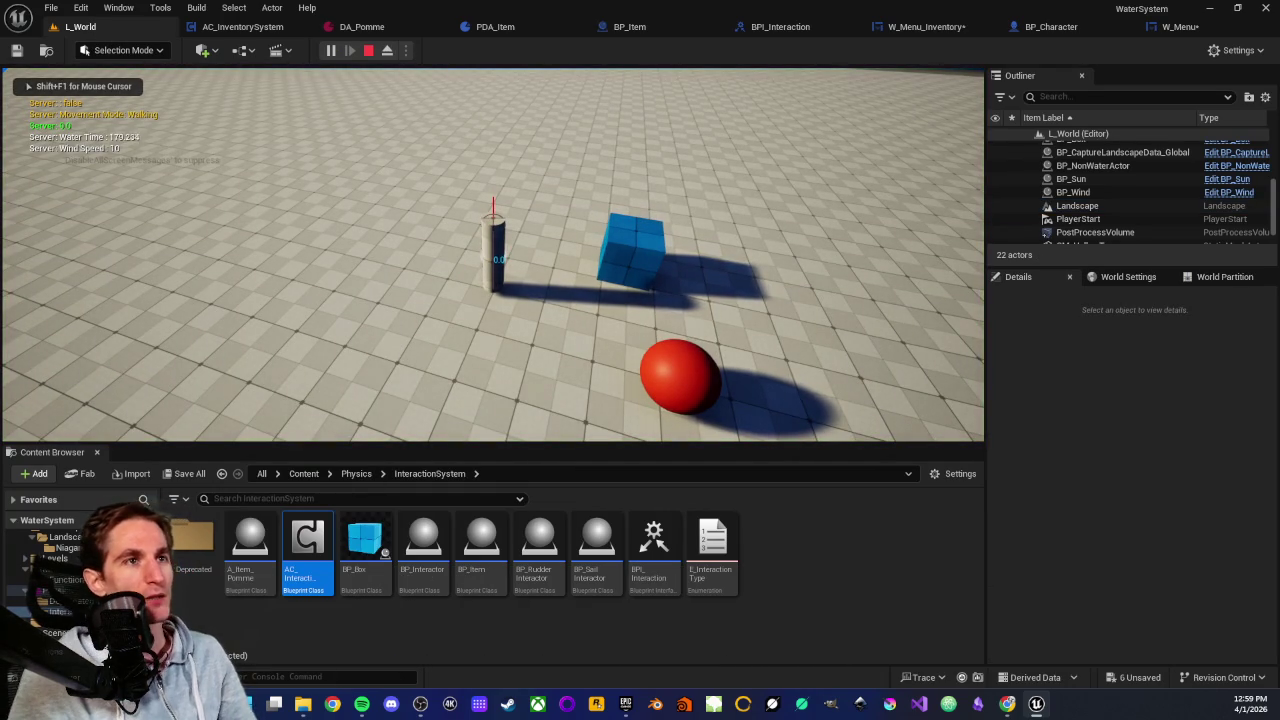
# Pick up the red sphere and blue cube, toggle the inventory menu, then stop play
pyautogui.press('s')
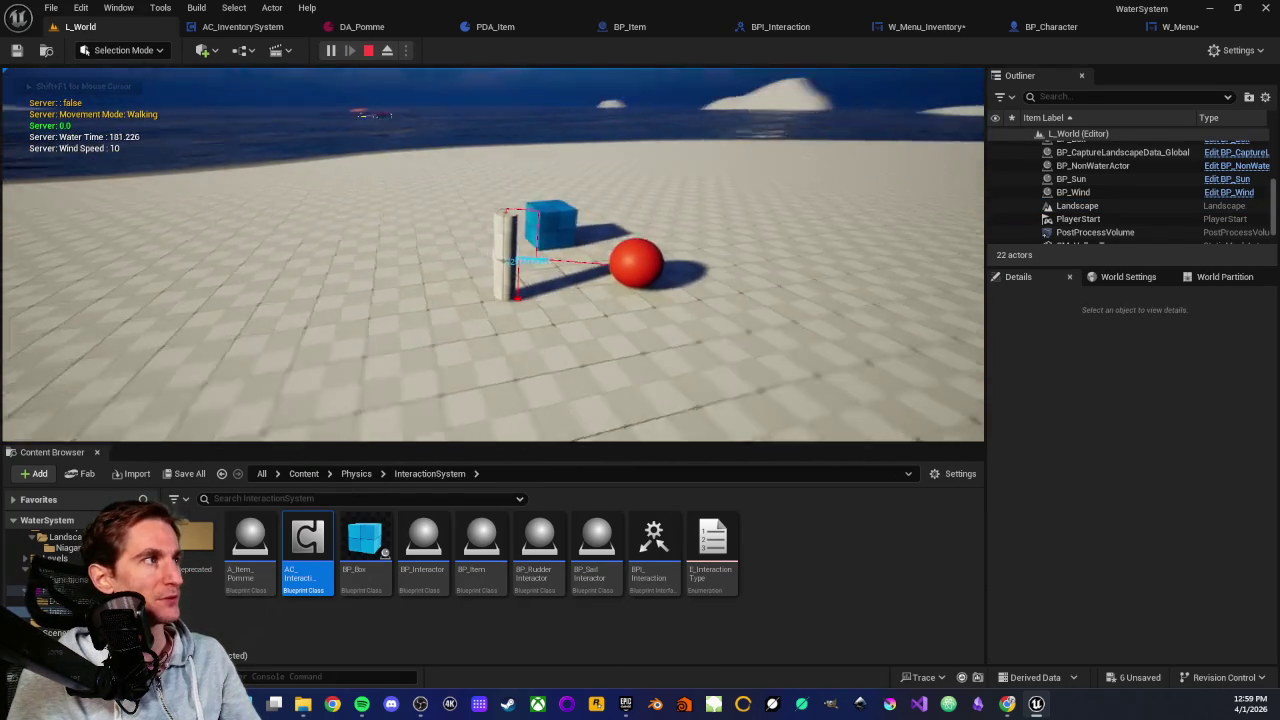
pyautogui.press('w')
pyautogui.press('e')
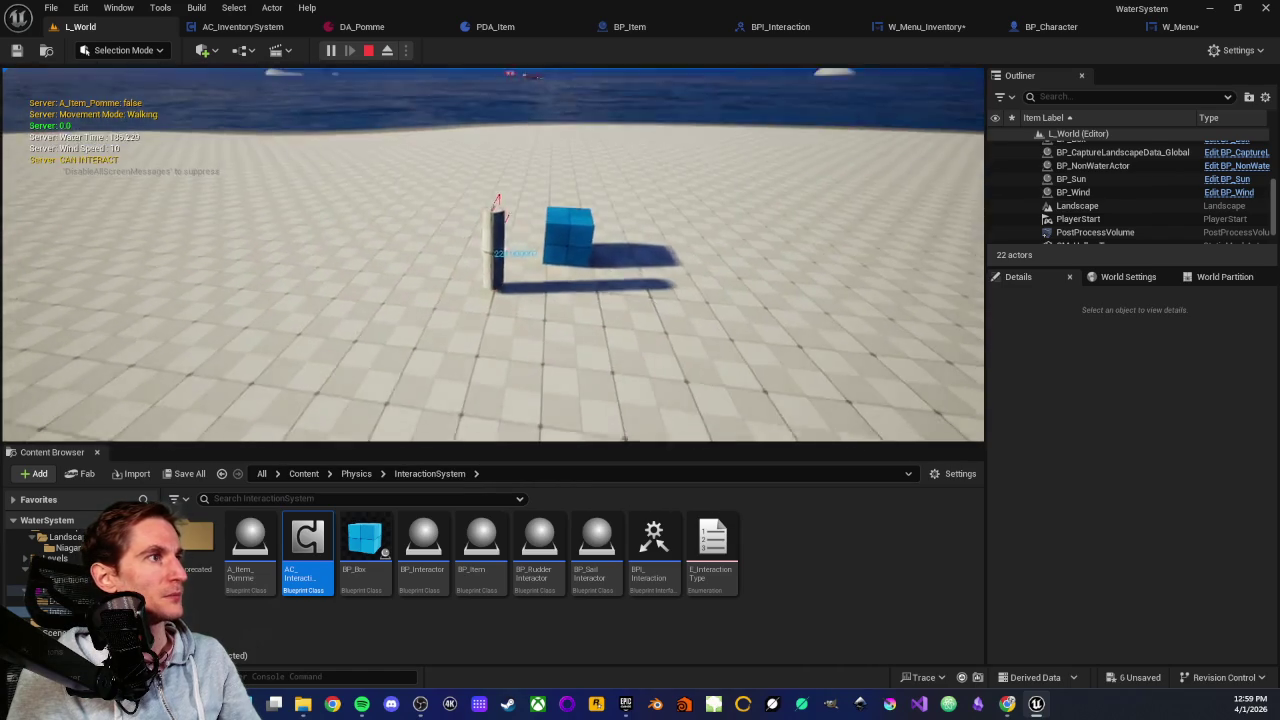
pyautogui.press('e')
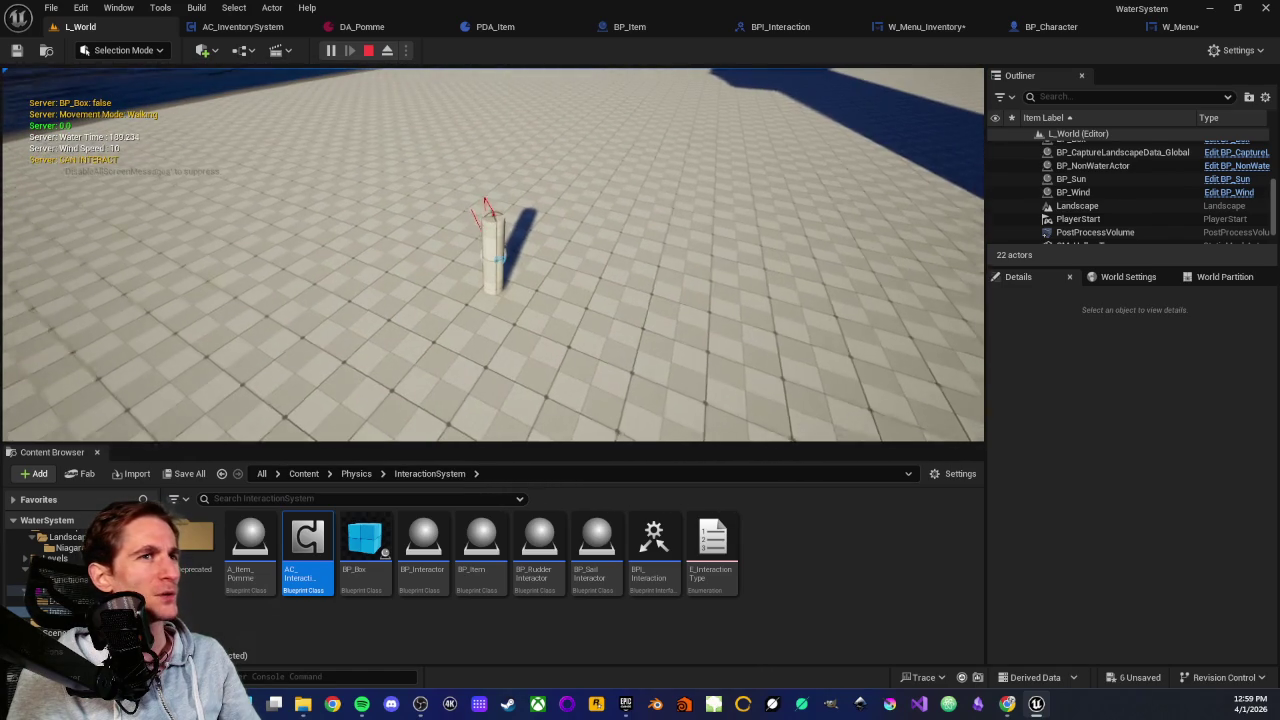
pyautogui.press('Tab')
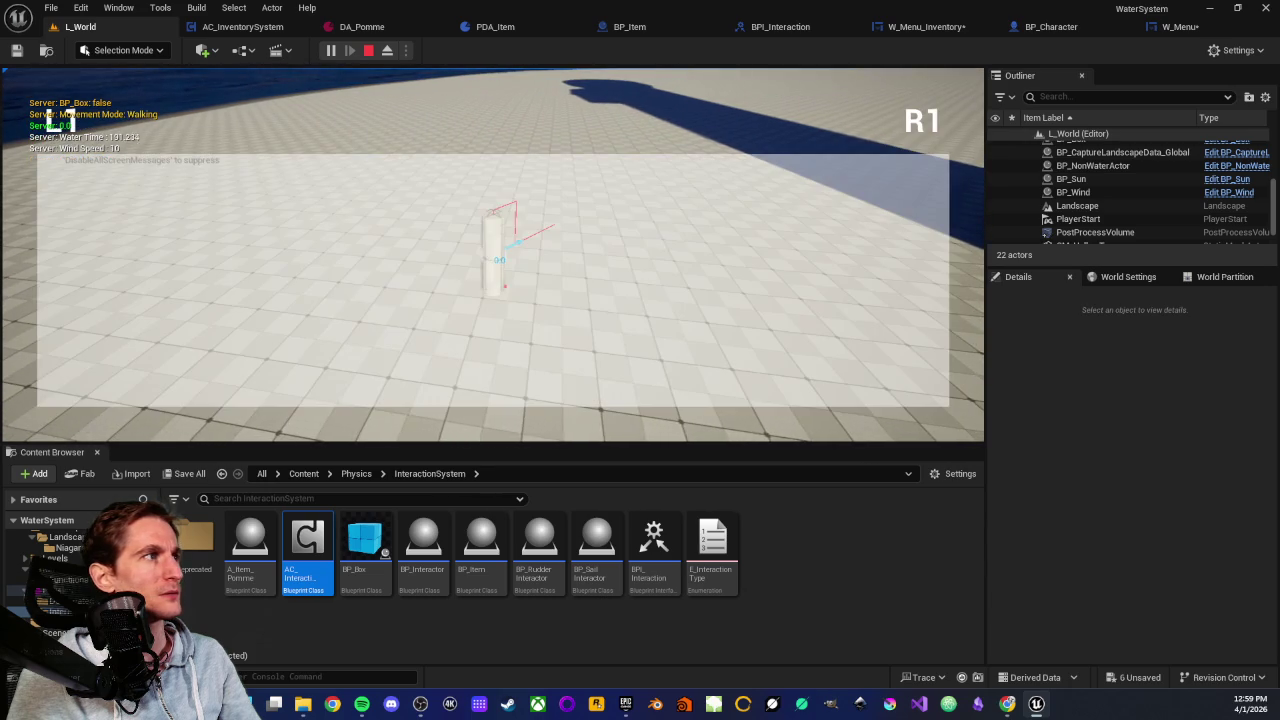
pyautogui.press('Tab')
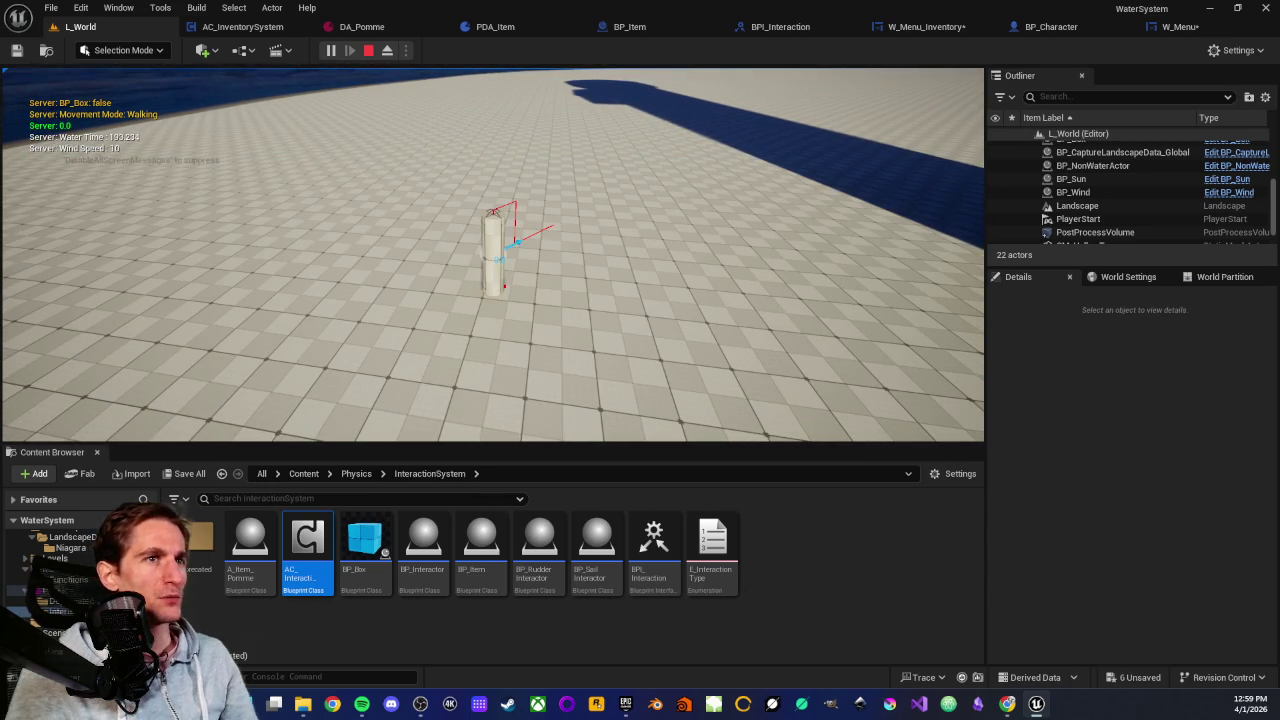
pyautogui.press('Escape')
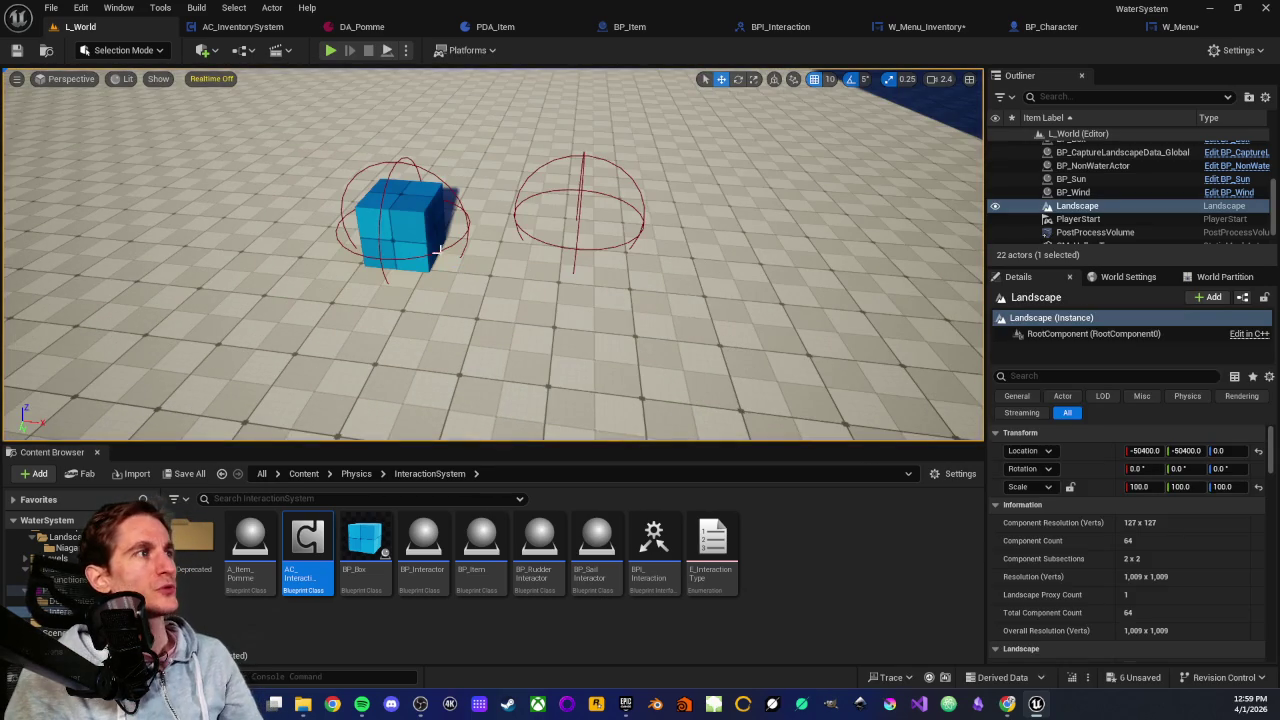
# In BP_Item's event graph, inspect the Items variable node and the two Target nodes
pyautogui.click(1177, 28)
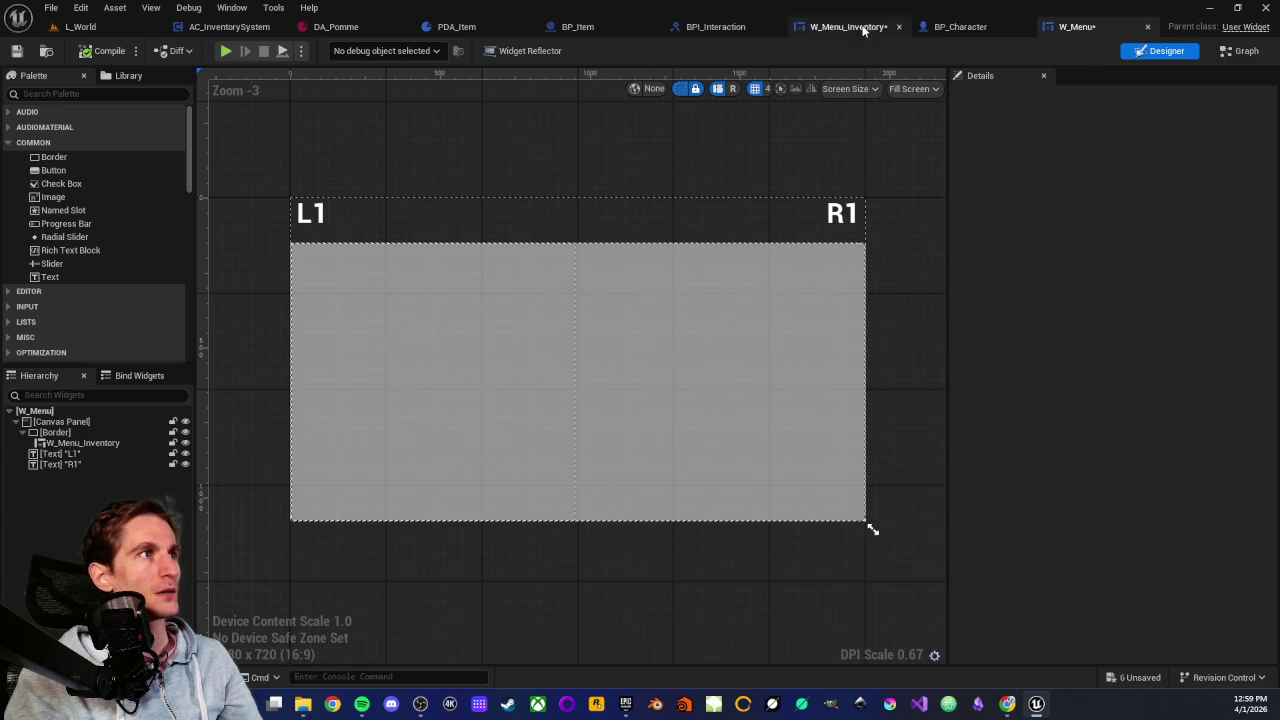
pyautogui.click(597, 27)
pyautogui.moveTo(495, 317)
pyautogui.mouseDown()
pyautogui.moveTo(618, 319)
pyautogui.moveTo(530, 347)
pyautogui.moveTo(390, 352)
pyautogui.moveTo(600, 280)
pyautogui.moveTo(678, 372)
pyautogui.mouseUp()
pyautogui.click(645, 287)
pyautogui.click(602, 344)
pyautogui.scroll(1, 434, 300)
pyautogui.click(678, 372)
pyautogui.moveTo(540, 300); pyautogui.dragTo(718, 400)
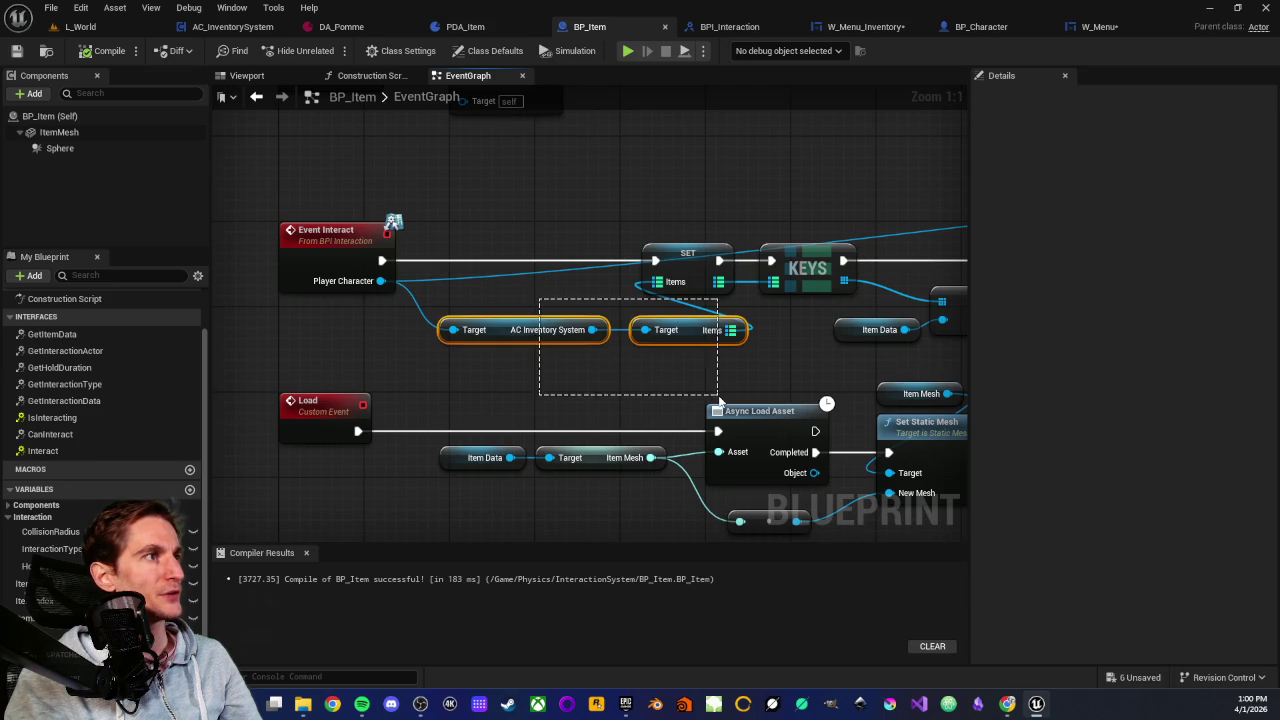
pyautogui.click(636, 373)
# Inspect the SET, Target, Set Array Elem and Branch nodes further along the graph
pyautogui.scroll(-1, 636, 373)
pyautogui.moveTo(636, 373); pyautogui.dragTo(520, 366)
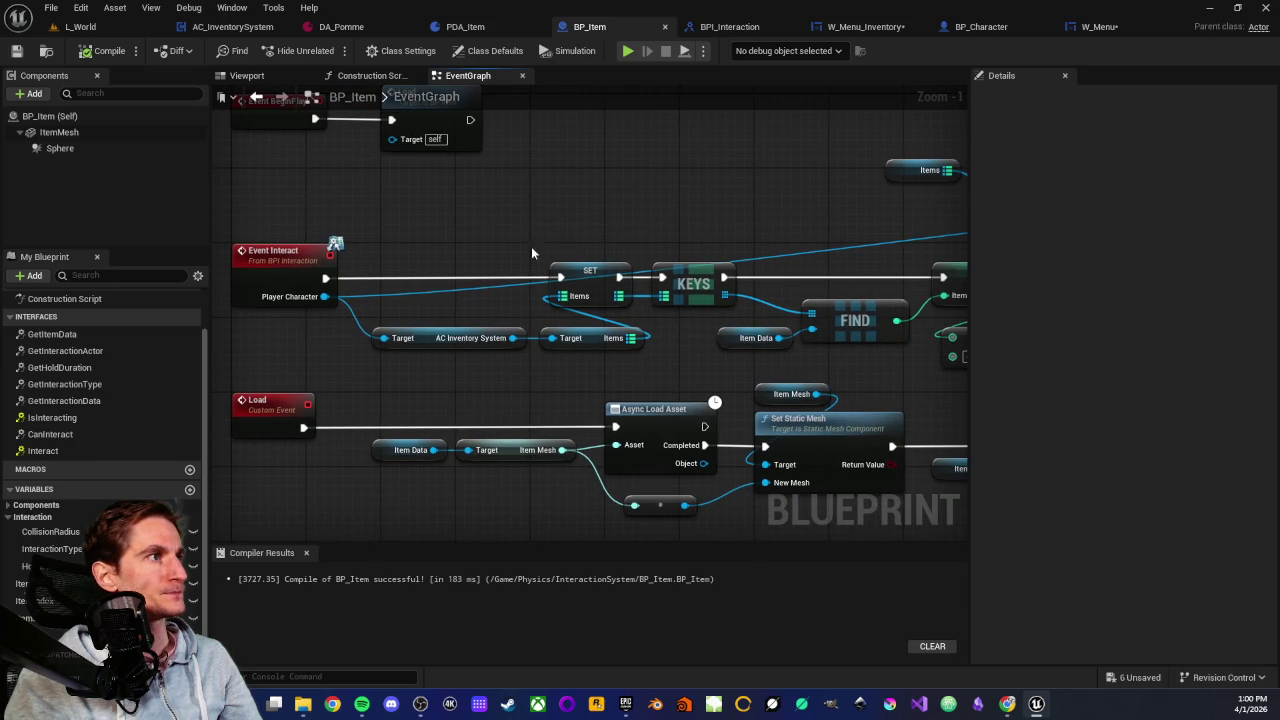
pyautogui.moveTo(469, 237); pyautogui.dragTo(650, 360)
pyautogui.click(650, 360)
pyautogui.scroll(-2, 721, 213)
pyautogui.moveTo(721, 213); pyautogui.dragTo(556, 281)
pyautogui.scroll(-2, 526, 341)
pyautogui.scroll(2, 849, 128)
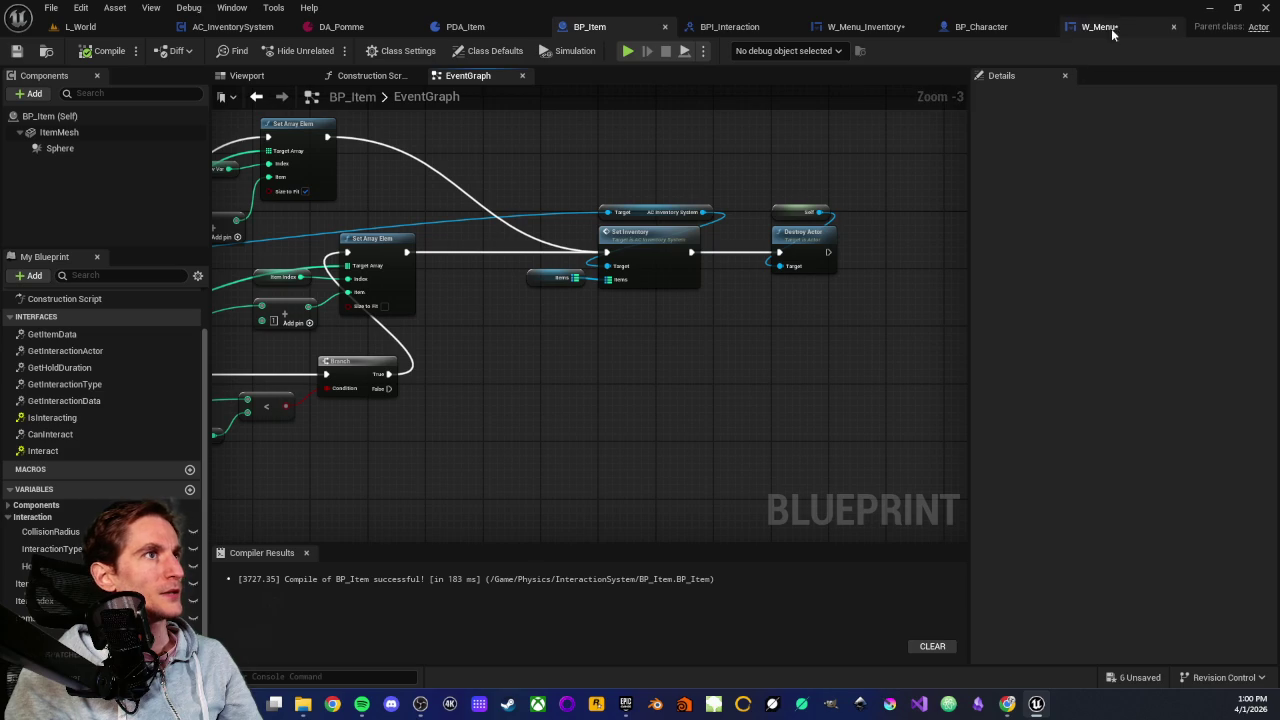
# Pan through W_Menu_Inventory's FillGrid and Print String nodes, then return to BP_Item
pyautogui.click(855, 30)
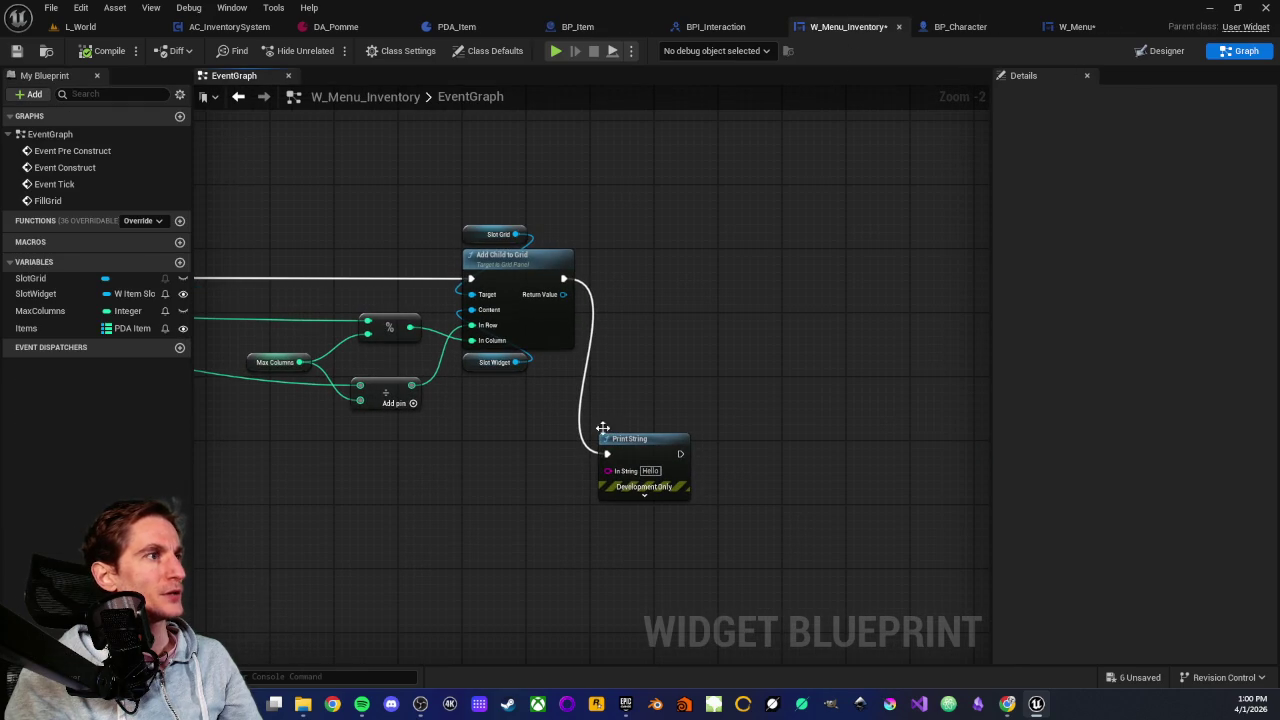
pyautogui.moveTo(628, 382); pyautogui.dragTo(660, 558)
pyautogui.click(493, 530)
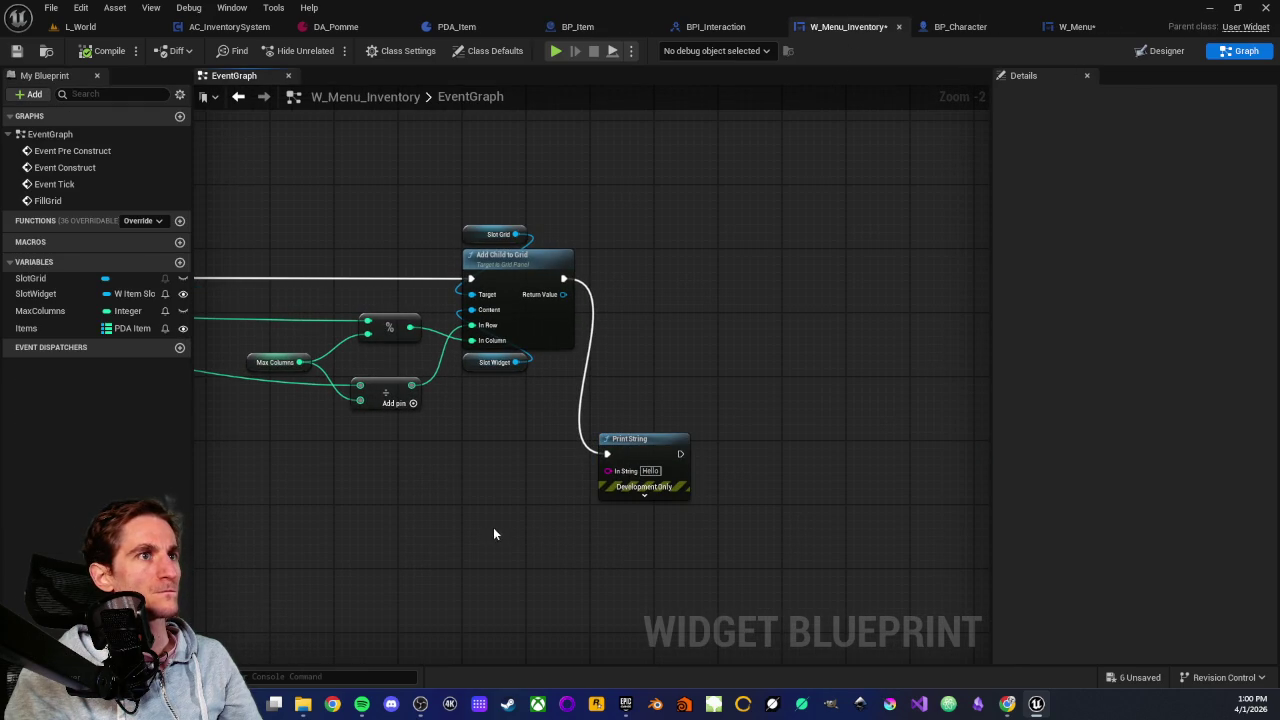
pyautogui.moveTo(493, 529); pyautogui.dragTo(572, 491)
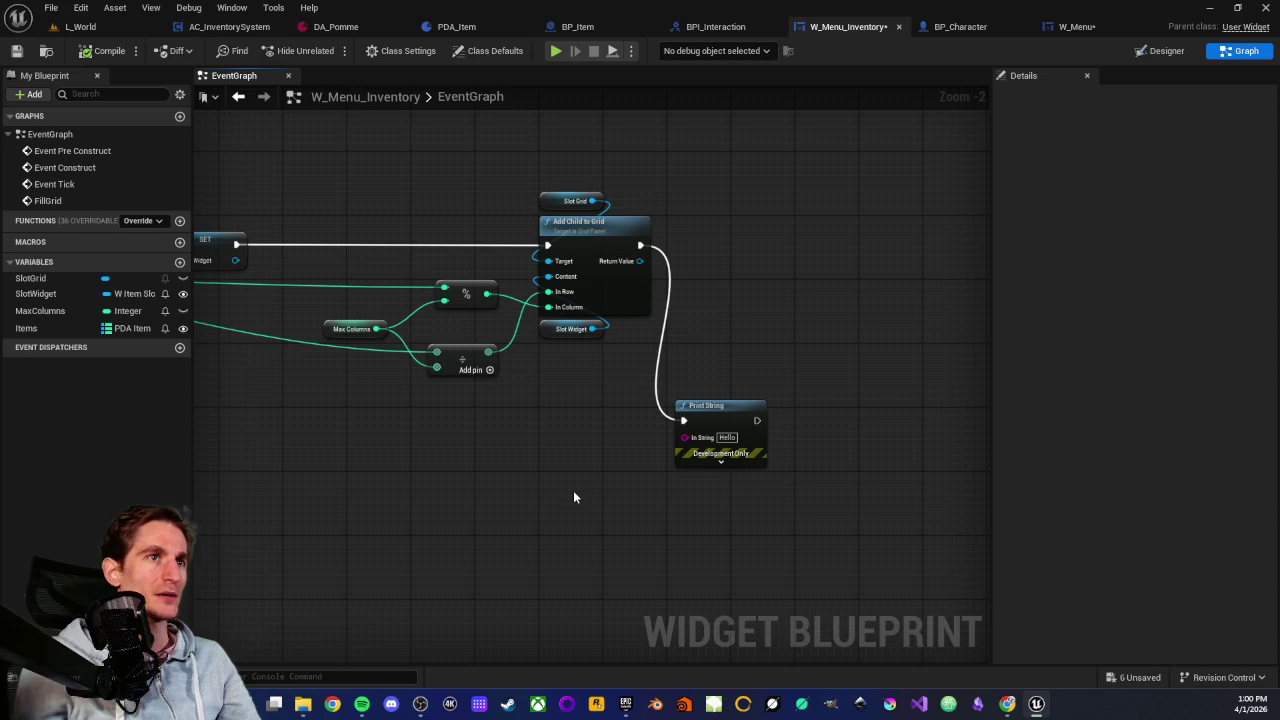
pyautogui.scroll(-2, 337, 414)
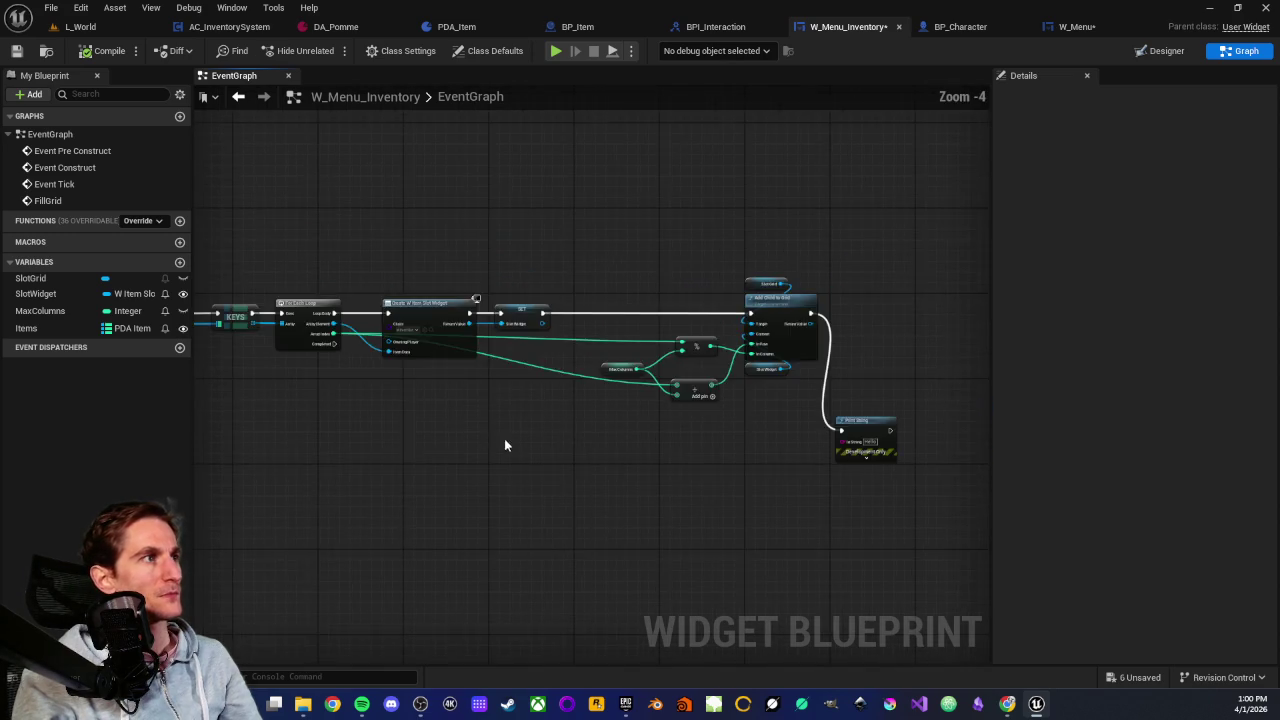
pyautogui.moveTo(506, 443); pyautogui.dragTo(697, 406)
pyautogui.moveTo(537, 344); pyautogui.dragTo(448, 378)
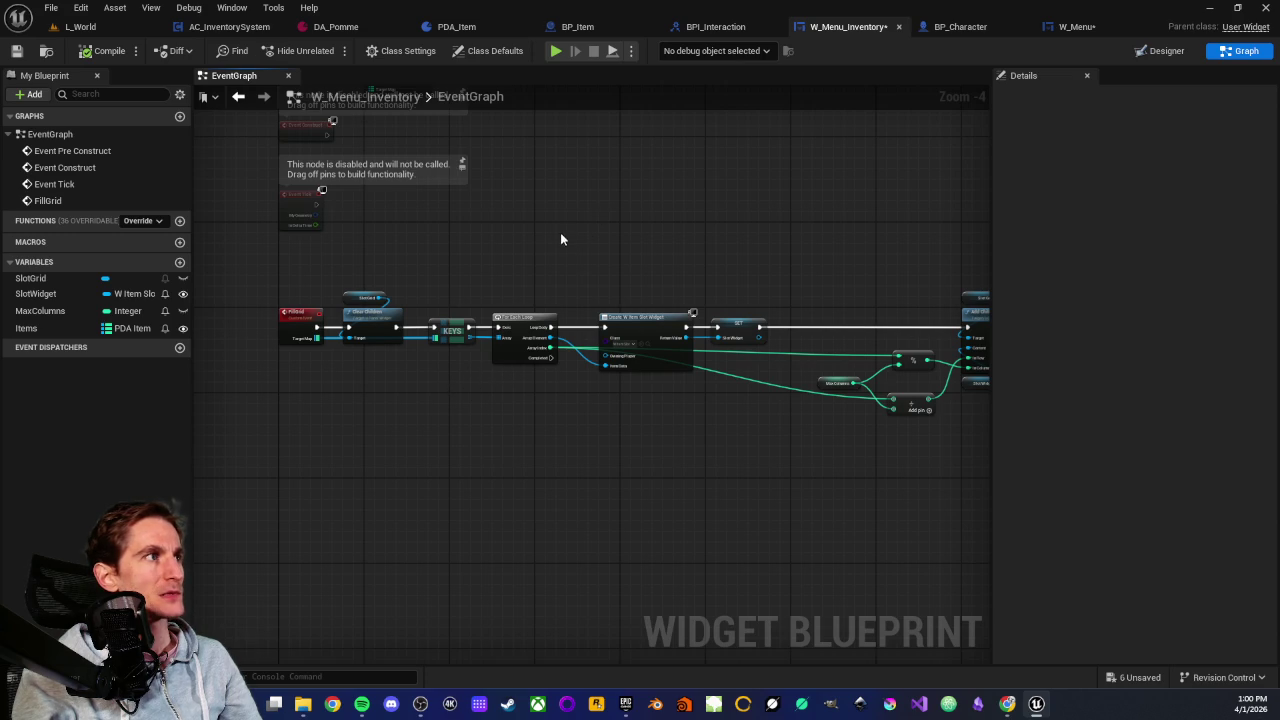
pyautogui.moveTo(614, 249)
pyautogui.mouseDown()
pyautogui.moveTo(500, 260)
pyautogui.moveTo(466, 283)
pyautogui.moveTo(506, 420)
pyautogui.moveTo(516, 390)
pyautogui.mouseUp()
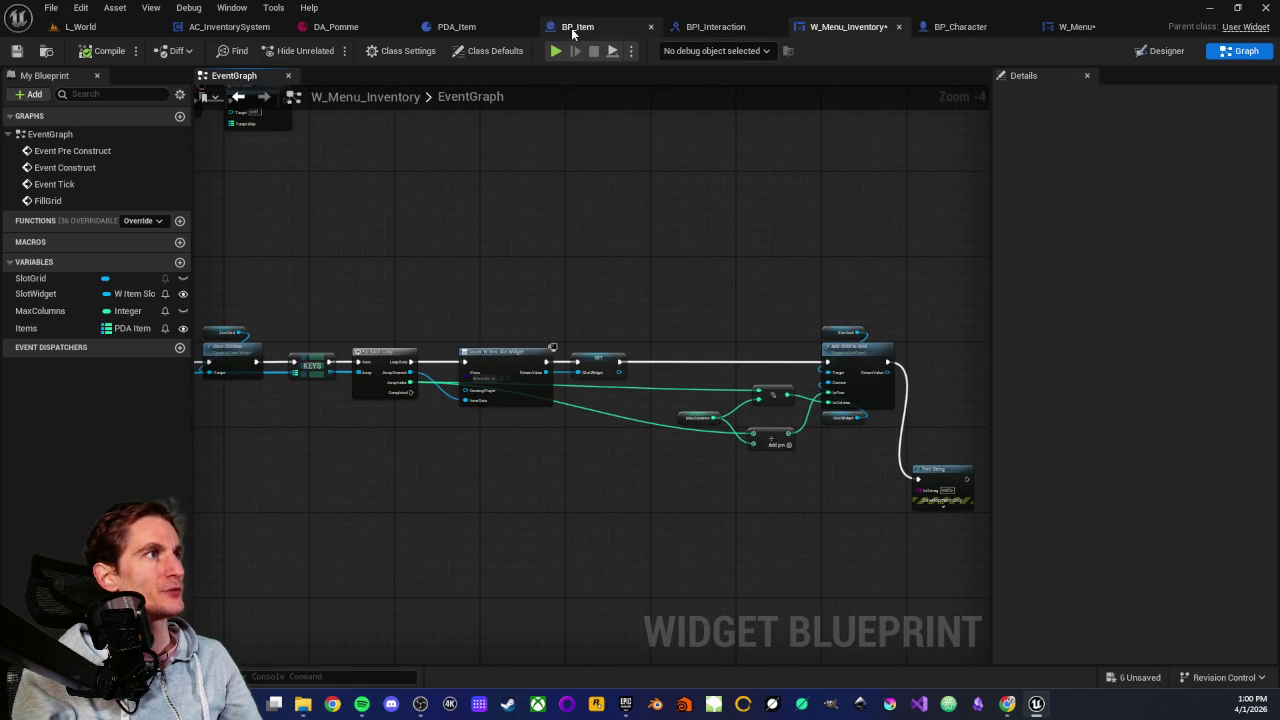
pyautogui.click(578, 26)
pyautogui.scroll(4, 452, 318)
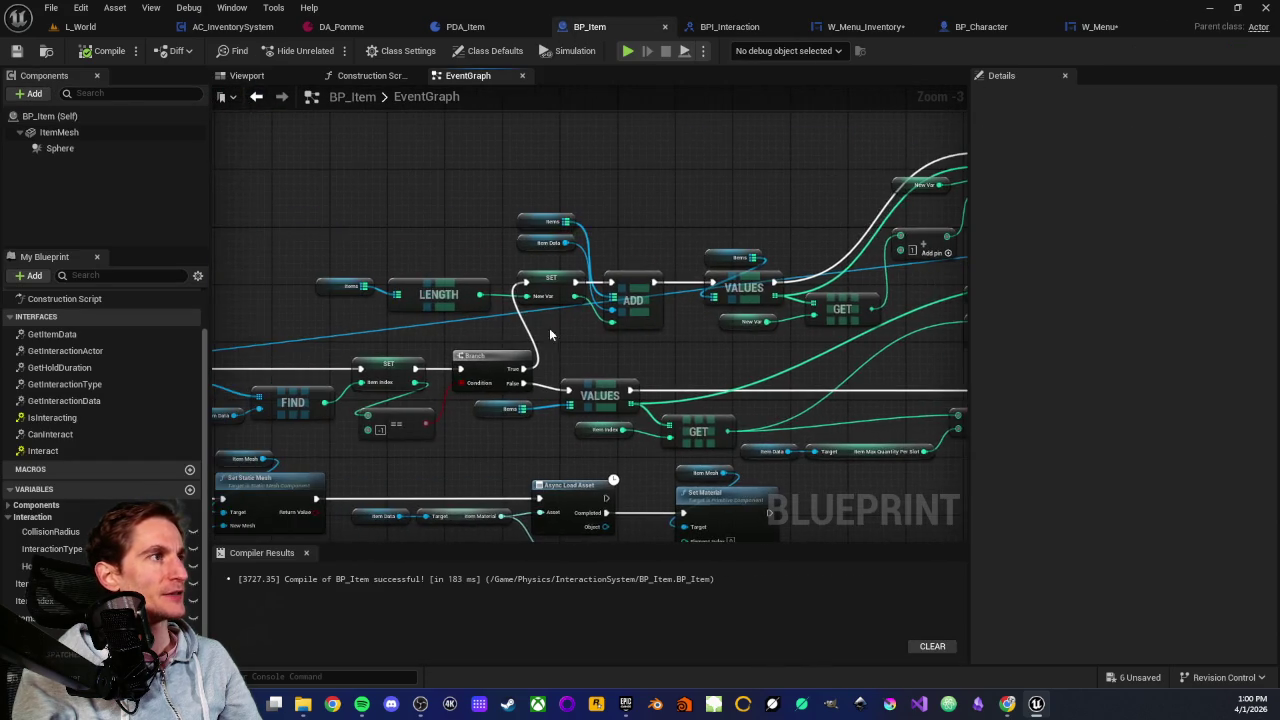
pyautogui.moveTo(376, 385); pyautogui.dragTo(634, 354)
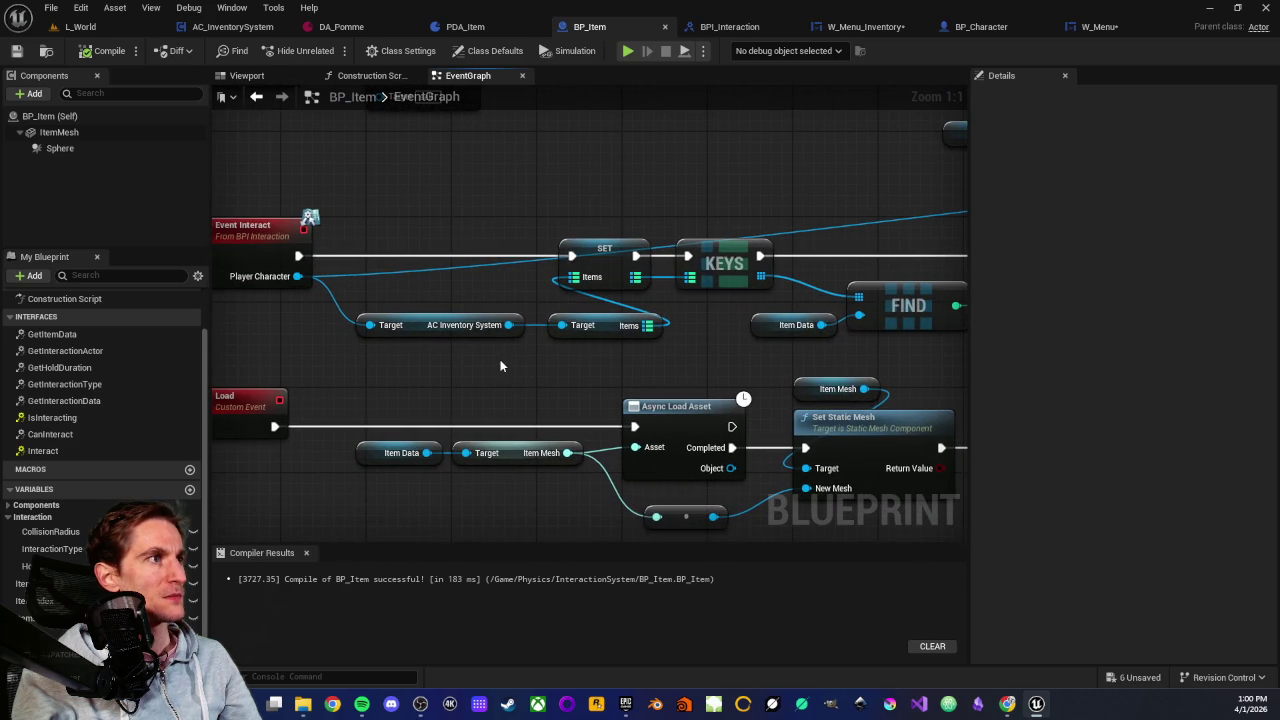
pyautogui.moveTo(691, 207); pyautogui.dragTo(458, 205)
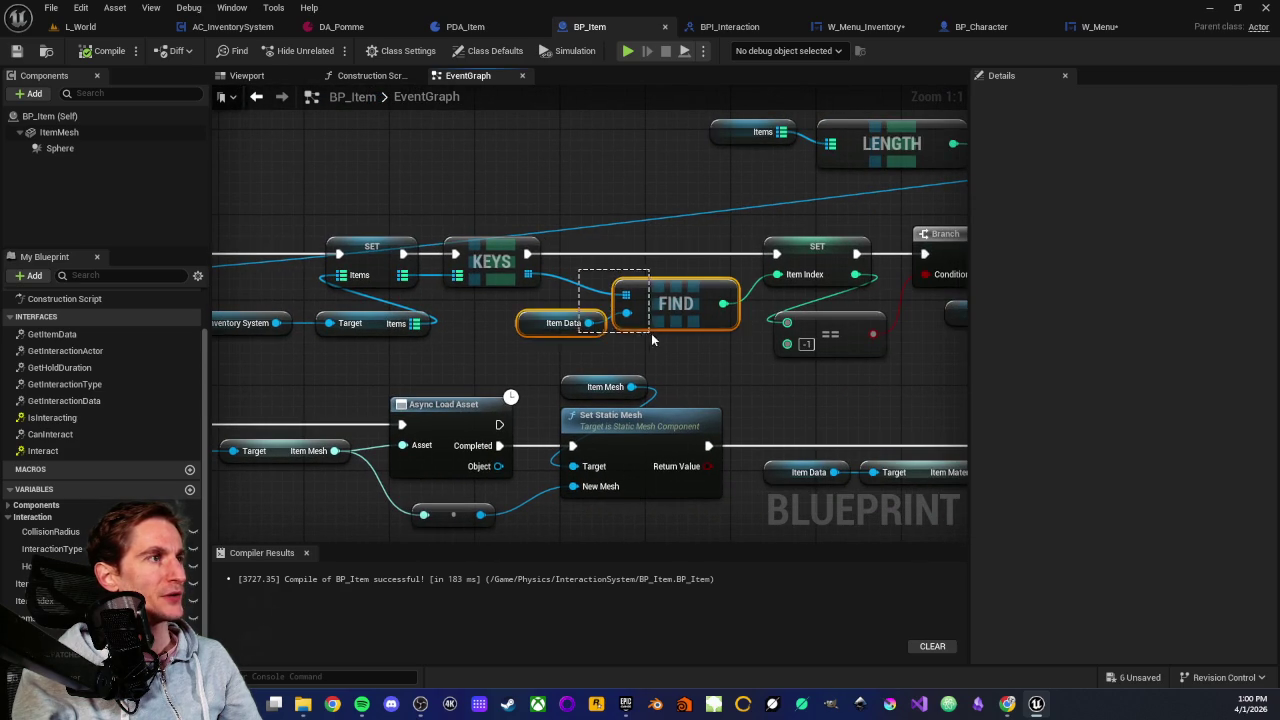
pyautogui.click(556, 330)
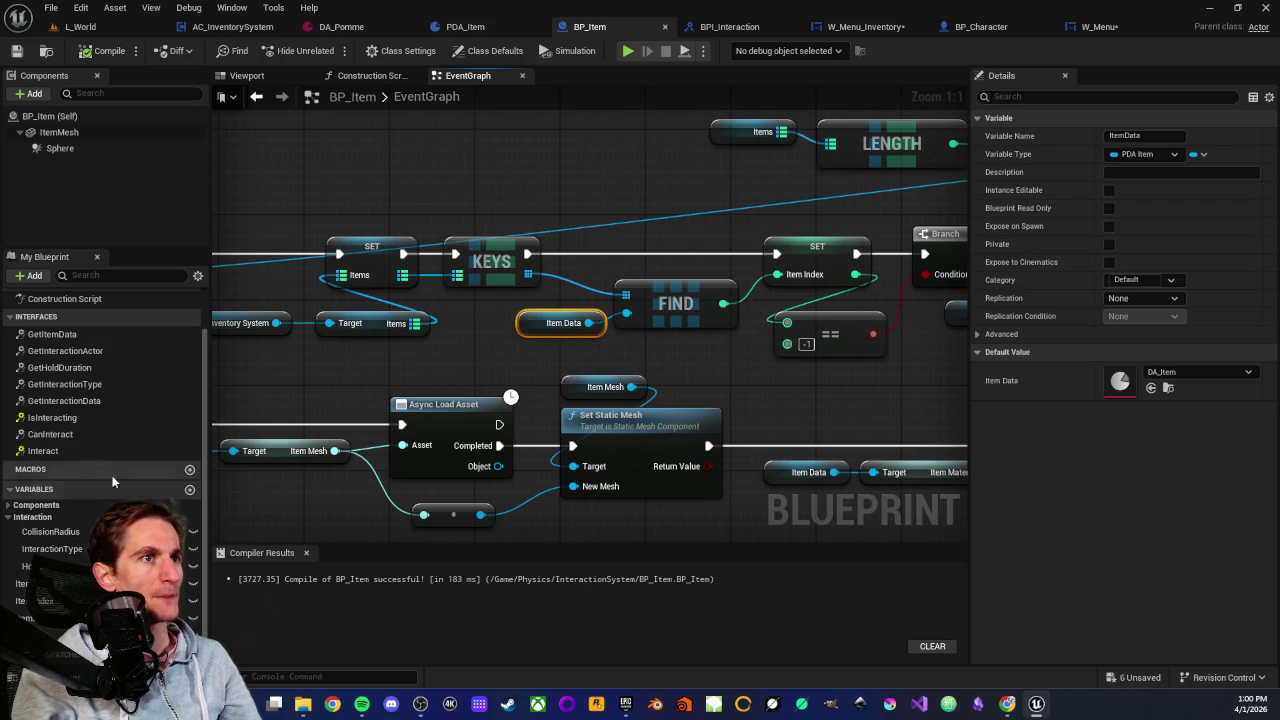
pyautogui.moveTo(706, 345); pyautogui.dragTo(499, 361)
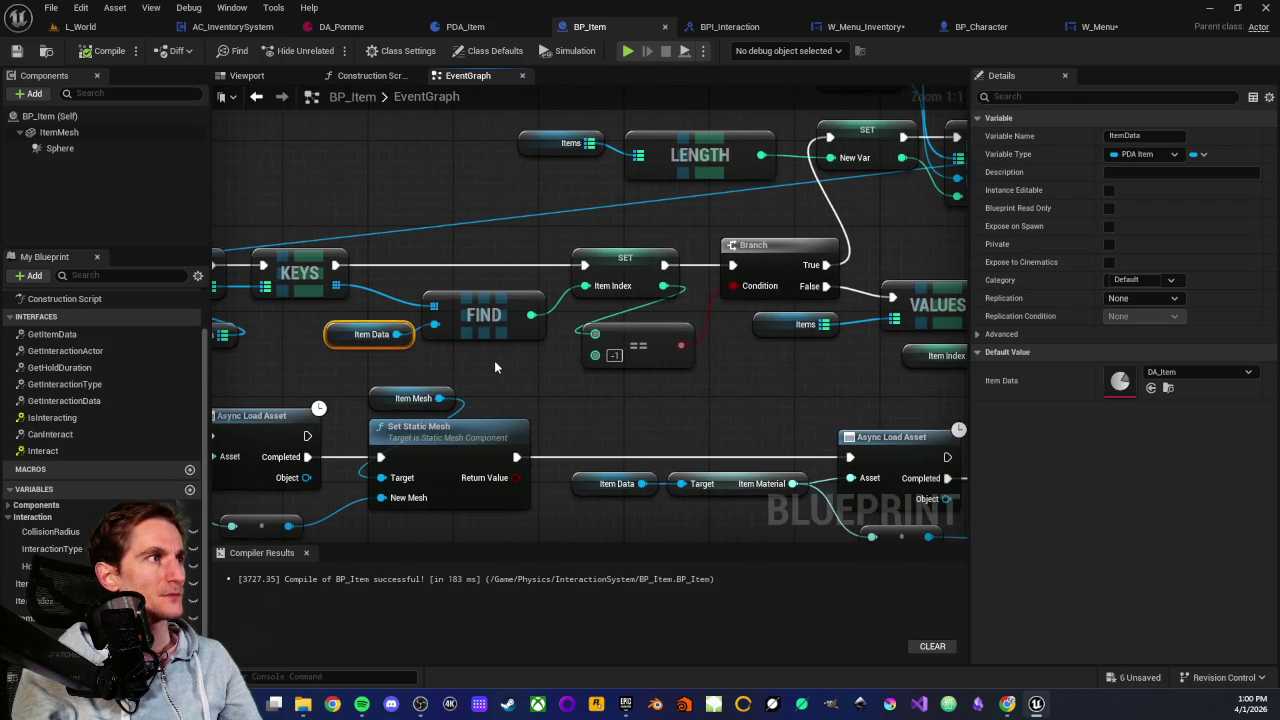
pyautogui.click(362, 369)
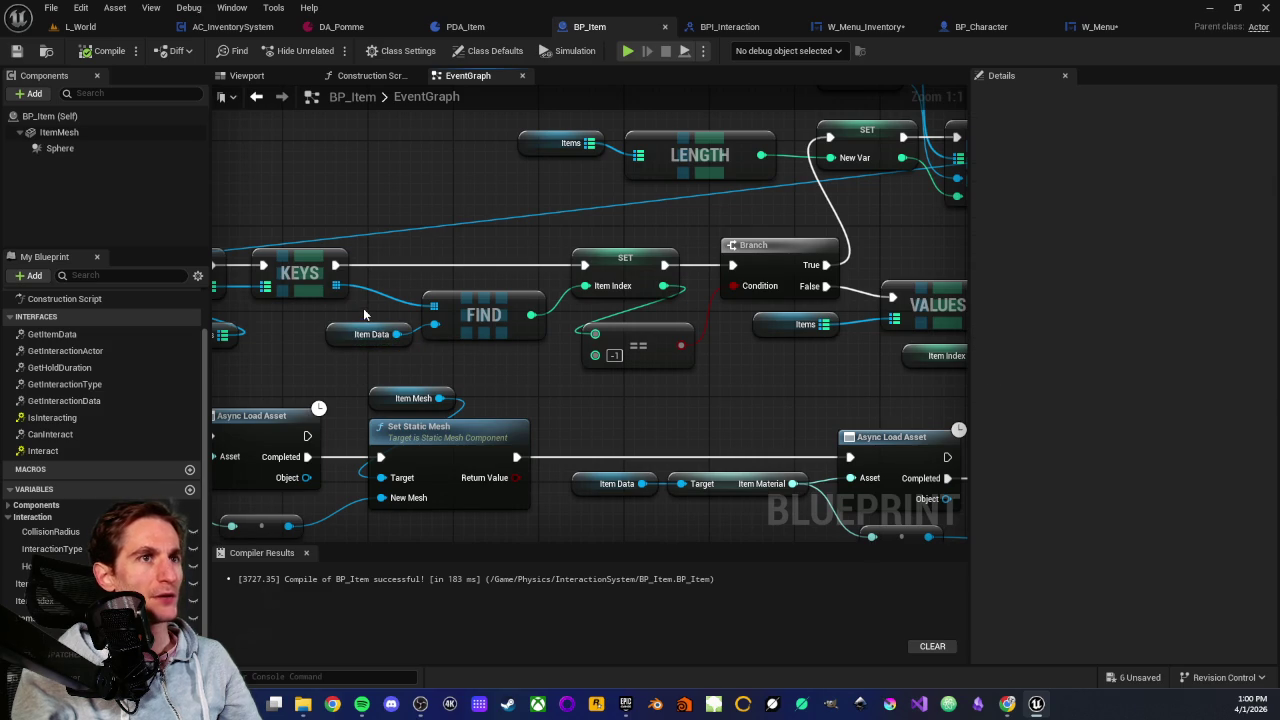
pyautogui.moveTo(366, 312); pyautogui.dragTo(548, 346)
pyautogui.click(531, 382)
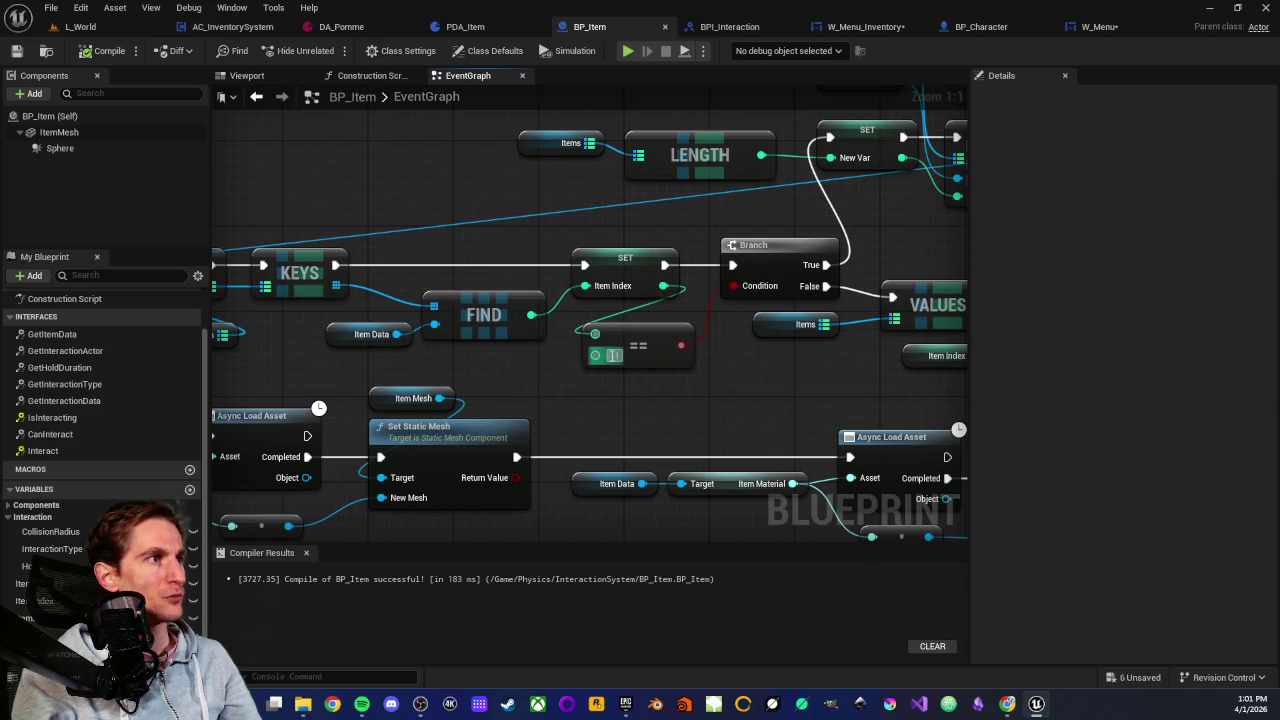
pyautogui.moveTo(771, 274); pyautogui.dragTo(610, 383)
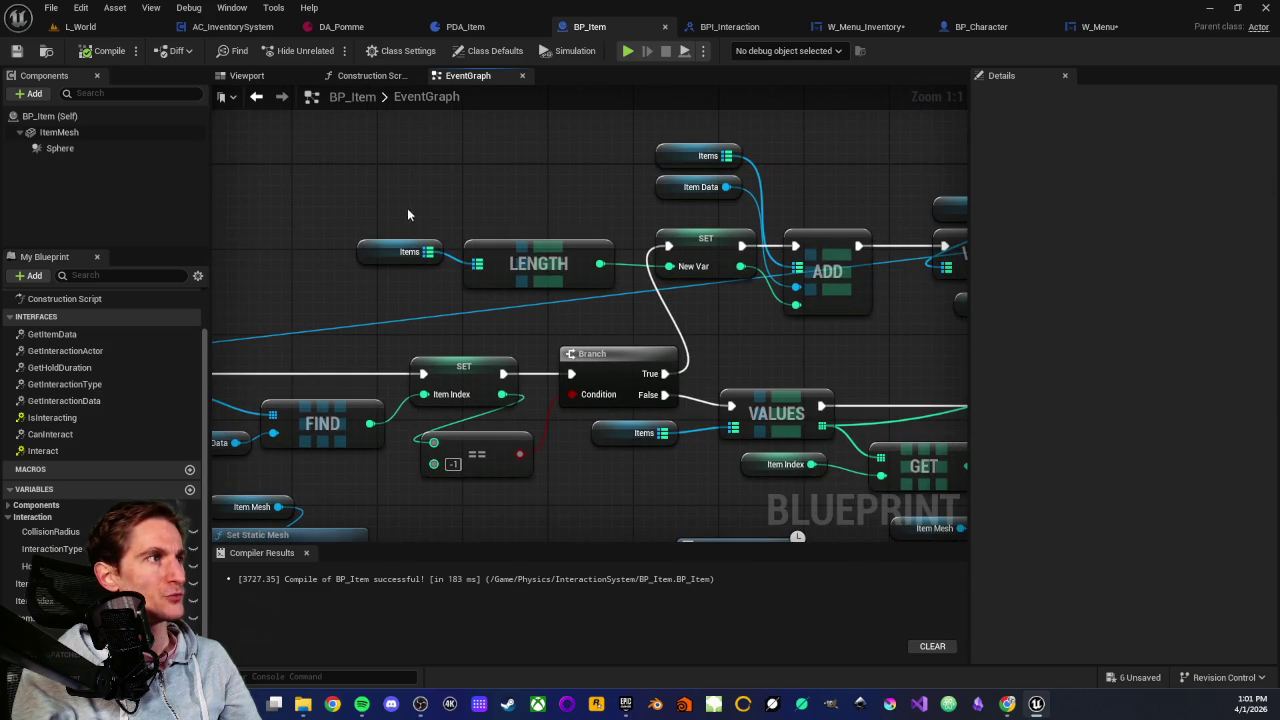
pyautogui.moveTo(380, 210)
pyautogui.mouseDown()
pyautogui.moveTo(490, 290)
pyautogui.moveTo(693, 300)
pyautogui.mouseUp()
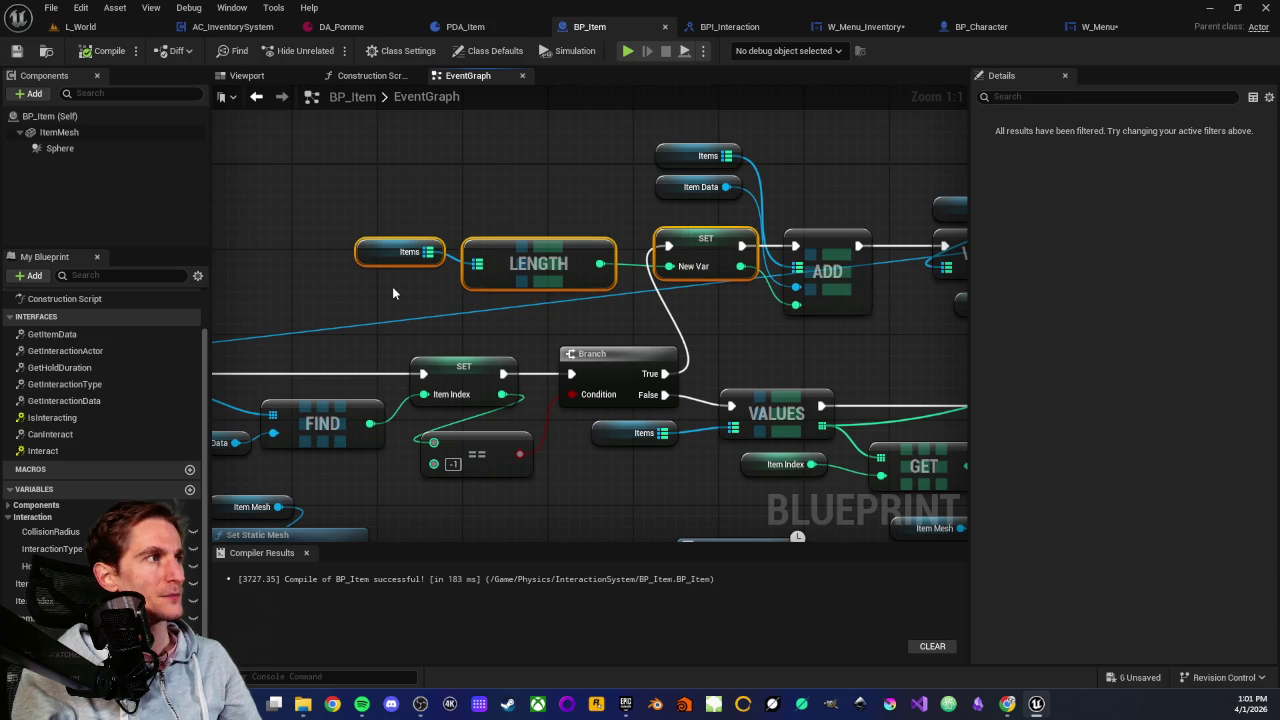
pyautogui.moveTo(328, 228)
pyautogui.mouseDown()
pyautogui.moveTo(632, 312)
pyautogui.moveTo(628, 339)
pyautogui.moveTo(562, 341)
pyautogui.mouseUp()
pyautogui.click(704, 245)
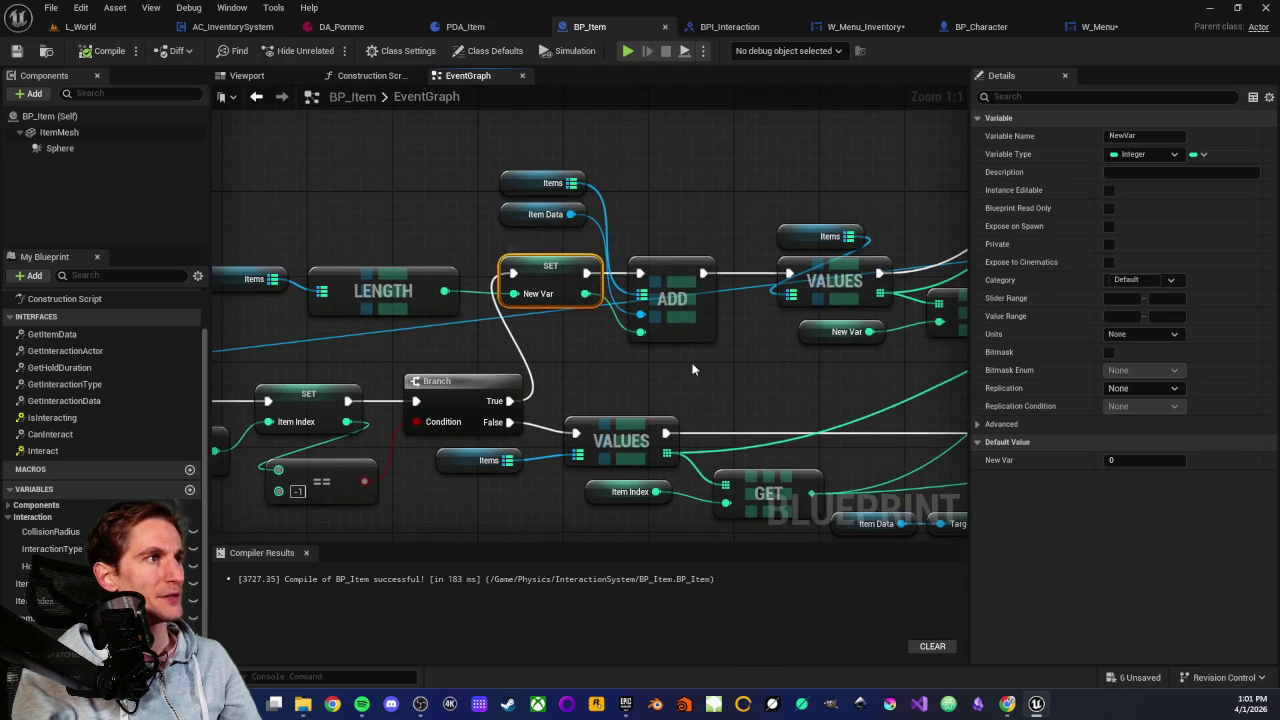
pyautogui.moveTo(693, 369); pyautogui.dragTo(528, 375)
pyautogui.moveTo(730, 188)
pyautogui.mouseDown()
pyautogui.moveTo(562, 196)
pyautogui.moveTo(527, 233)
pyautogui.moveTo(631, 232)
pyautogui.moveTo(656, 214)
pyautogui.moveTo(697, 300)
pyautogui.mouseUp()
pyautogui.click(624, 256)
pyautogui.click(371, 251)
pyautogui.click(533, 230)
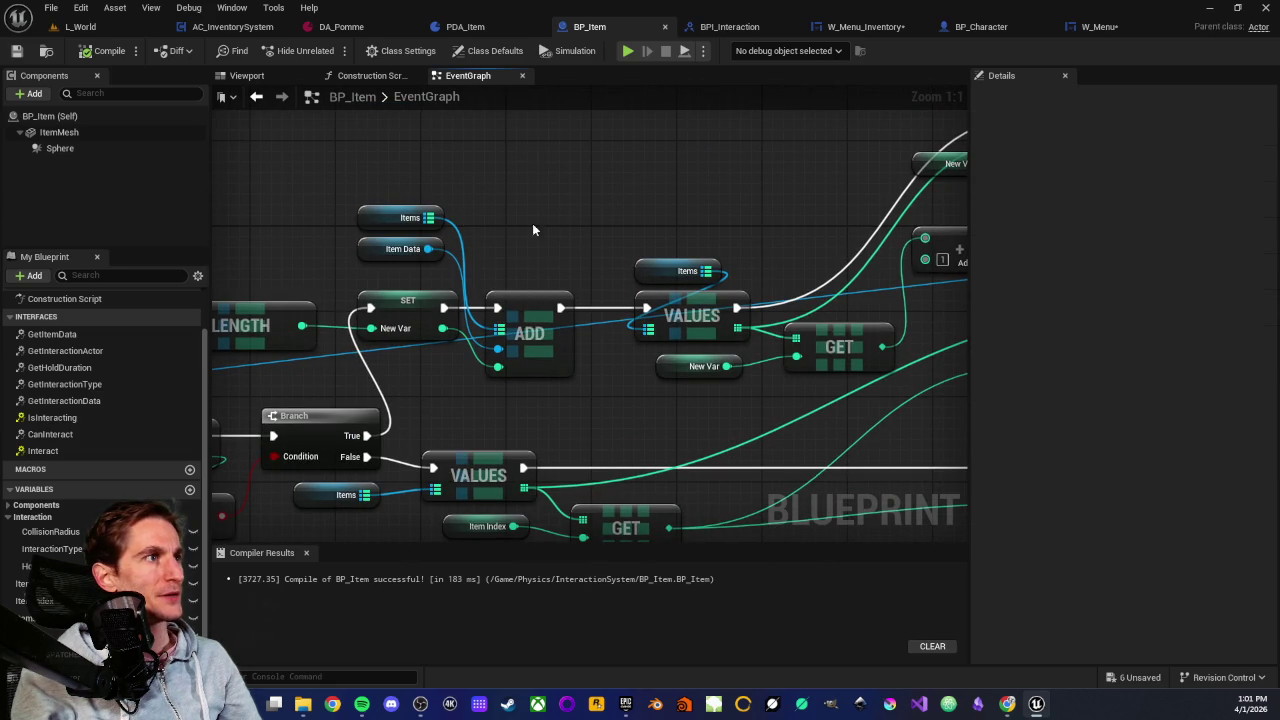
pyautogui.moveTo(643, 238); pyautogui.dragTo(556, 243)
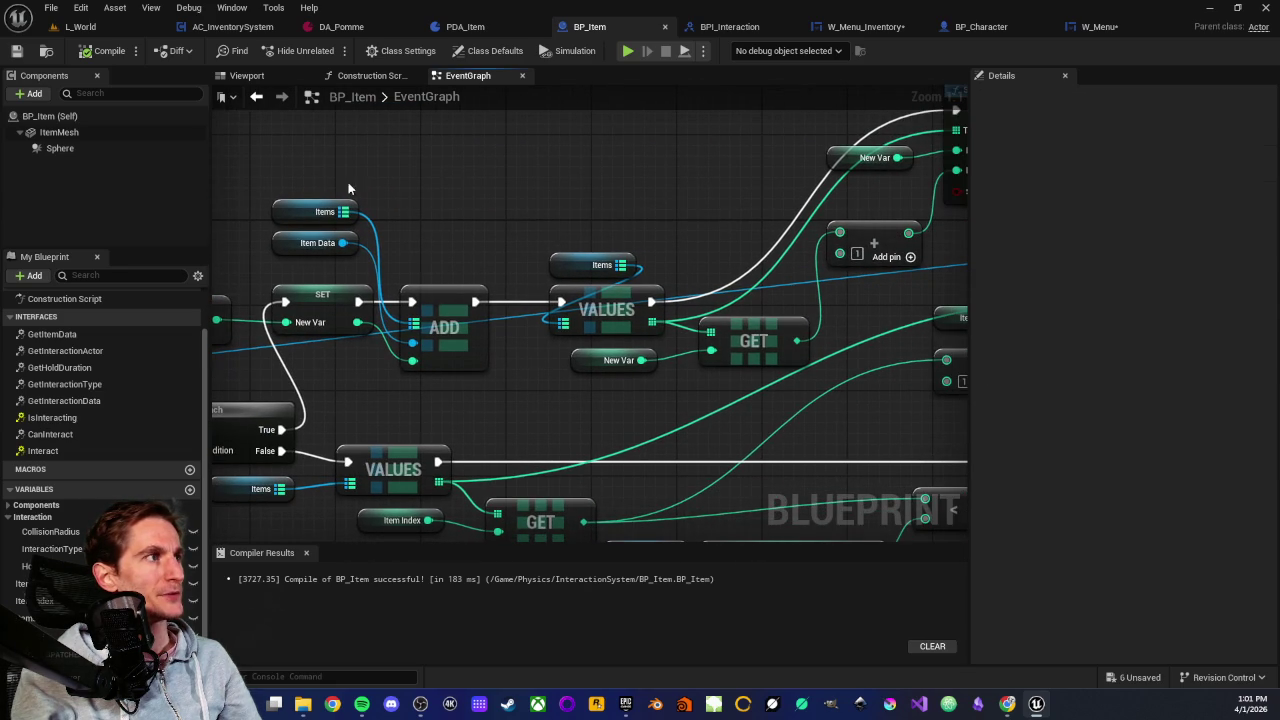
pyautogui.moveTo(301, 185); pyautogui.dragTo(470, 217)
pyautogui.scroll(-2, 493, 268)
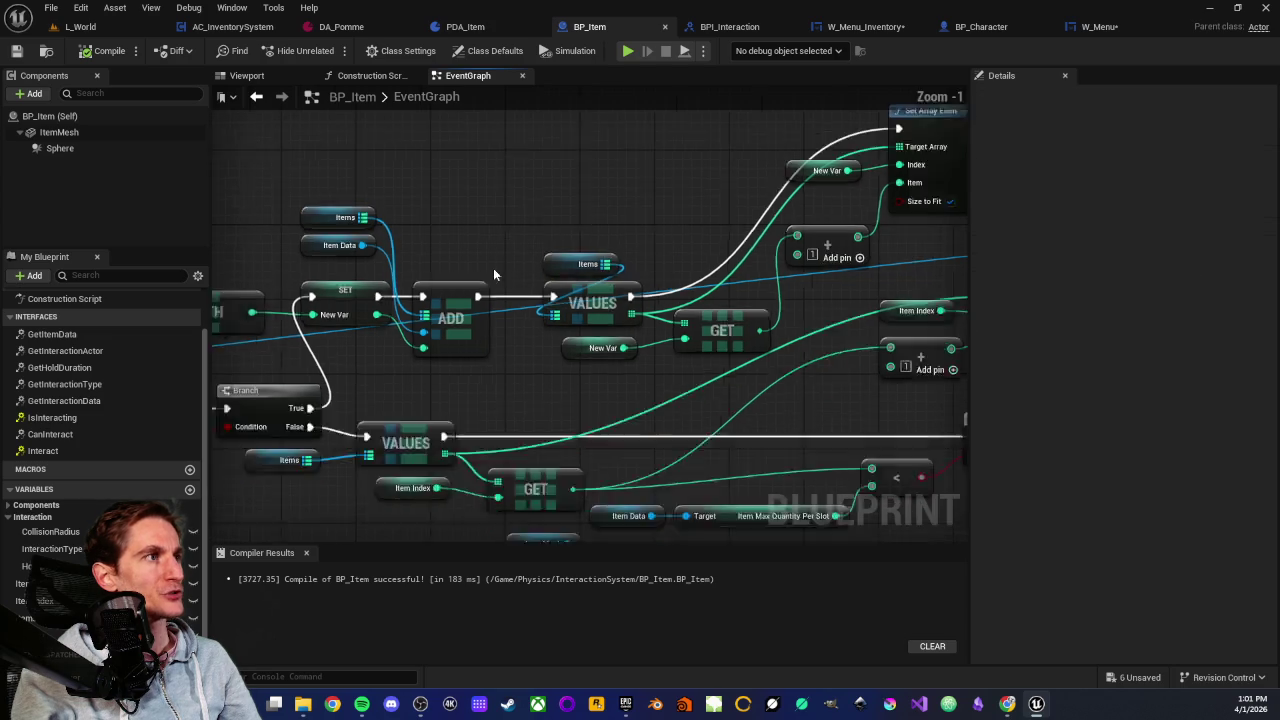
pyautogui.scroll(3, 600, 280)
pyautogui.moveTo(661, 206); pyautogui.dragTo(674, 346)
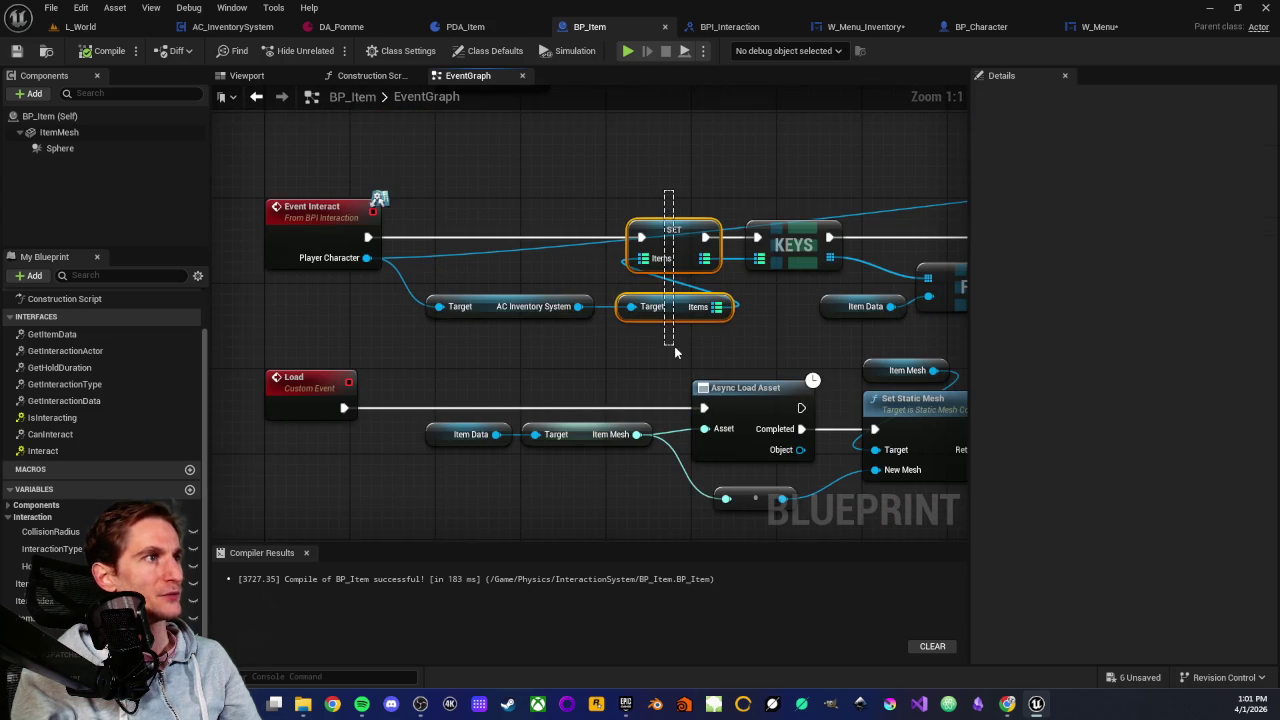
pyautogui.click(671, 337)
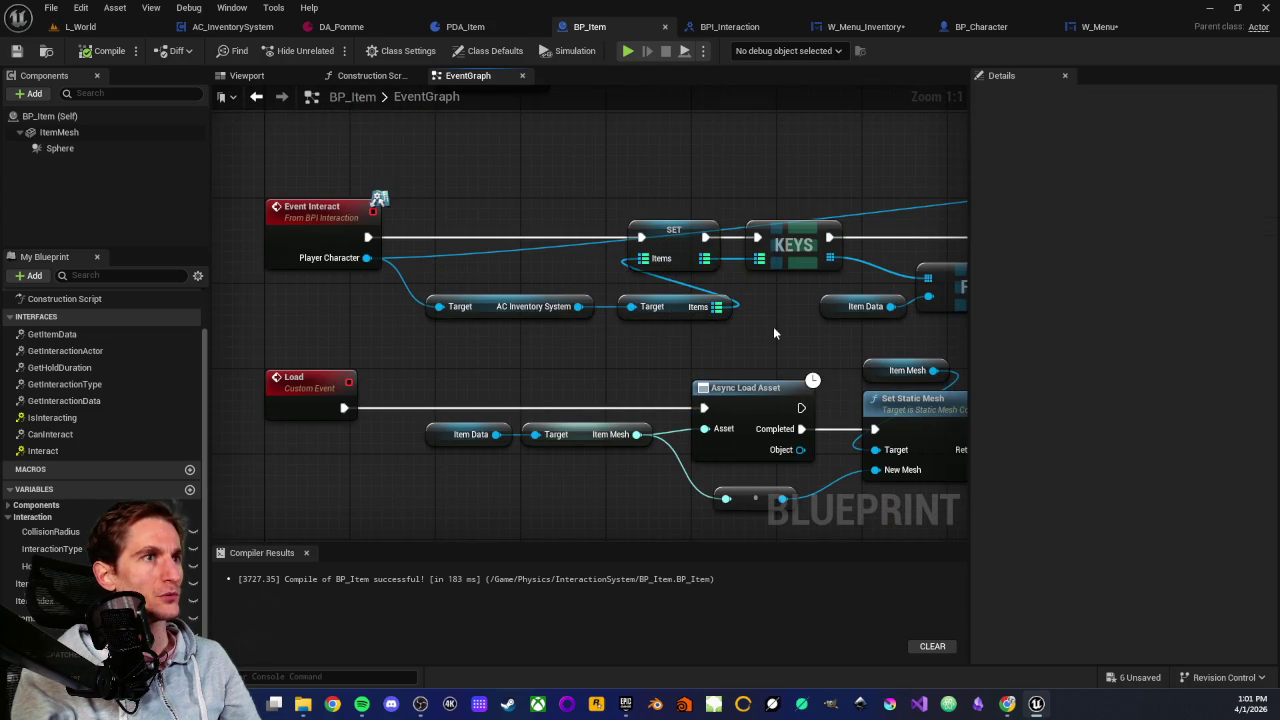
pyautogui.moveTo(773, 326); pyautogui.dragTo(654, 322)
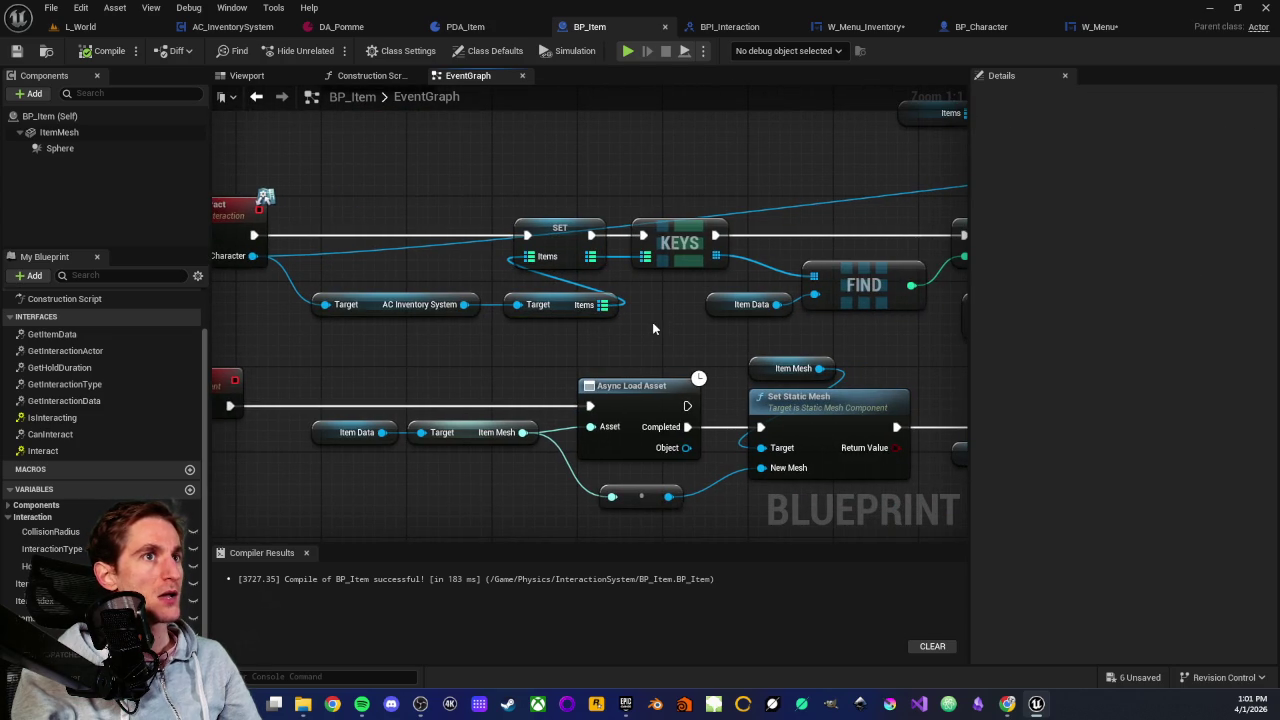
pyautogui.scroll(-3, 652, 322)
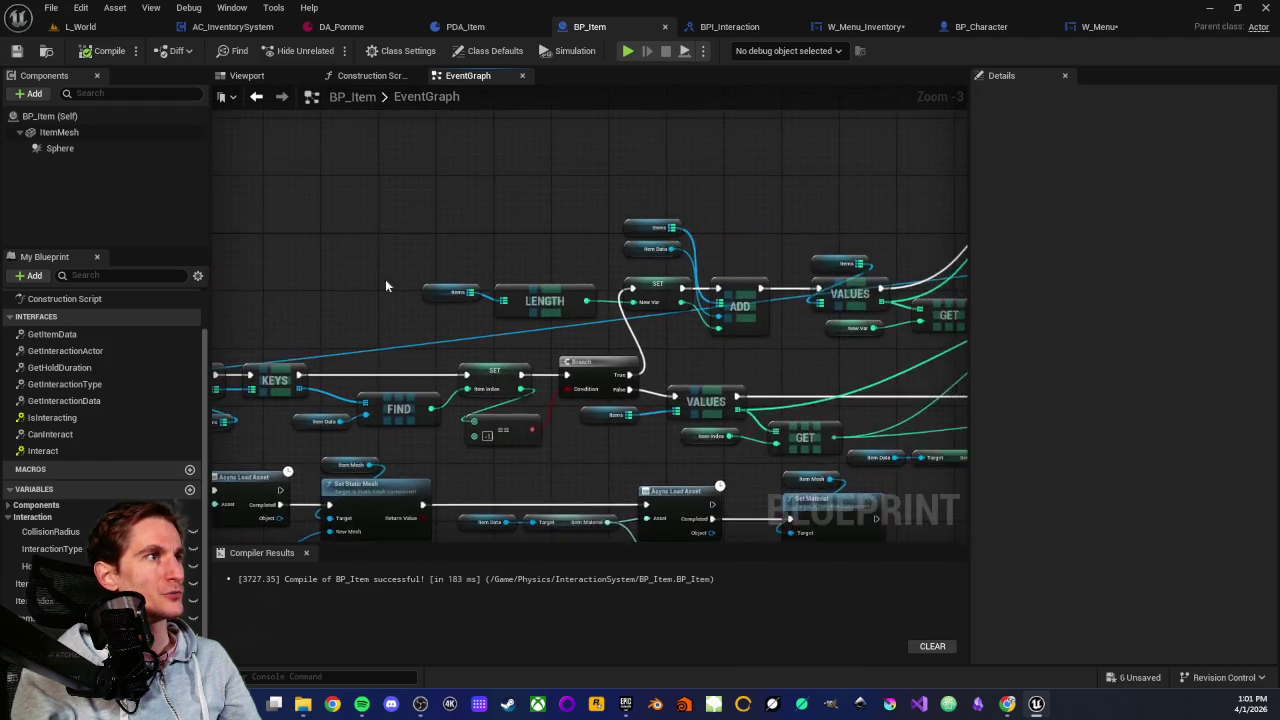
pyautogui.scroll(3, 385, 286)
pyautogui.moveTo(524, 147); pyautogui.dragTo(672, 260)
pyautogui.hscroll(5, 660, 290)
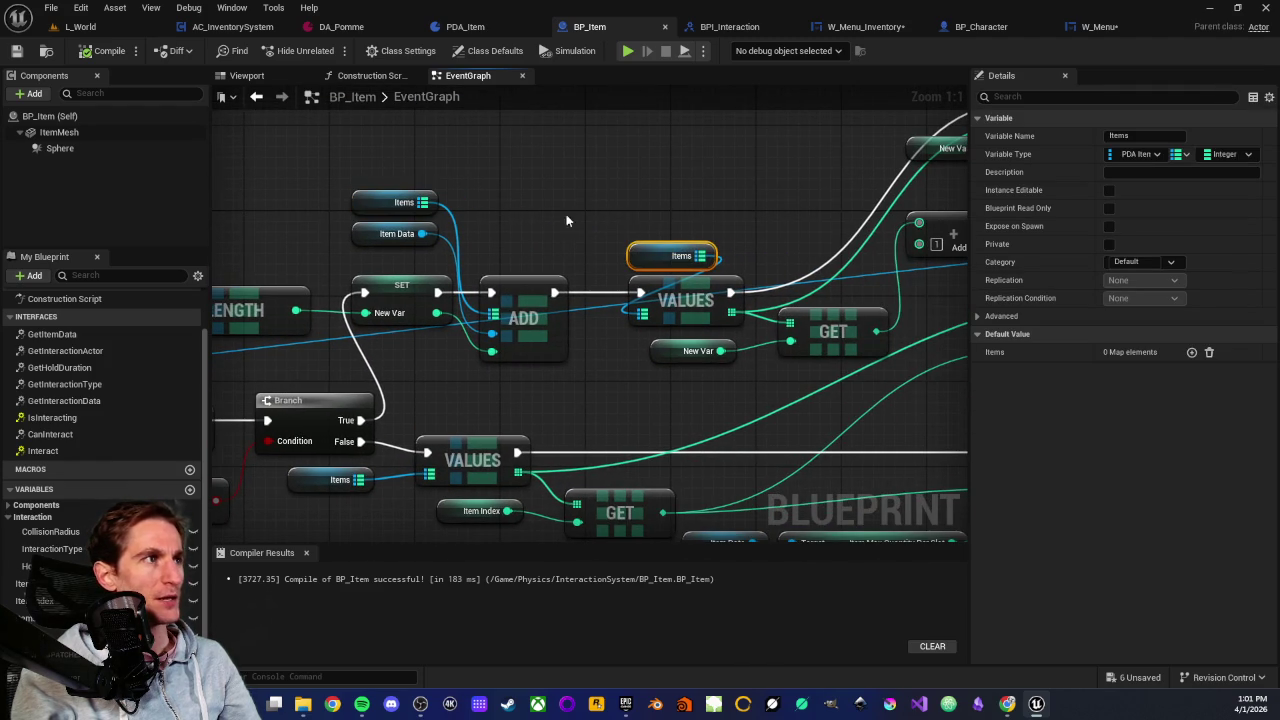
pyautogui.click(664, 377)
pyautogui.hscroll(5, 560, 390)
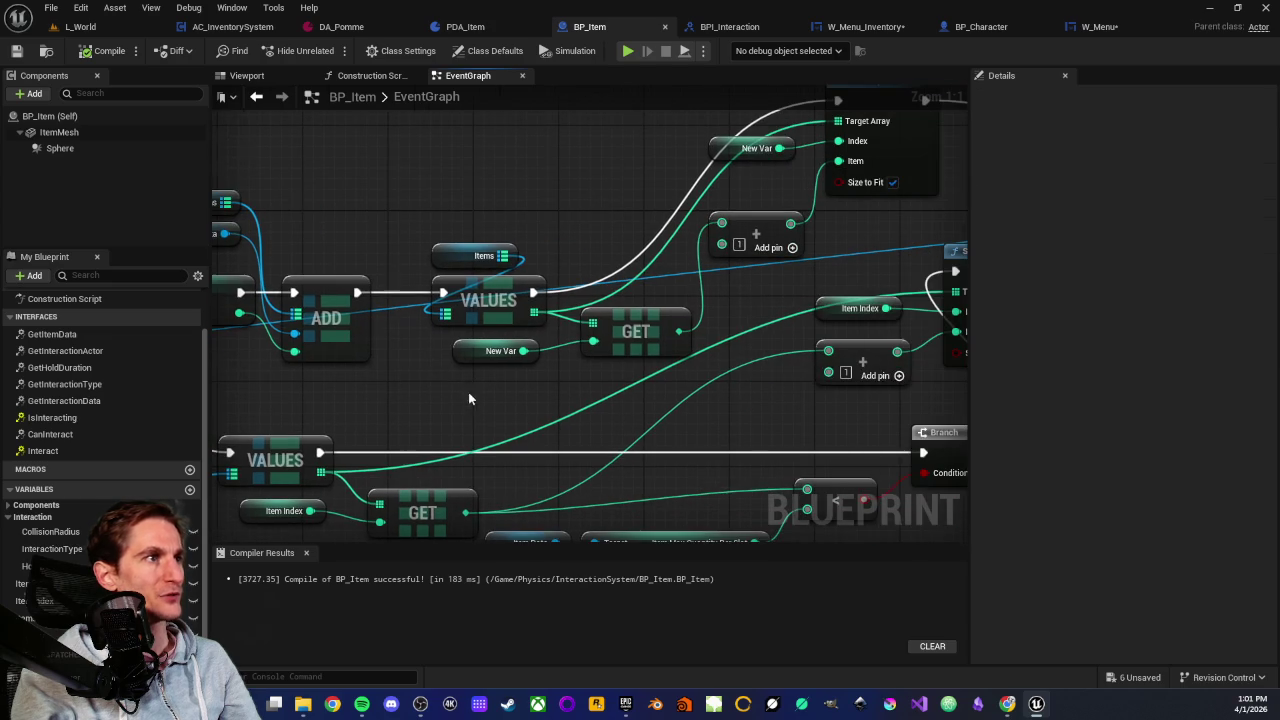
pyautogui.moveTo(486, 414)
pyautogui.mouseDown()
pyautogui.moveTo(686, 314)
pyautogui.moveTo(686, 272)
pyautogui.mouseUp()
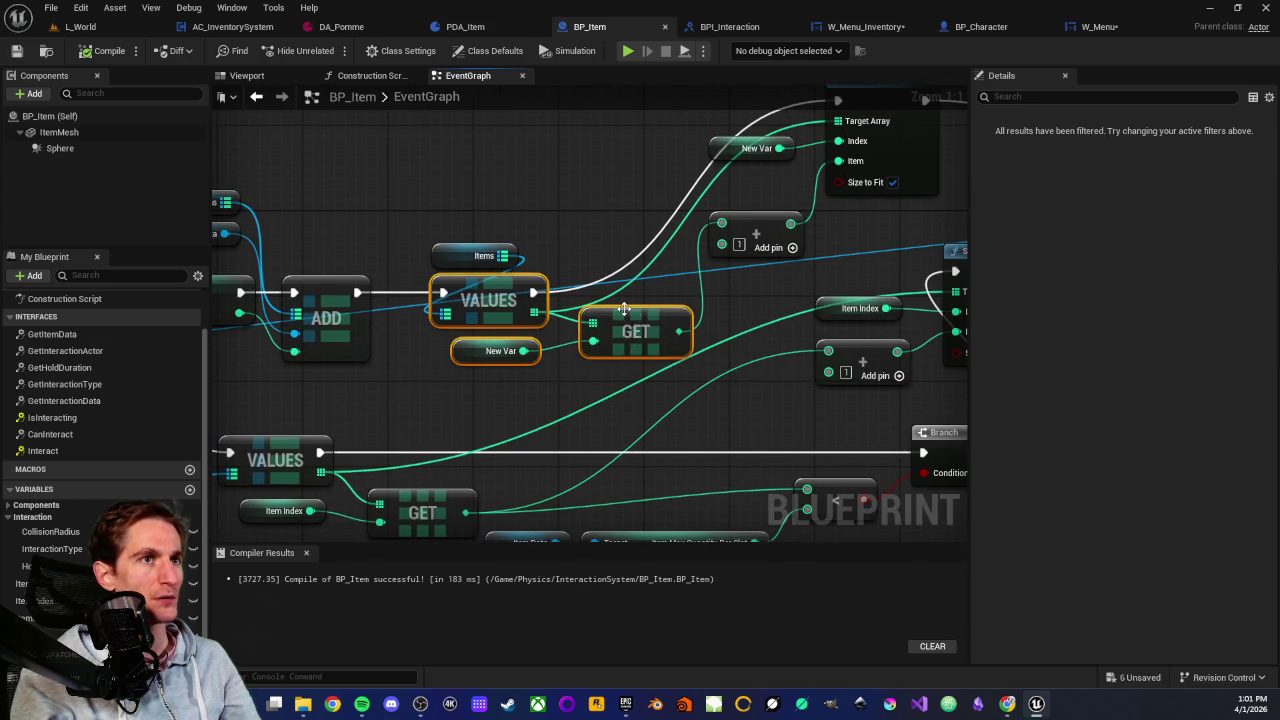
pyautogui.scroll(2, 624, 310)
pyautogui.hscroll(2, 624, 310)
pyautogui.moveTo(615, 158)
pyautogui.mouseDown()
pyautogui.moveTo(691, 214)
pyautogui.moveTo(820, 272)
pyautogui.mouseUp()
pyautogui.click(820, 272)
pyautogui.hscroll(15, 652, 272)
pyautogui.scroll(-2, 749, 390)
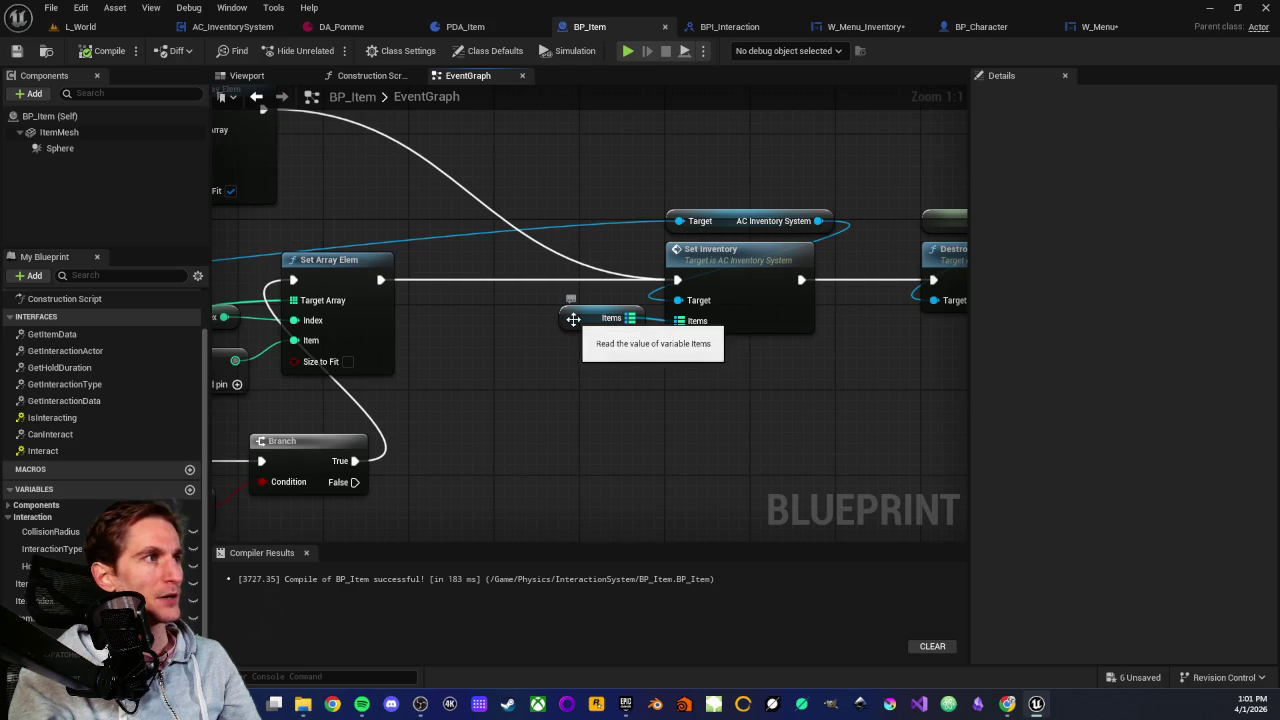
pyautogui.click(590, 317)
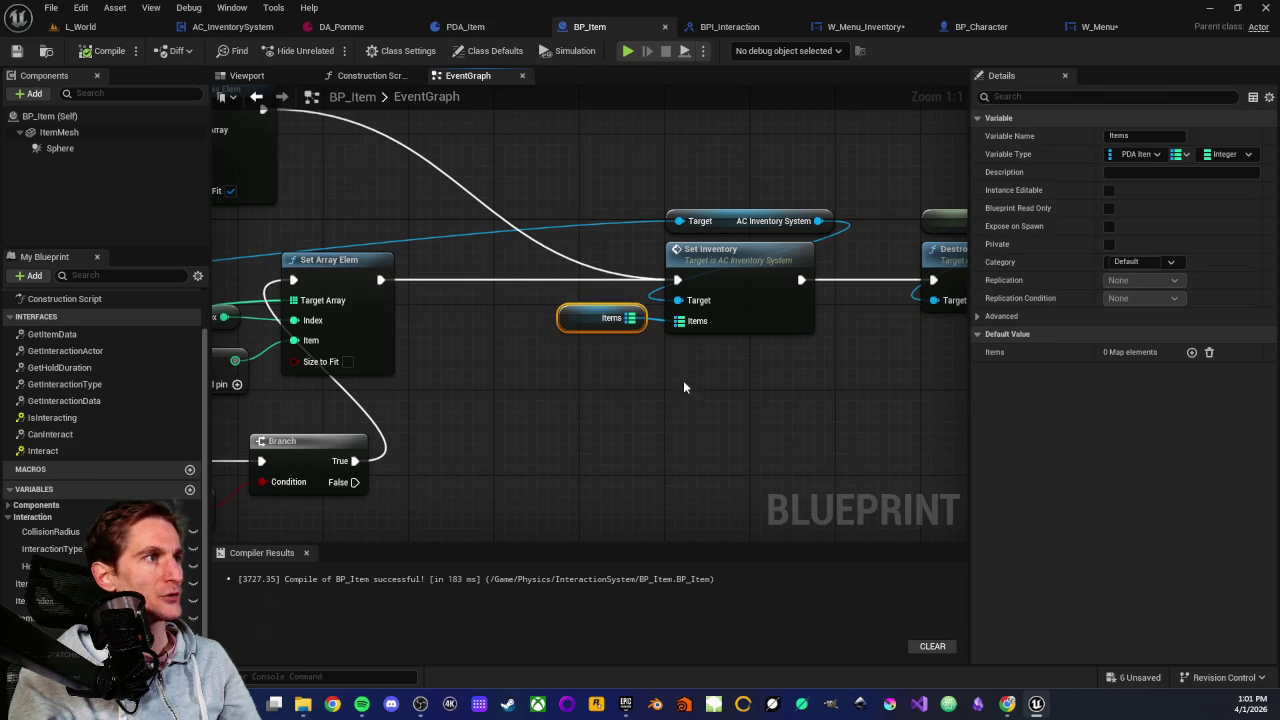
pyautogui.click(714, 234)
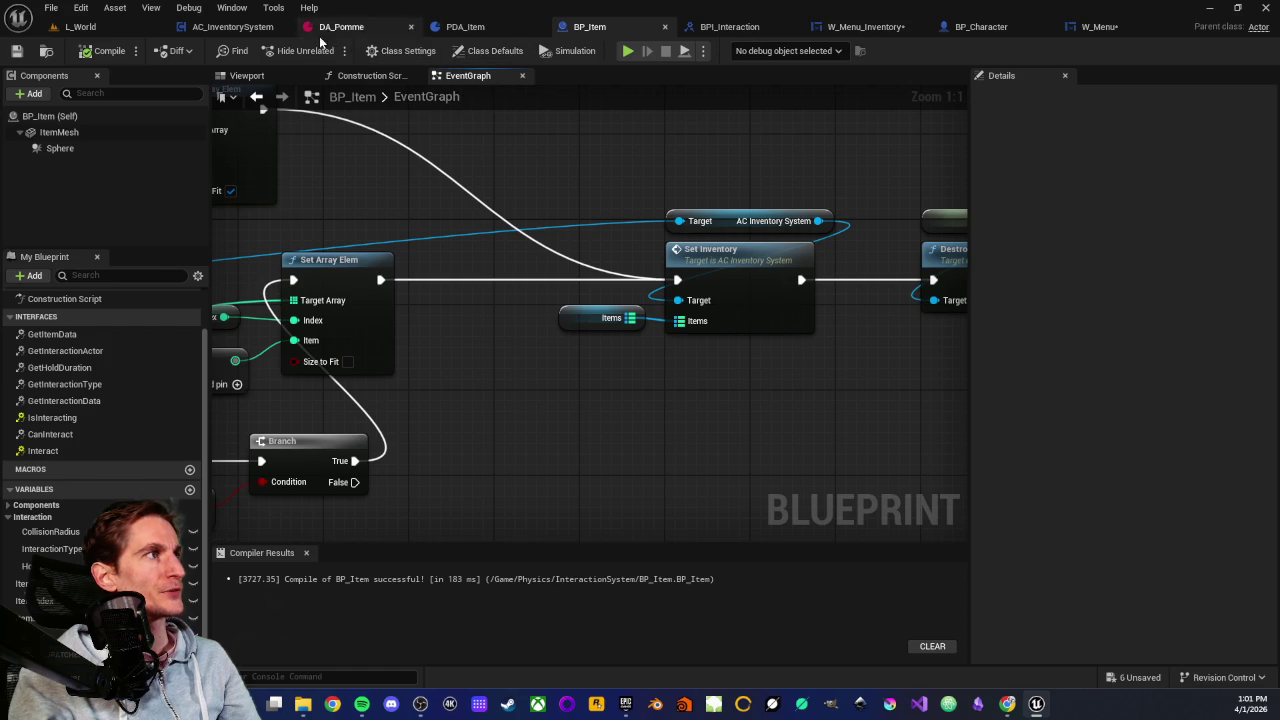
# In W_Menu_Inventory, move the Print String node up beside Add Child to Grid
pyautogui.click(258, 30)
pyautogui.scroll(-3, 432, 332)
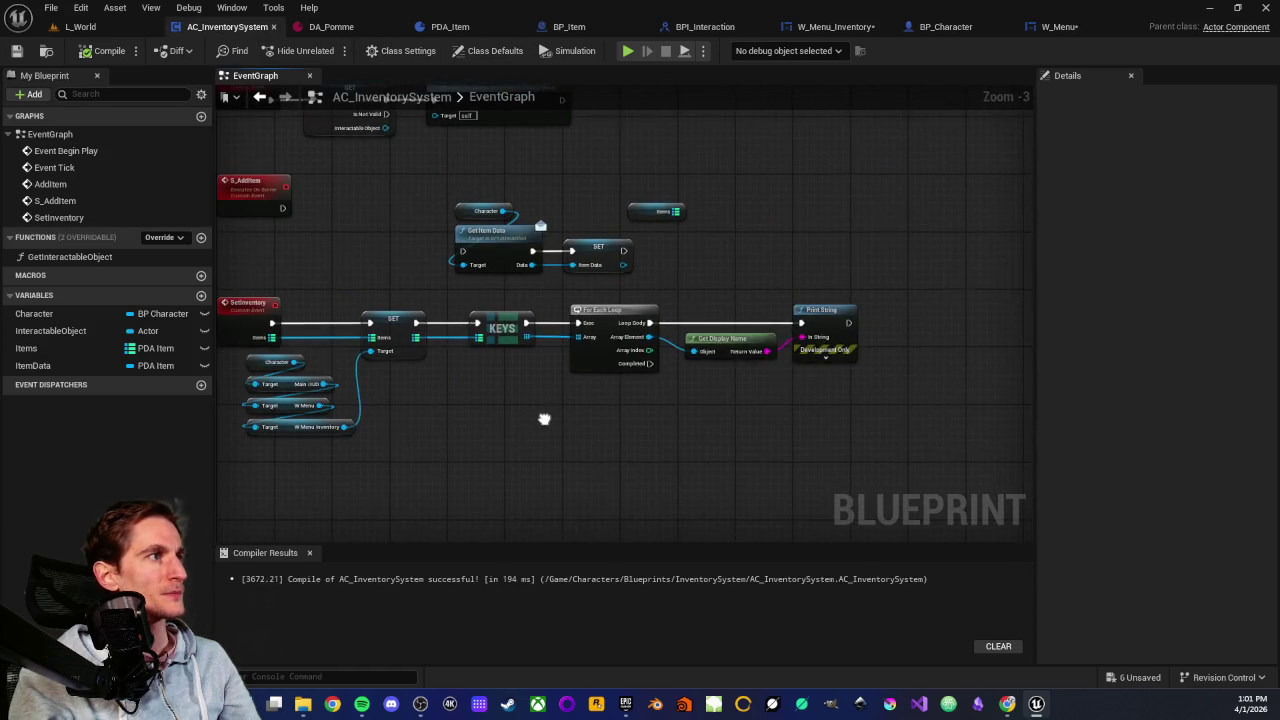
pyautogui.click(830, 28)
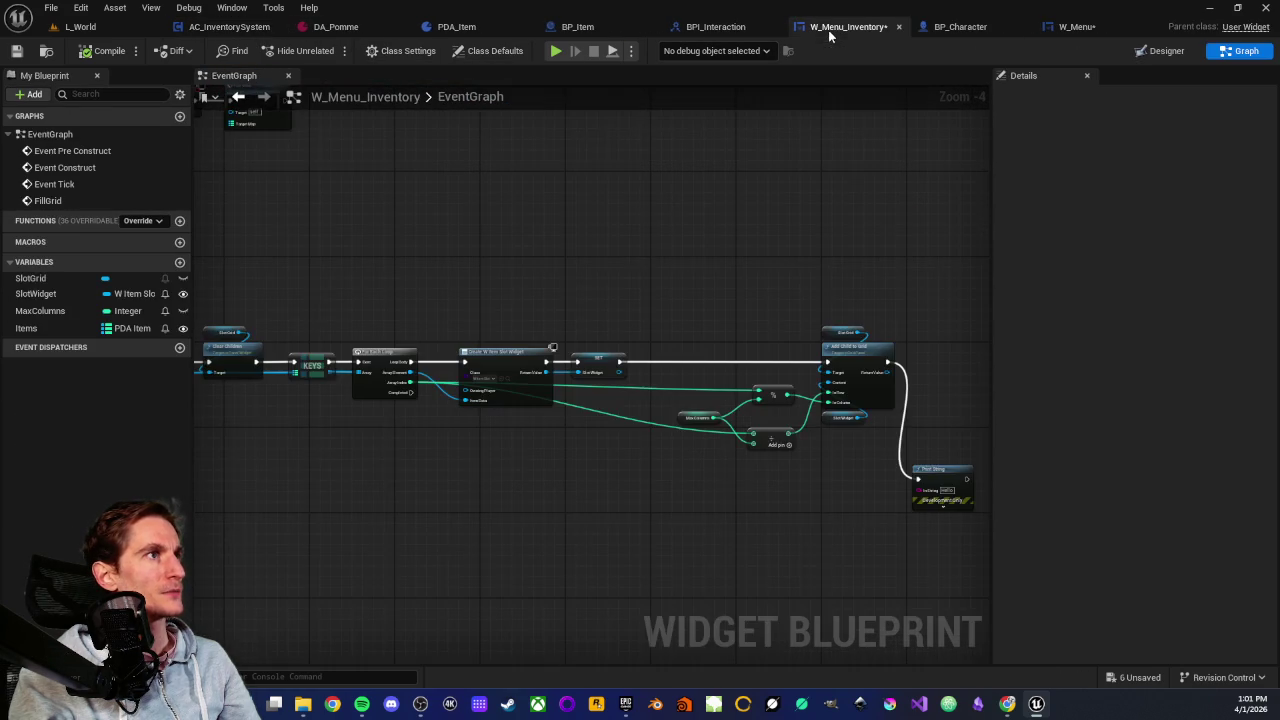
pyautogui.scroll(3, 723, 257)
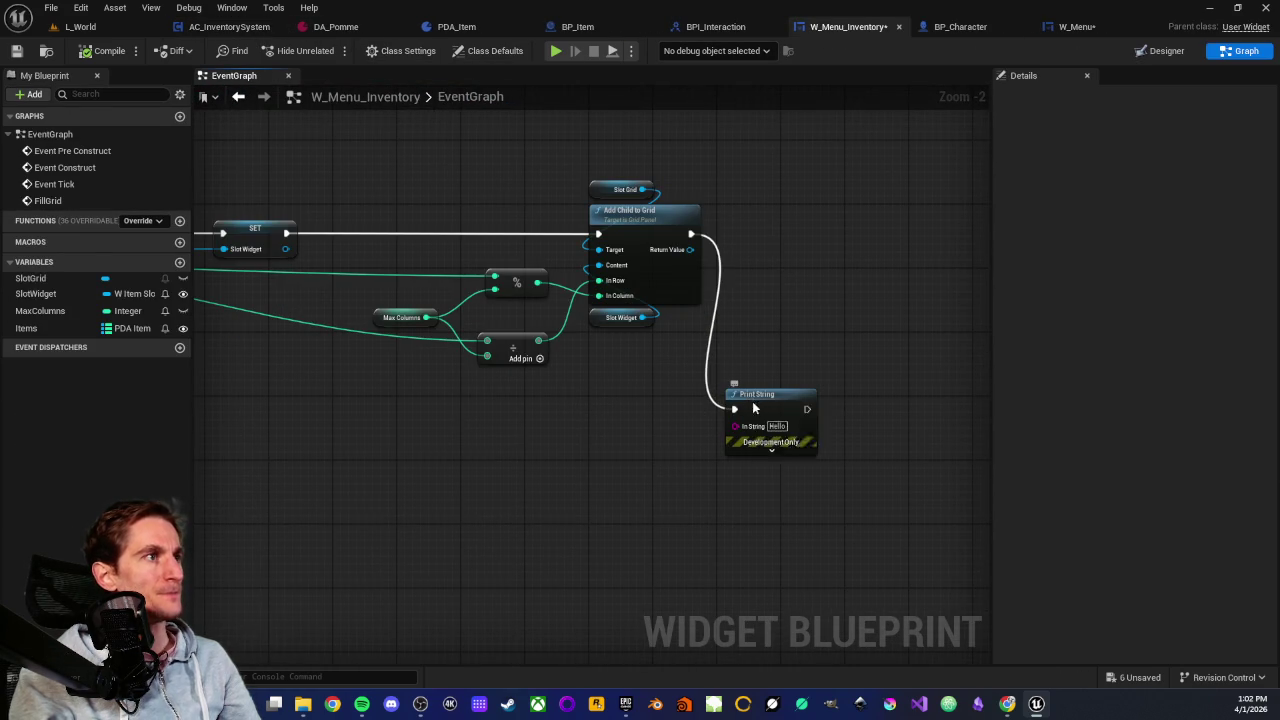
pyautogui.moveTo(746, 408)
pyautogui.mouseDown()
pyautogui.moveTo(802, 206)
pyautogui.moveTo(814, 240)
pyautogui.moveTo(816, 224)
pyautogui.moveTo(871, 224)
pyautogui.mouseUp()
pyautogui.scroll(2, 775, 288)
pyautogui.moveTo(775, 290)
pyautogui.mouseDown()
pyautogui.moveTo(706, 338)
pyautogui.moveTo(721, 345)
pyautogui.mouseUp()
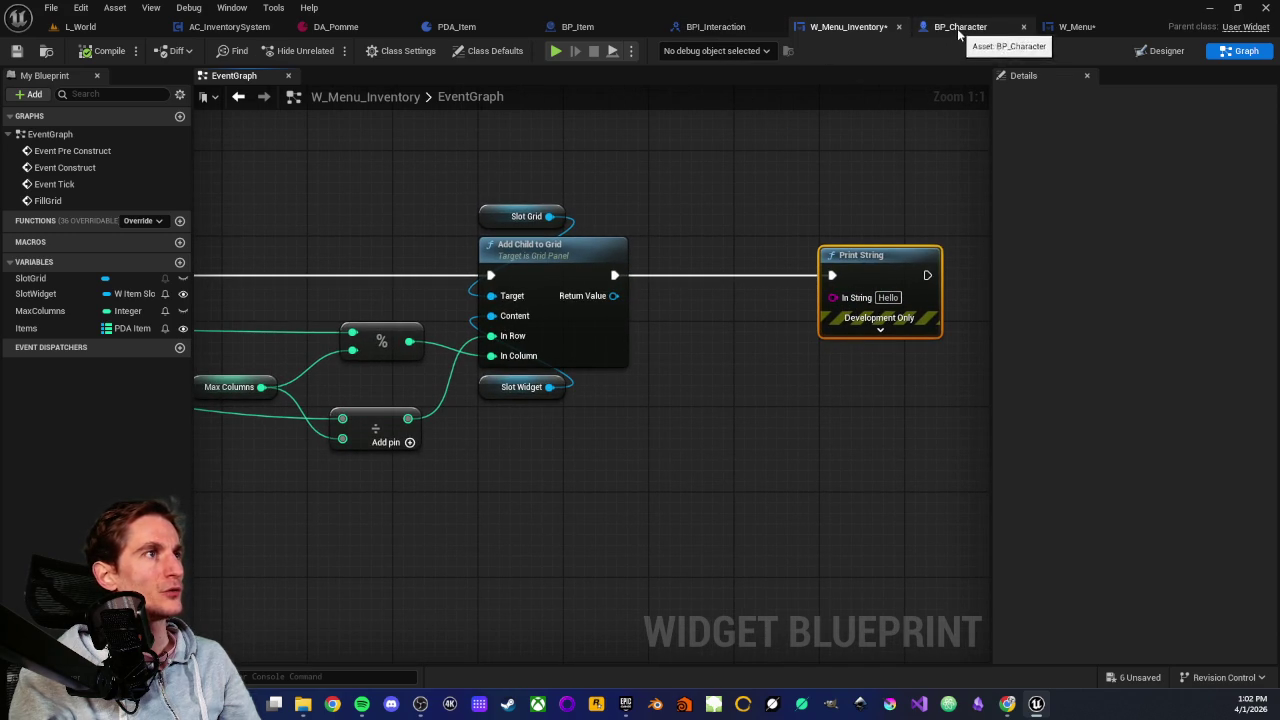
pyautogui.scroll(-3, 566, 180)
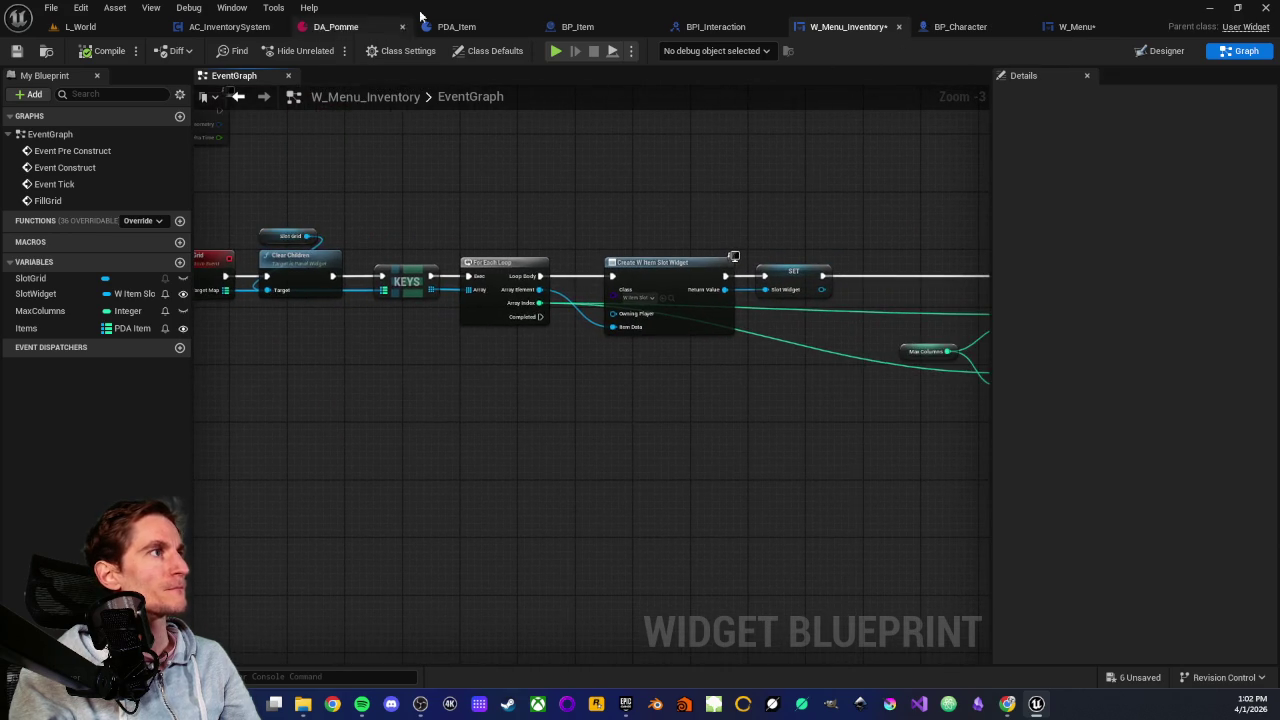
# Review the right and left sides of BP_Item's event graph
pyautogui.click(460, 27)
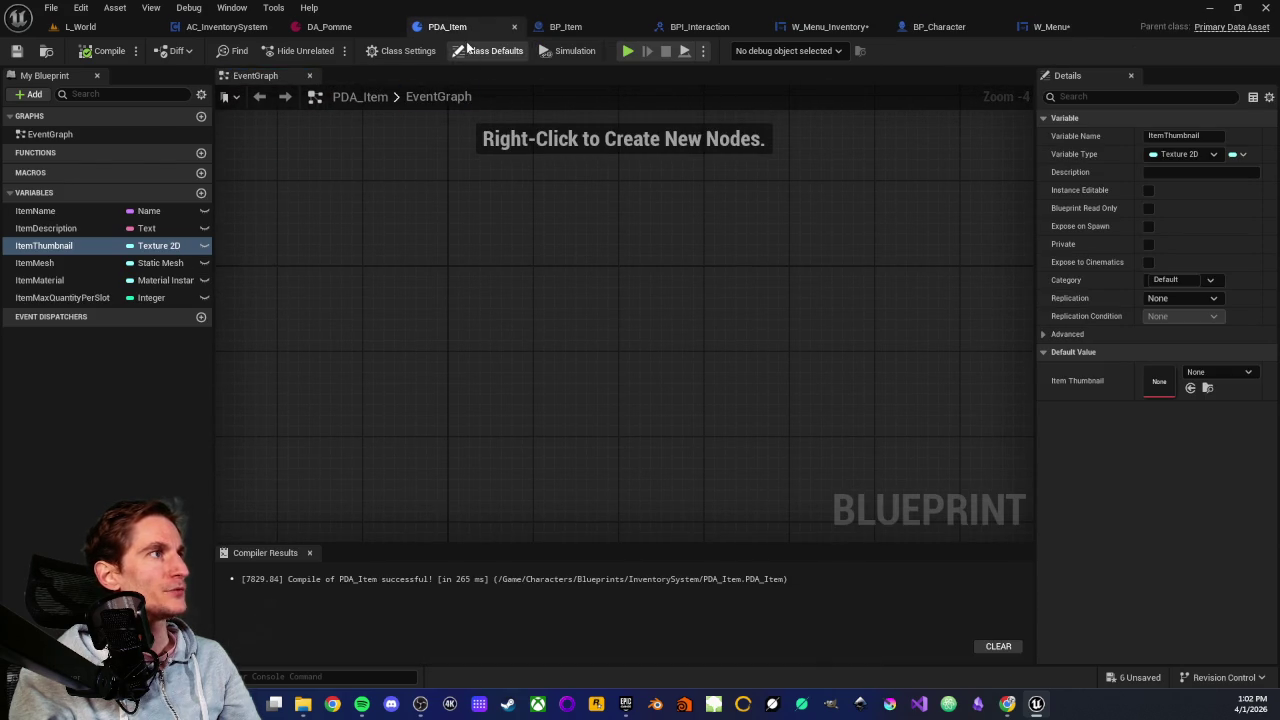
pyautogui.click(571, 29)
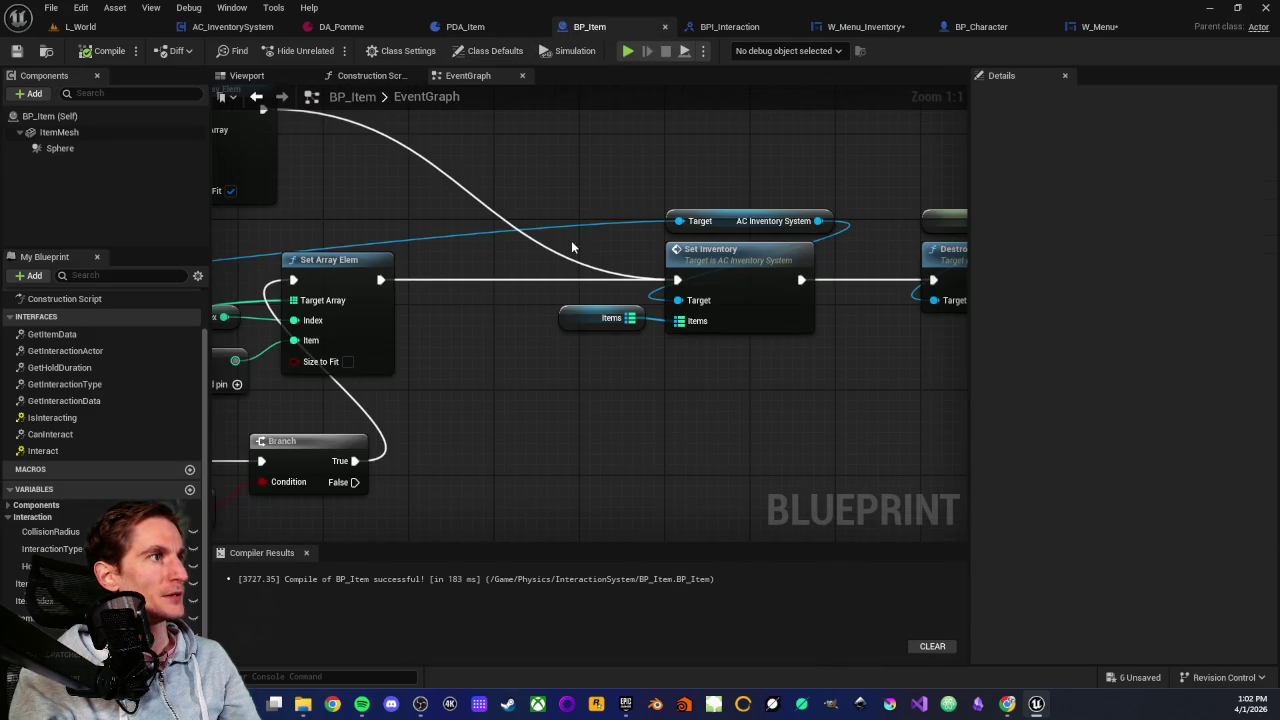
pyautogui.scroll(-5, 535, 366)
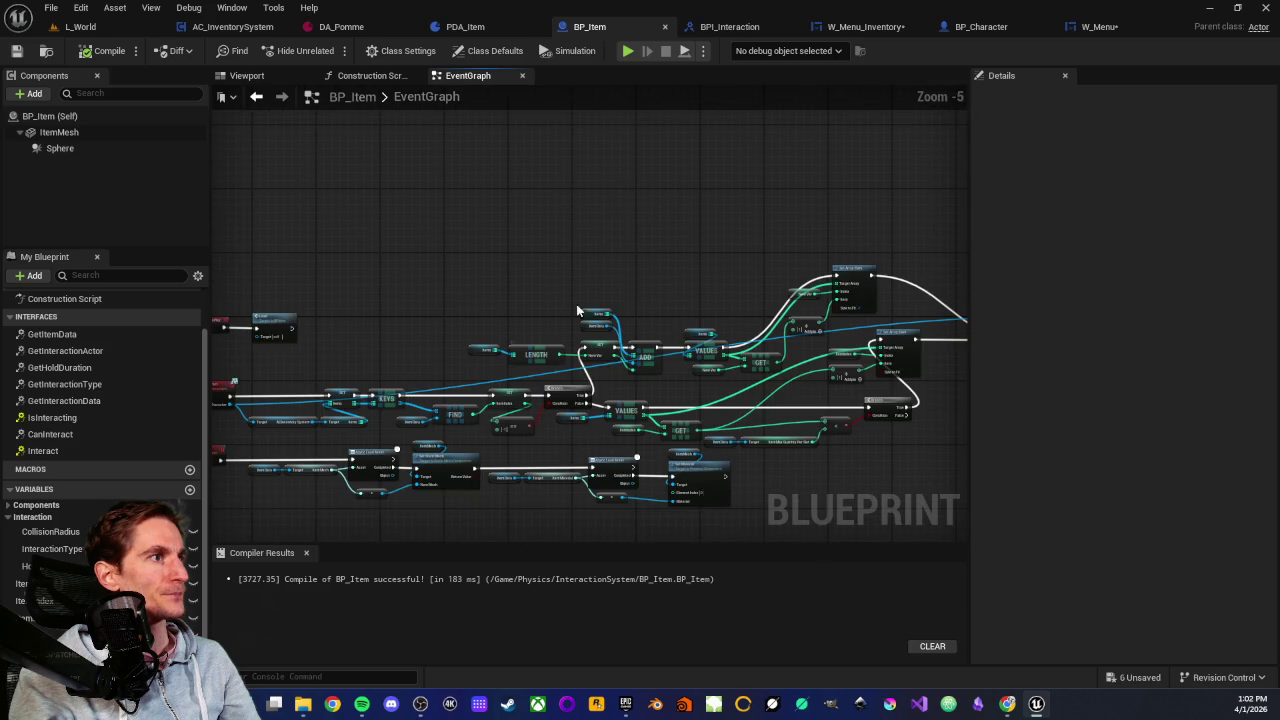
pyautogui.moveTo(577, 311); pyautogui.dragTo(640, 149)
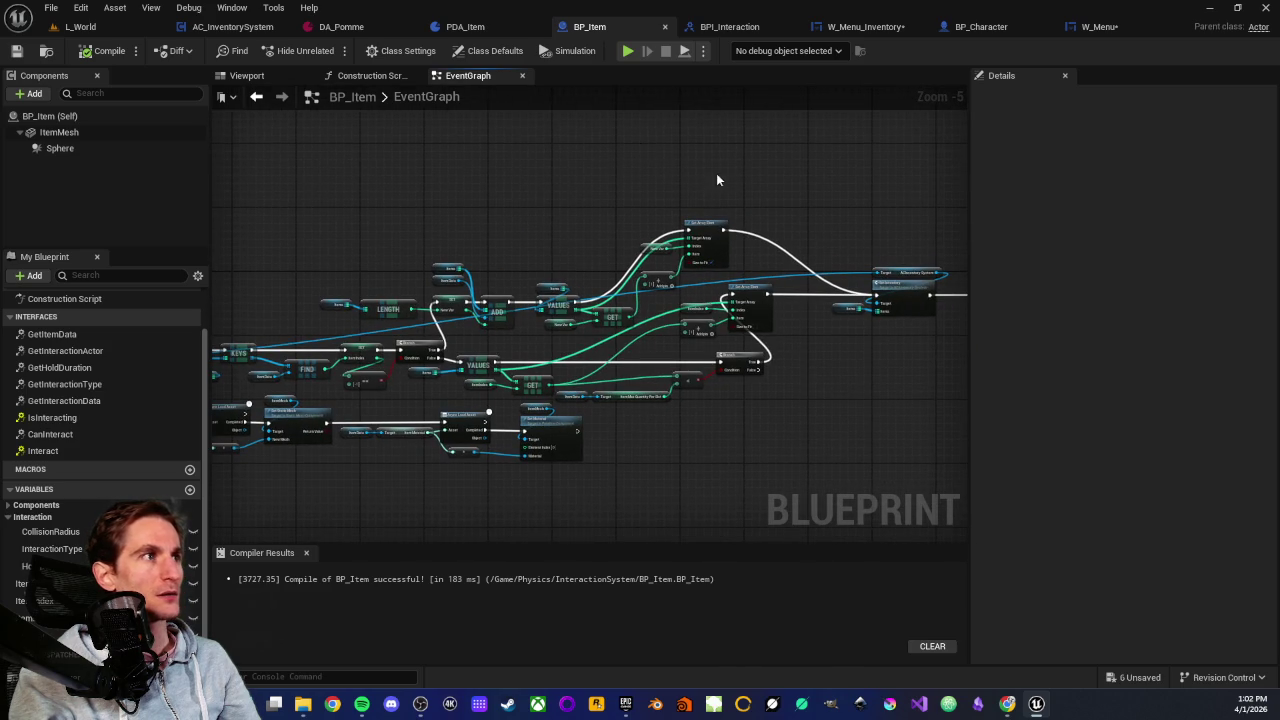
pyautogui.moveTo(716, 180)
pyautogui.mouseDown()
pyautogui.moveTo(466, 171)
pyautogui.moveTo(537, 409)
pyautogui.moveTo(623, 326)
pyautogui.mouseUp()
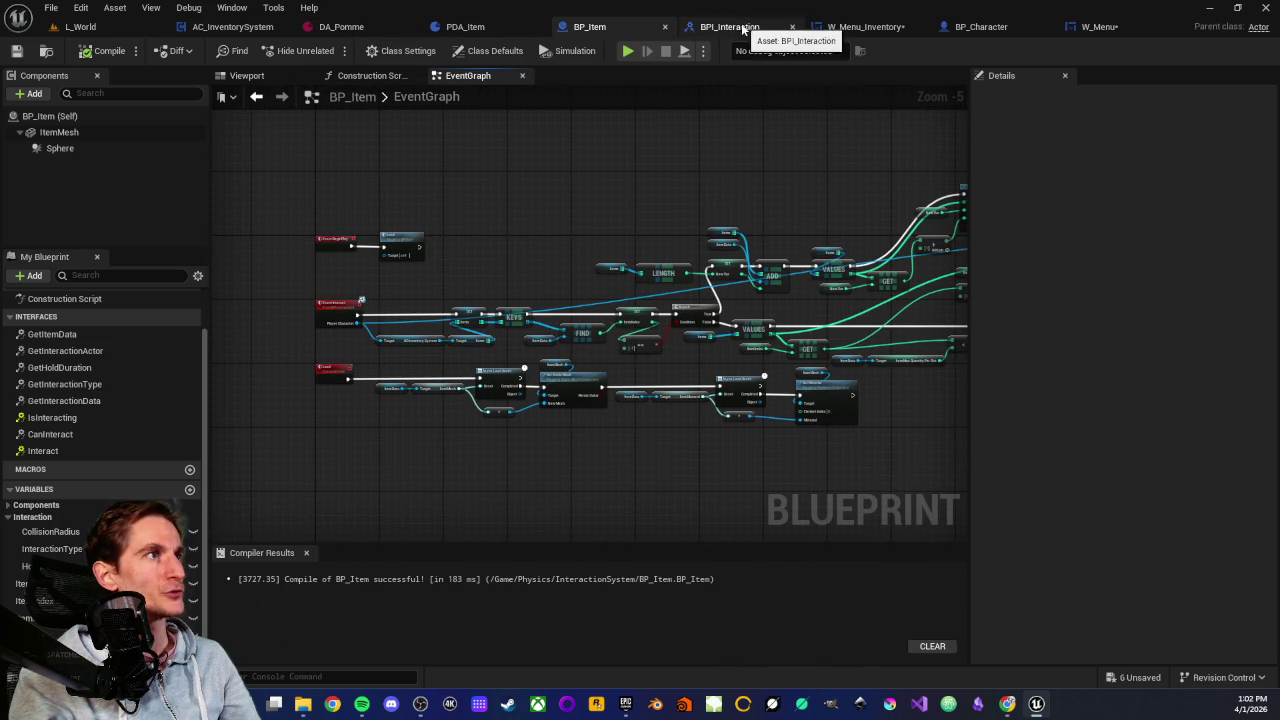
# Glance at W_Menu_Inventory's graph, then bring up the W_Menu designer with L1 and R1
pyautogui.click(852, 30)
pyautogui.scroll(-3, 571, 283)
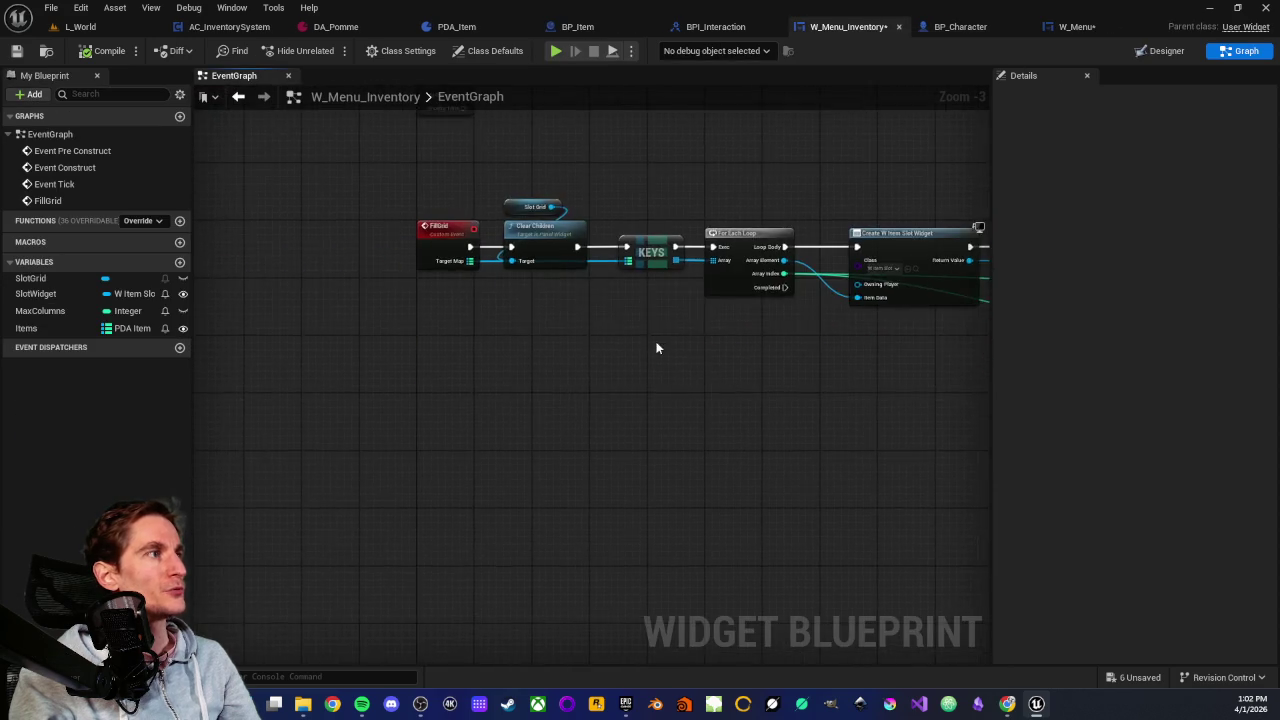
pyautogui.scroll(2, 501, 396)
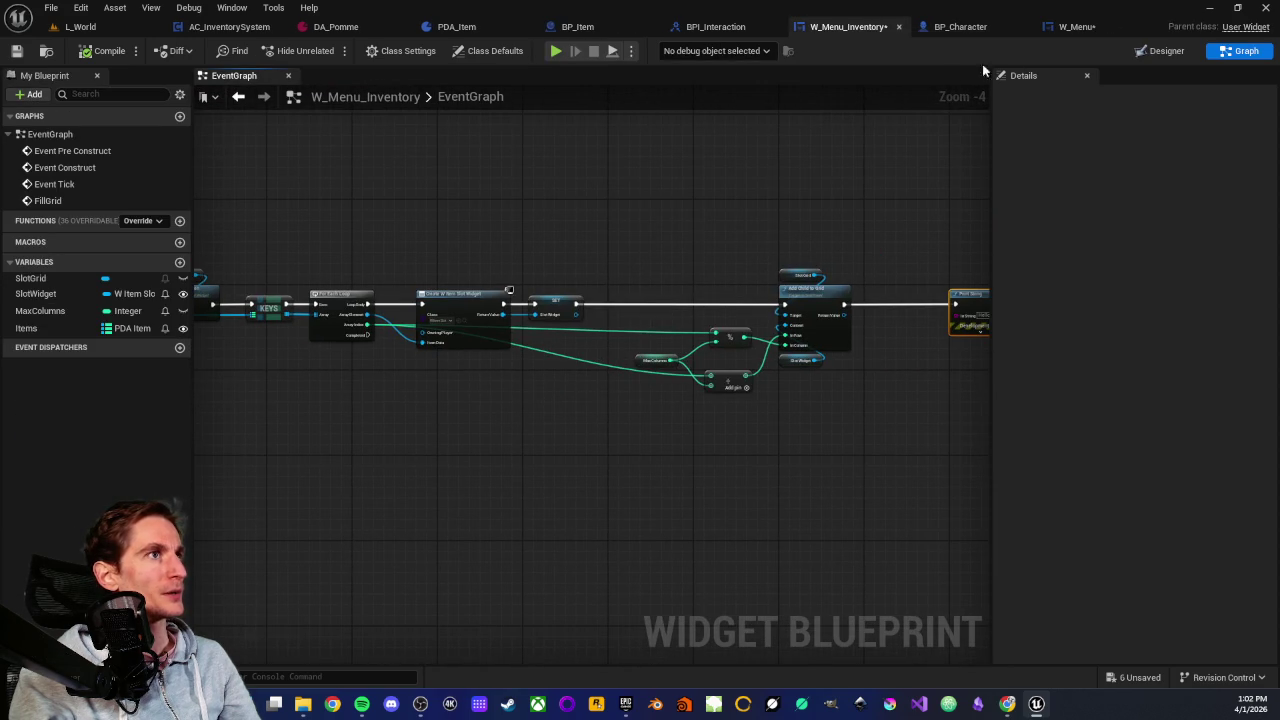
pyautogui.click(1078, 27)
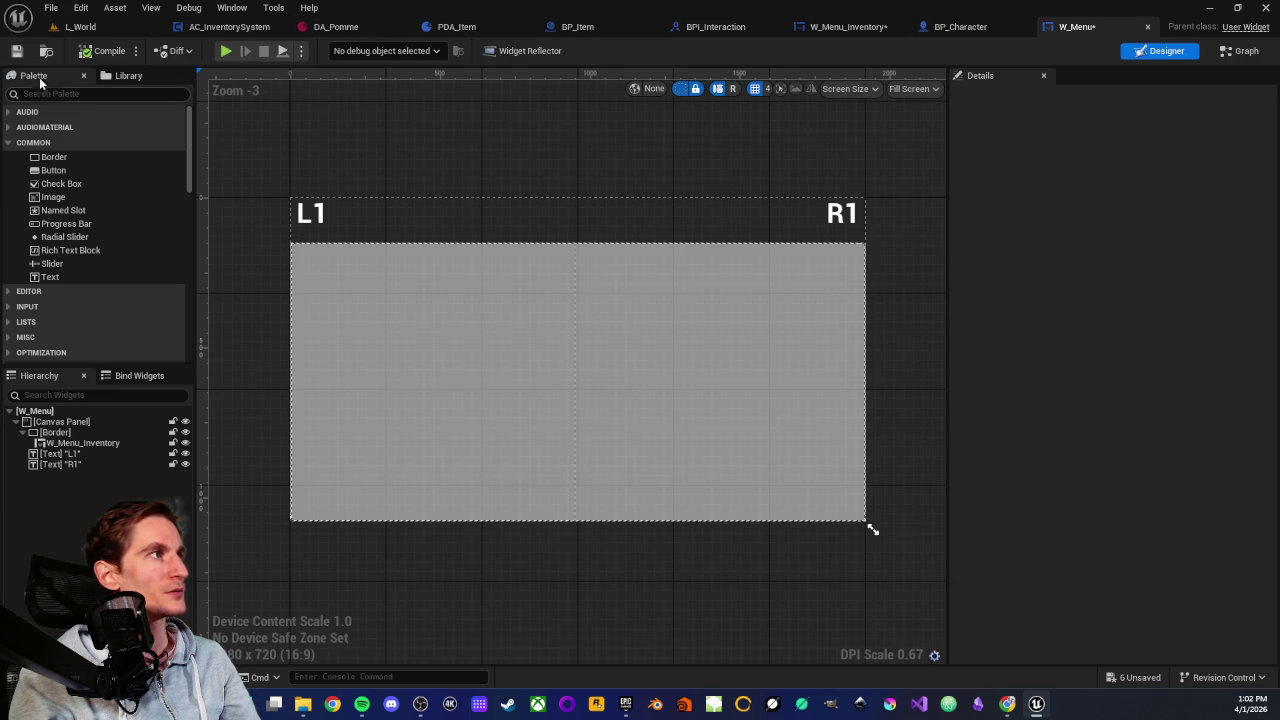
# Open W_MainHUD from the Characters folder, view its graph, then return to L_World
pyautogui.click(80, 27)
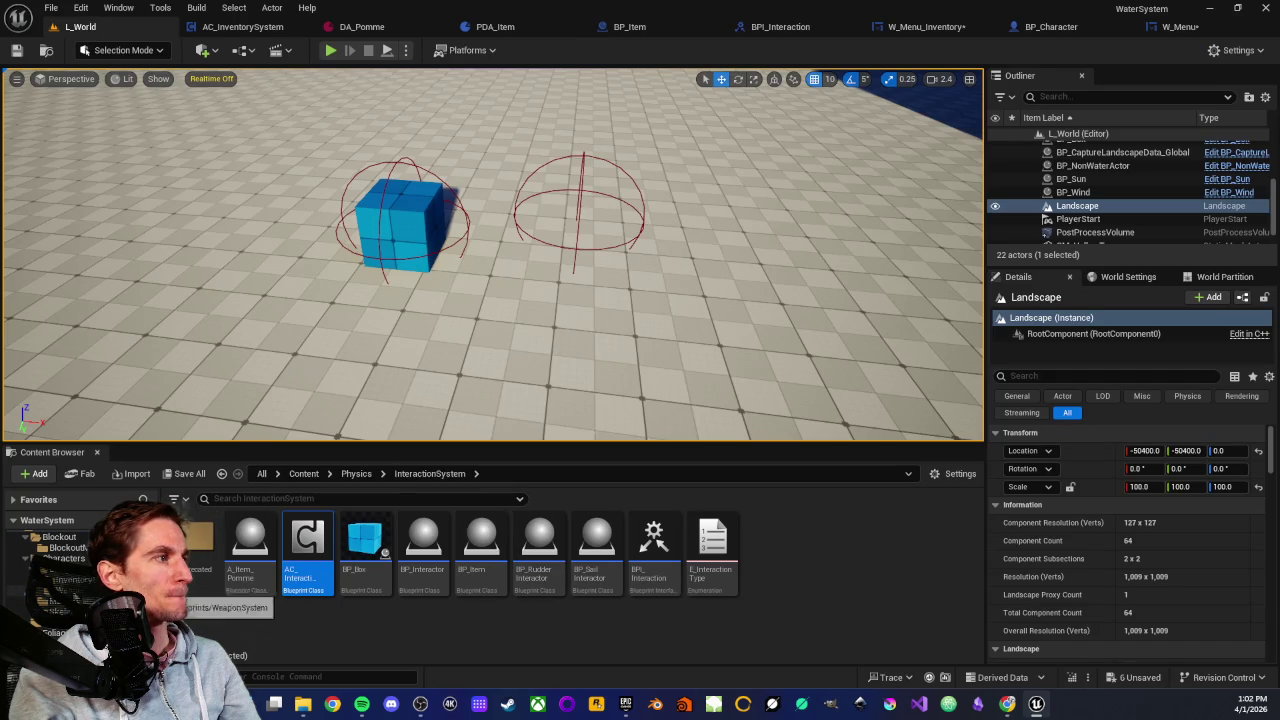
pyautogui.click(62, 558)
pyautogui.doubleClick(884, 550)
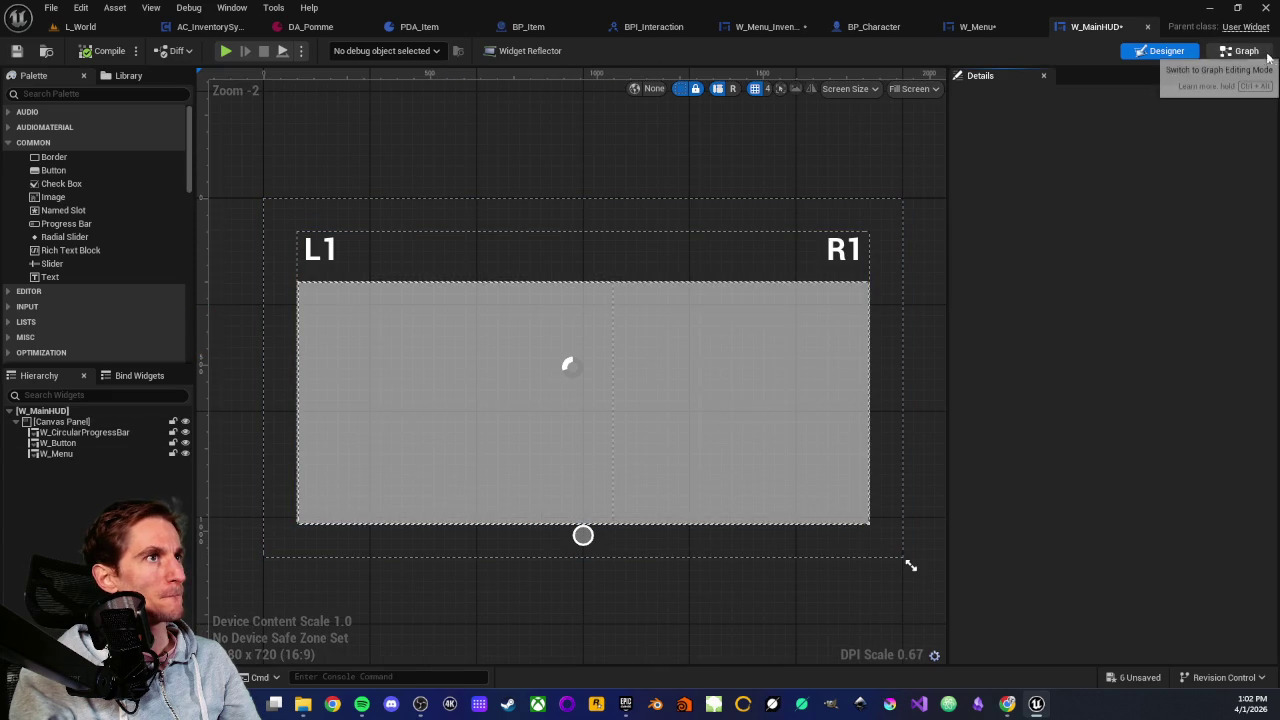
pyautogui.click(1260, 54)
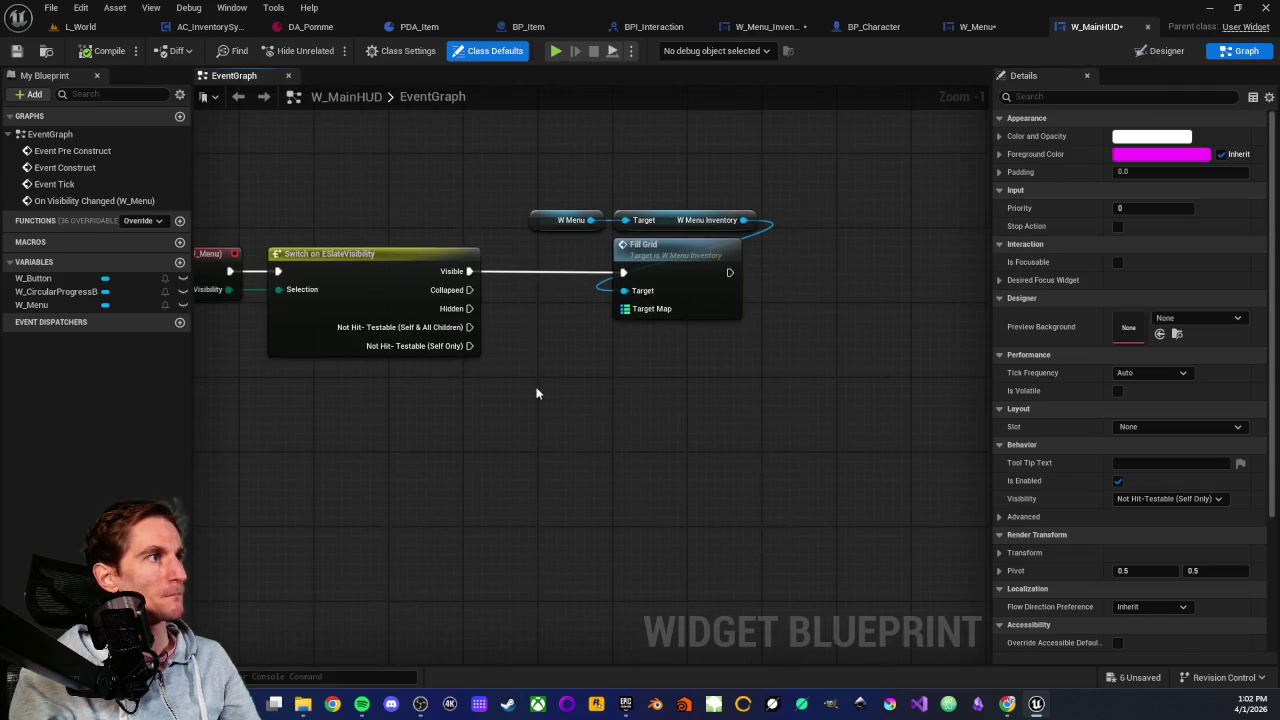
pyautogui.scroll(-1, 540, 391)
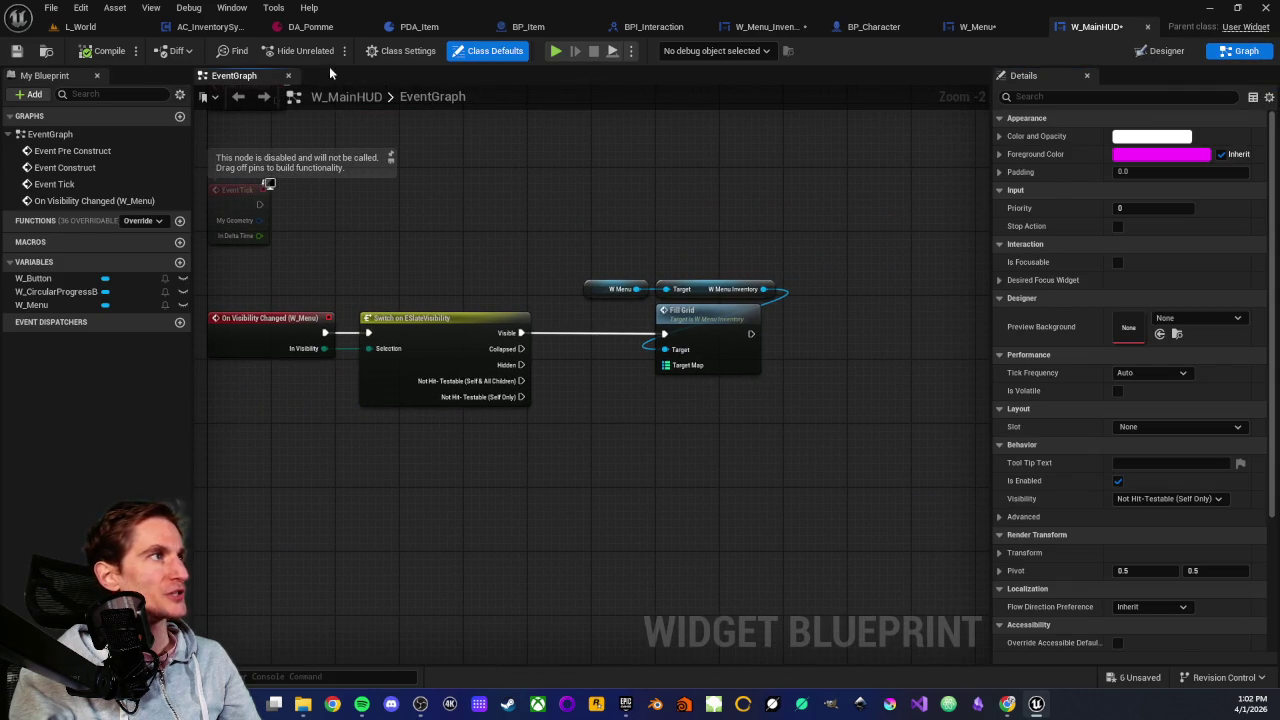
pyautogui.click(88, 27)
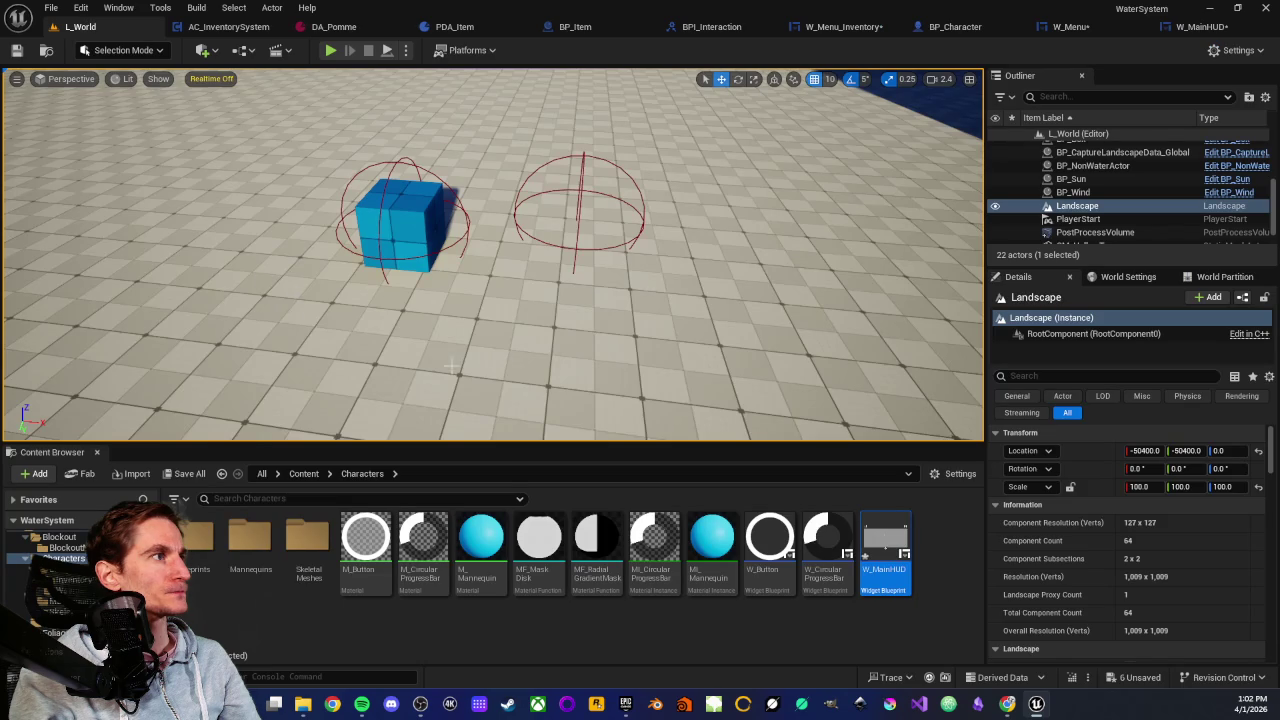
pyautogui.scroll(-2, 452, 366)
# Play the level with Alt+P, pick up the red apple and blue box, then stop
pyautogui.rightClick(472, 336)
pyautogui.press('Escape')
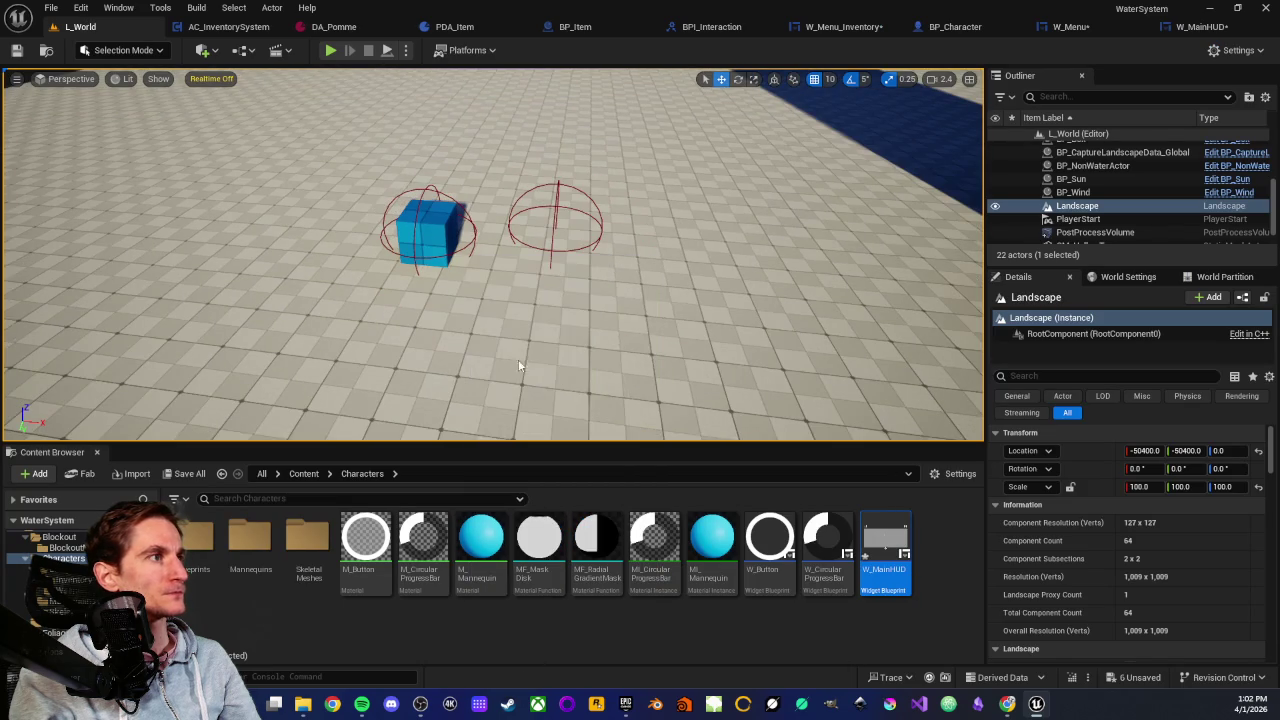
pyautogui.hotkey('alt', 'p')
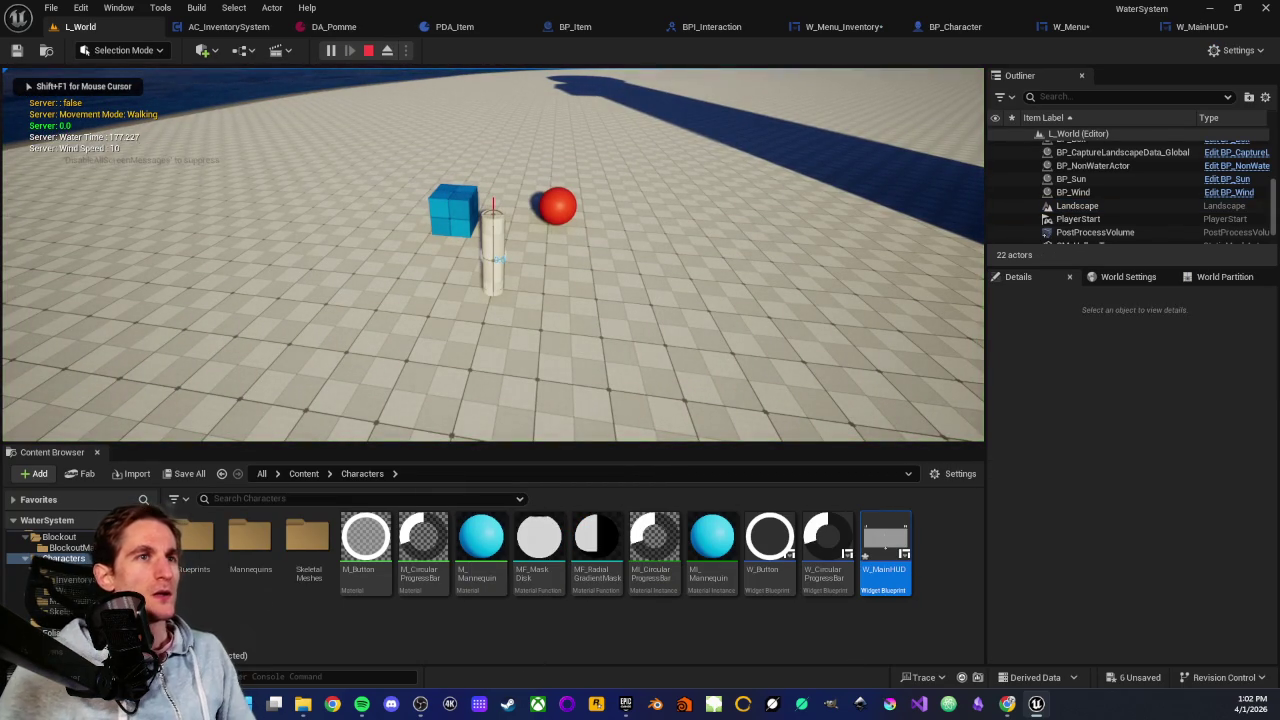
pyautogui.press('w')
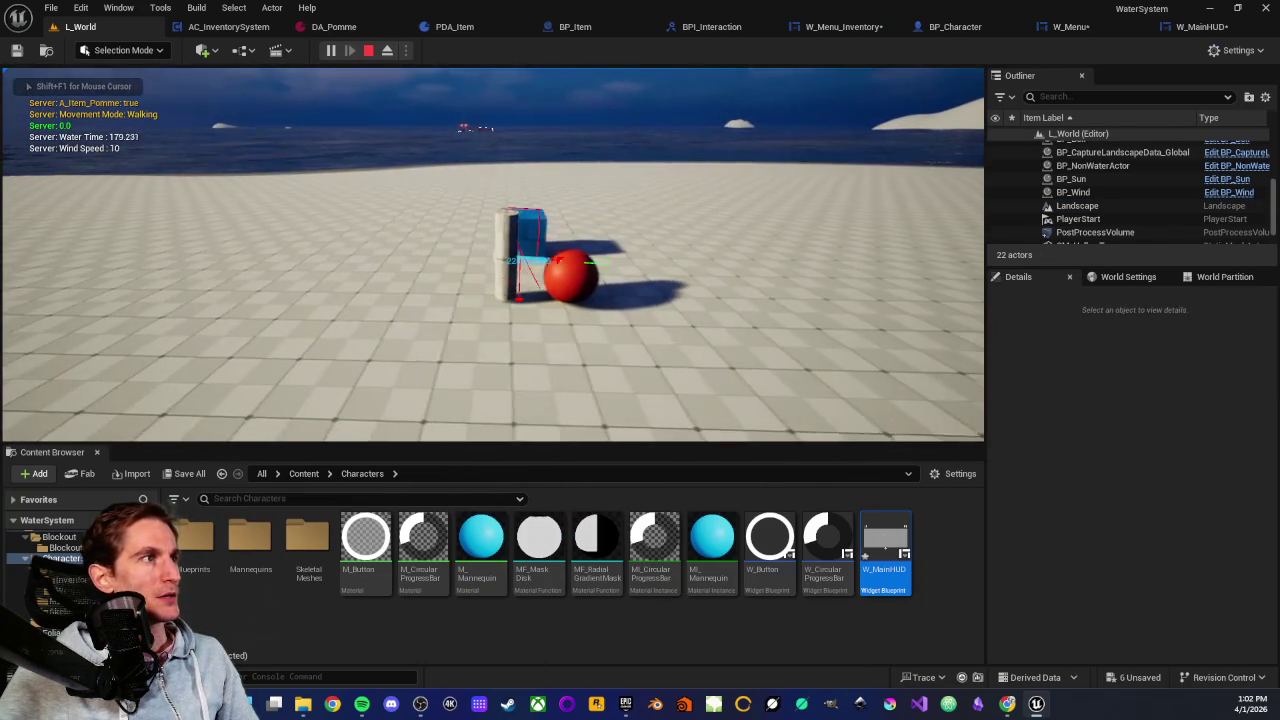
pyautogui.press('e')
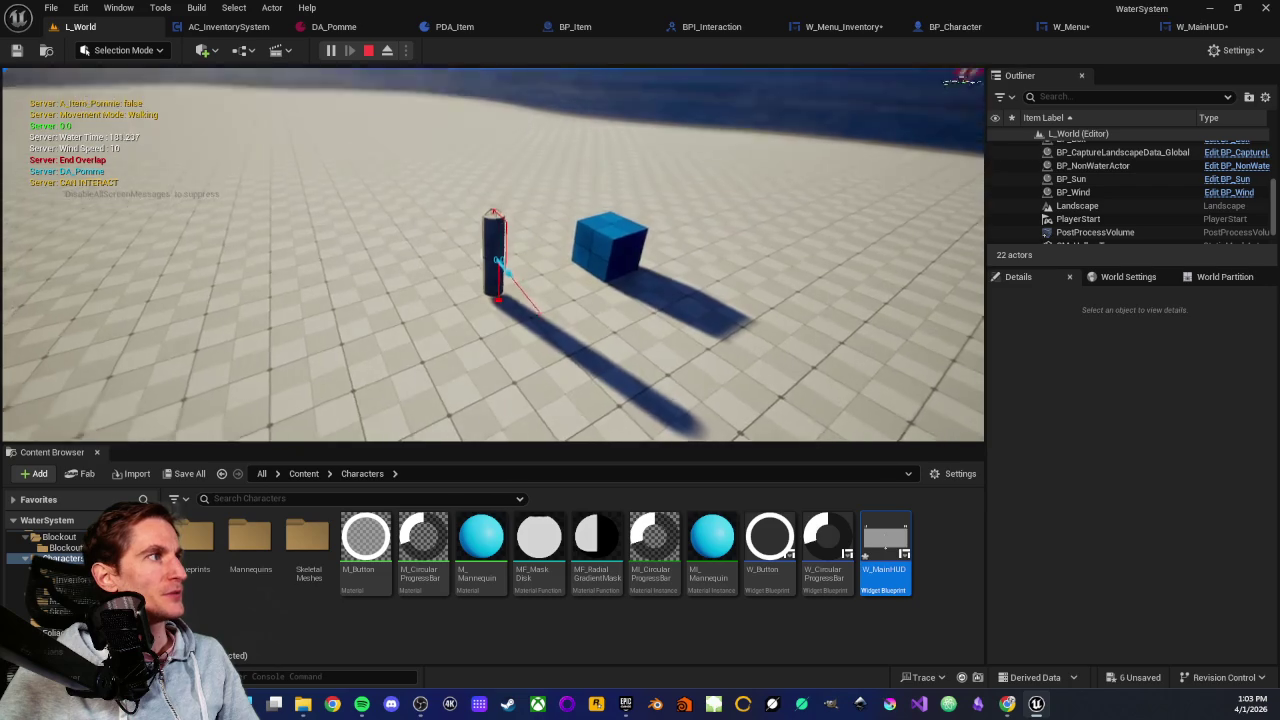
pyautogui.press('w')
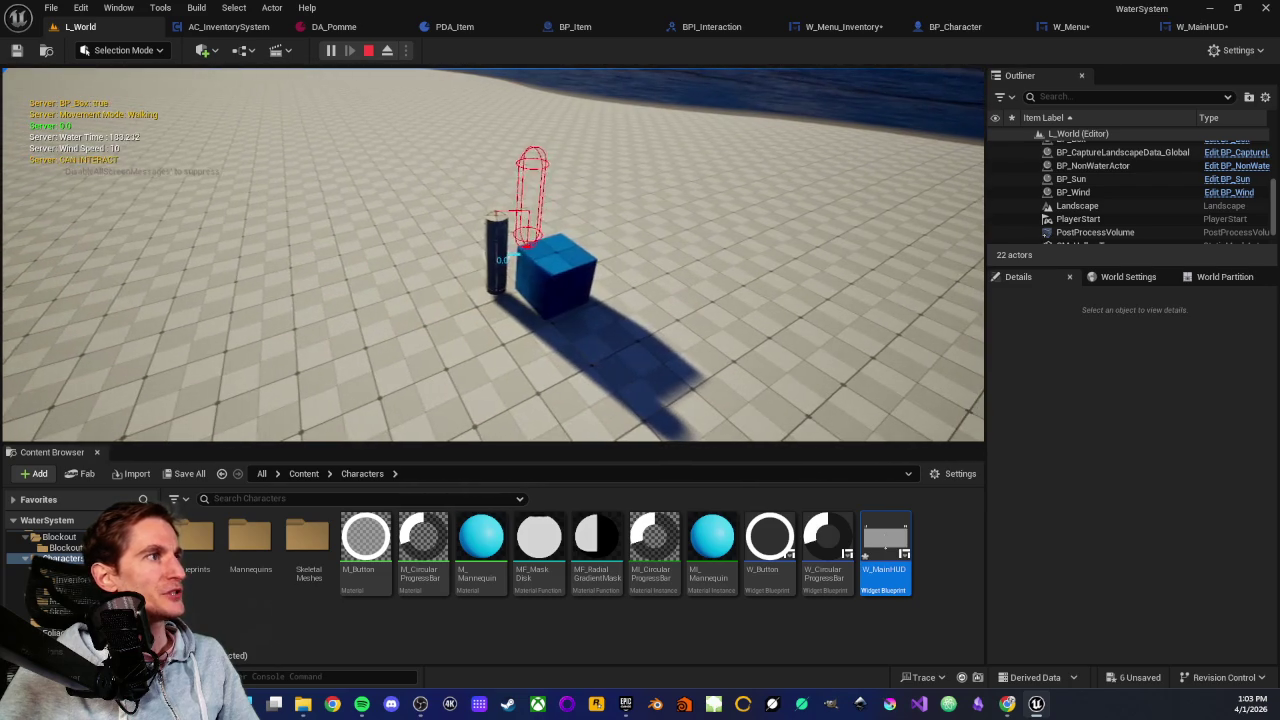
pyautogui.press('e')
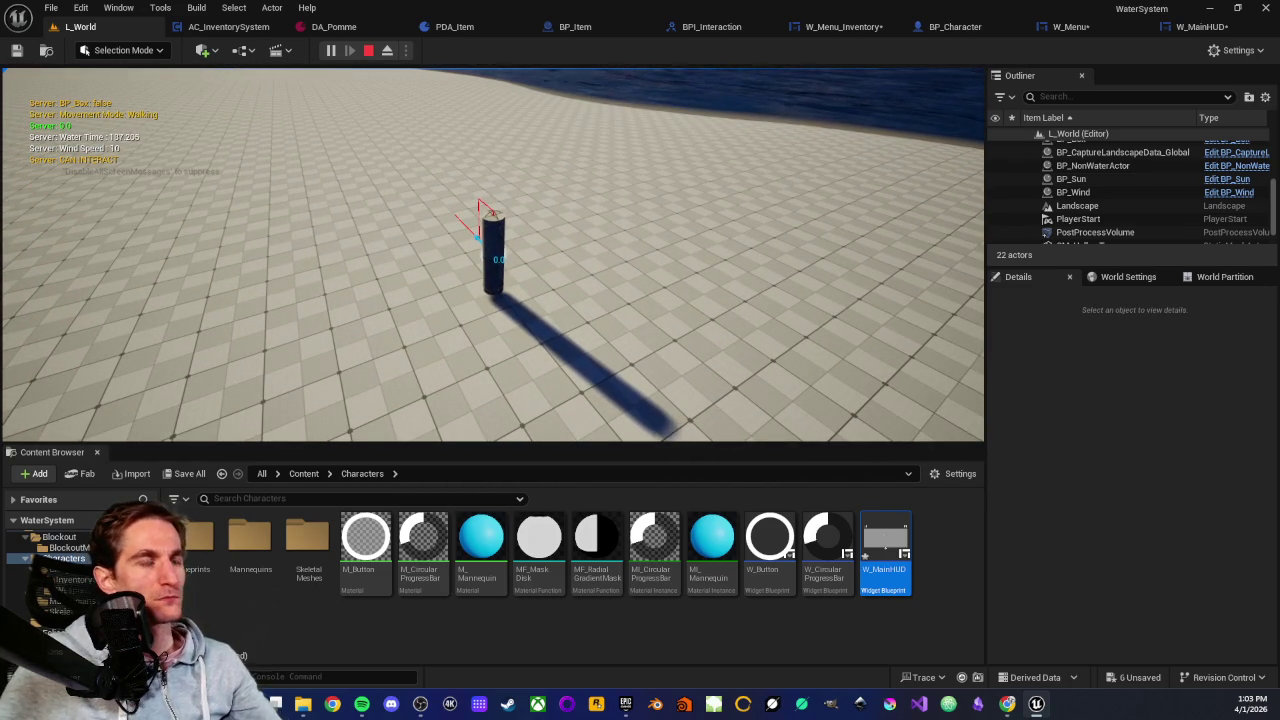
pyautogui.press('Escape')
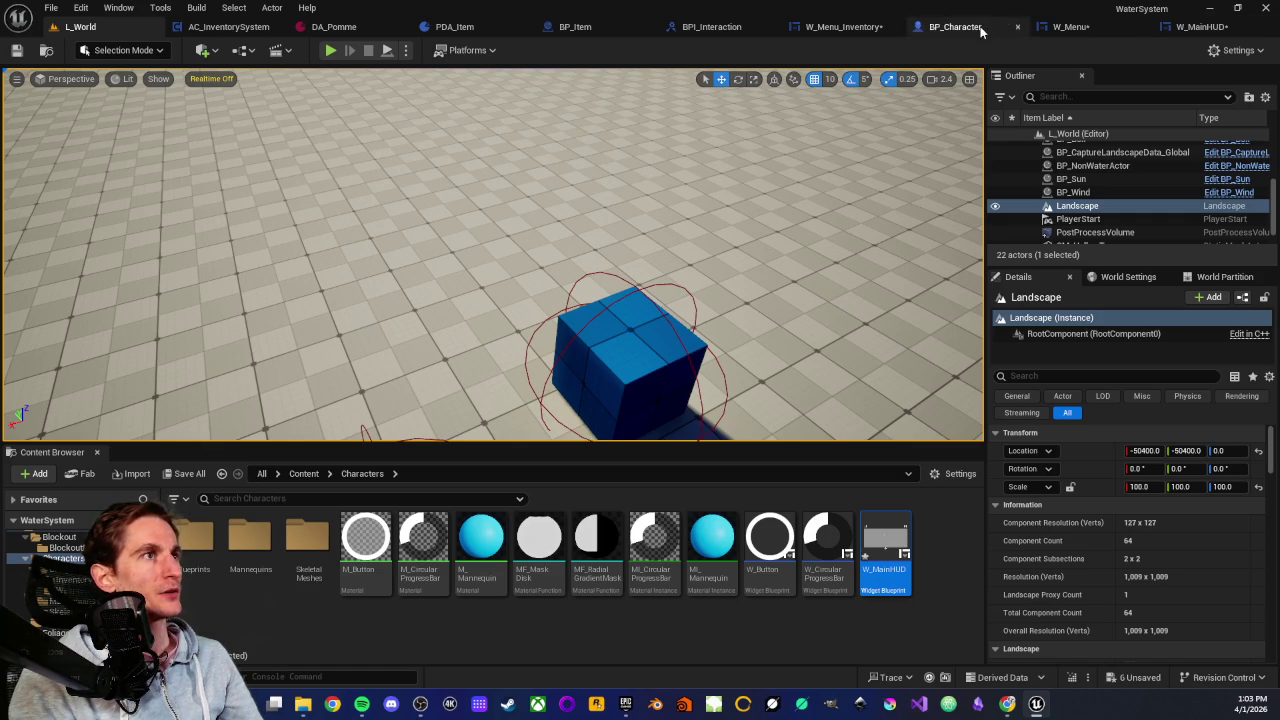
# Look over W_Menu, BPI_Interaction's GetItemData and the left part of BP_Item's graph
pyautogui.click(1068, 26)
pyautogui.click(655, 27)
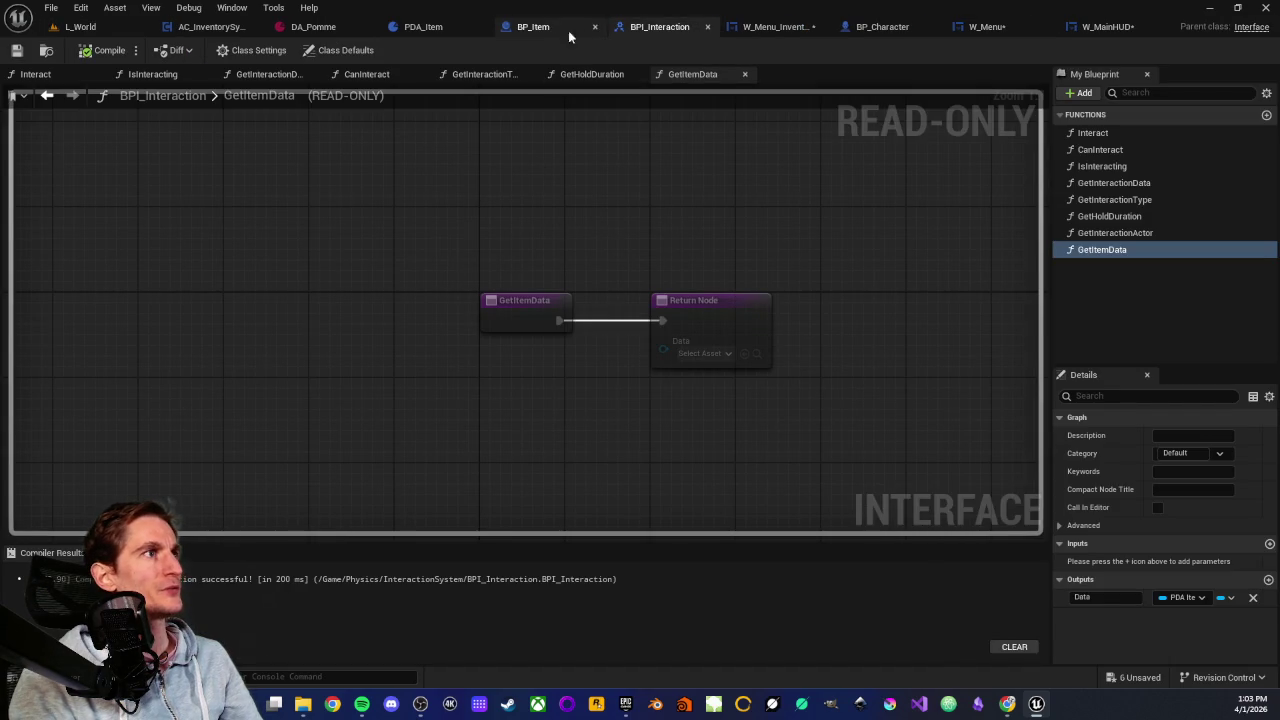
pyautogui.click(553, 31)
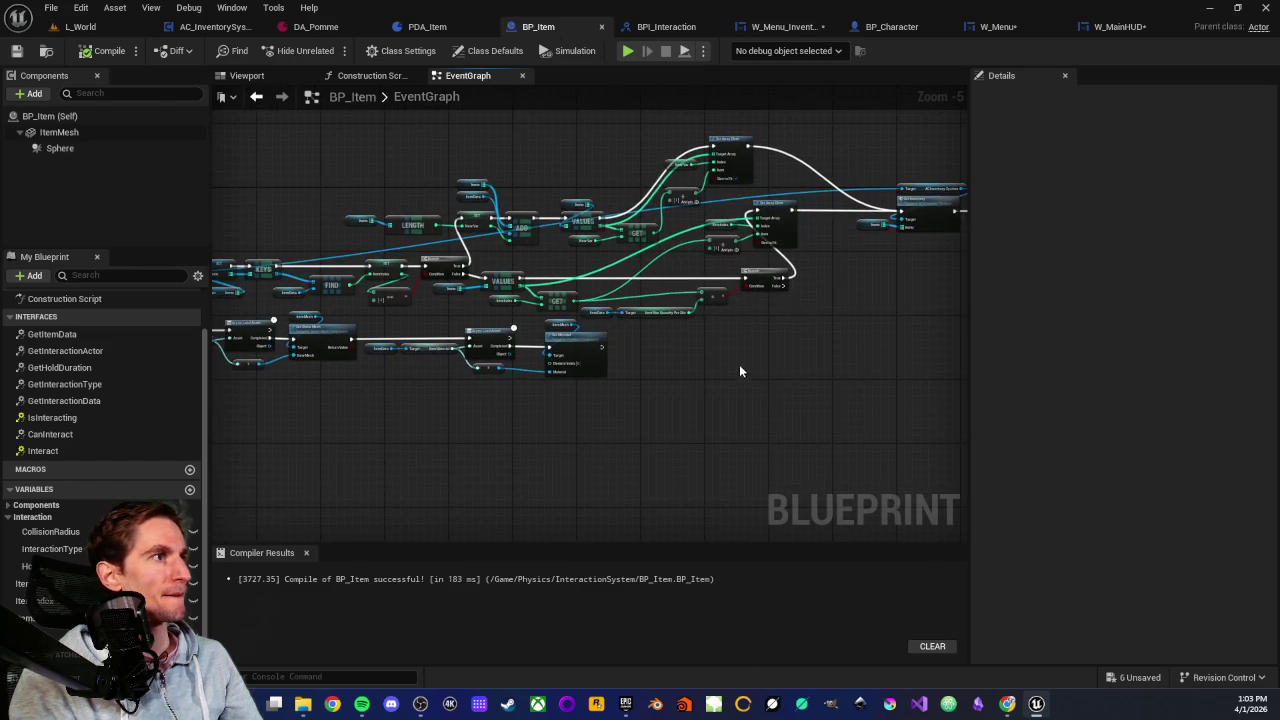
pyautogui.scroll(2, 571, 420)
pyautogui.moveTo(641, 457)
pyautogui.mouseDown()
pyautogui.moveTo(783, 437)
pyautogui.moveTo(946, 445)
pyautogui.mouseUp()
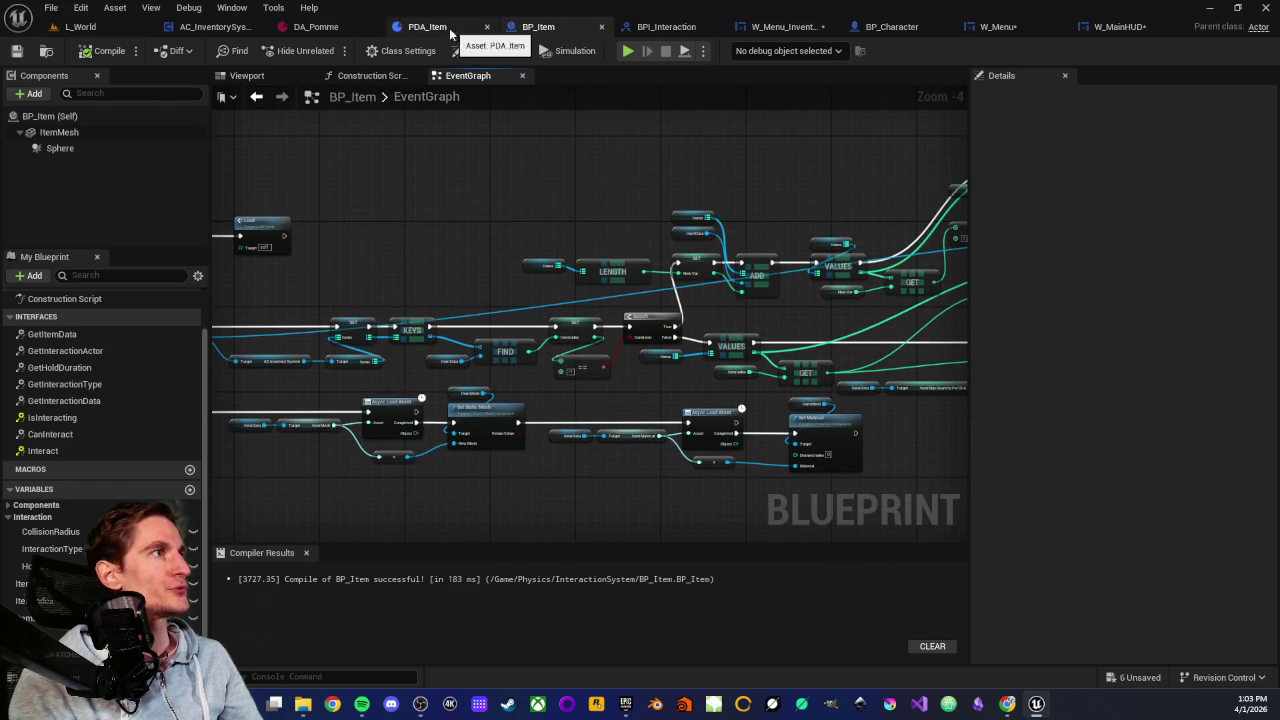
# Pan AC_InventorySystem's event graph to the SetInventory event and its item-key loop
pyautogui.click(210, 27)
pyautogui.scroll(2, 760, 420)
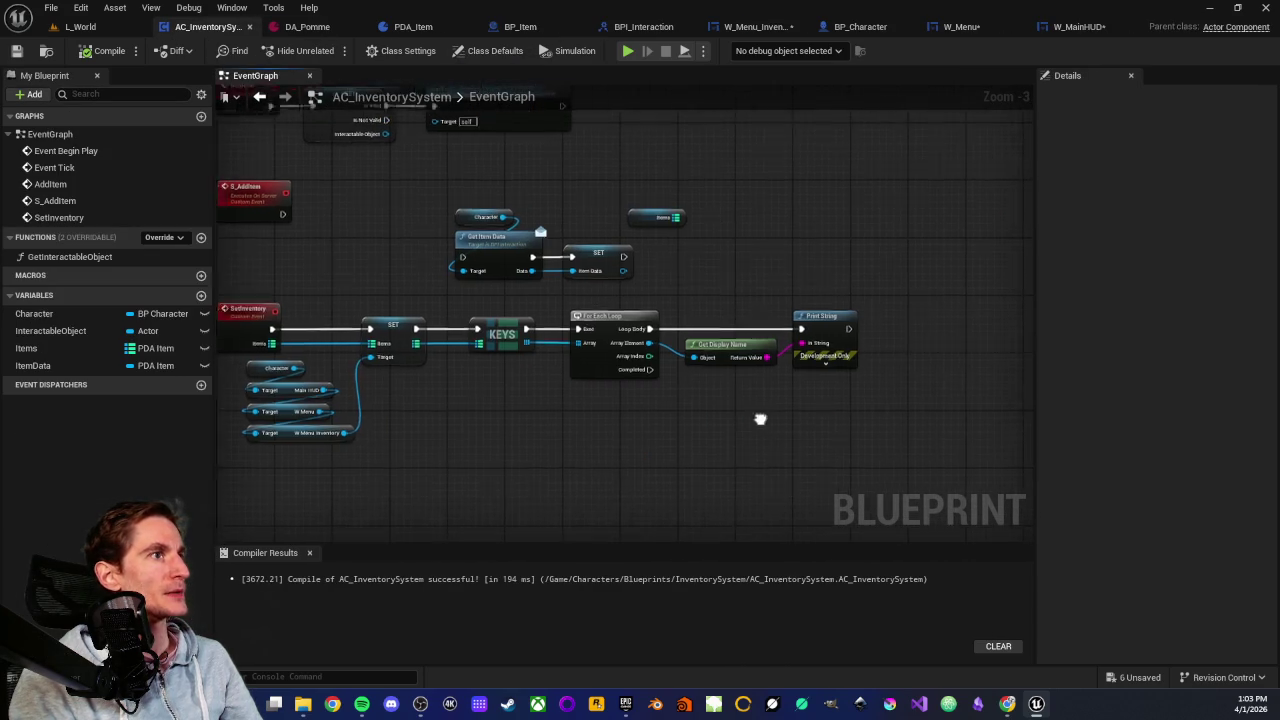
pyautogui.moveTo(692, 295); pyautogui.dragTo(749, 274)
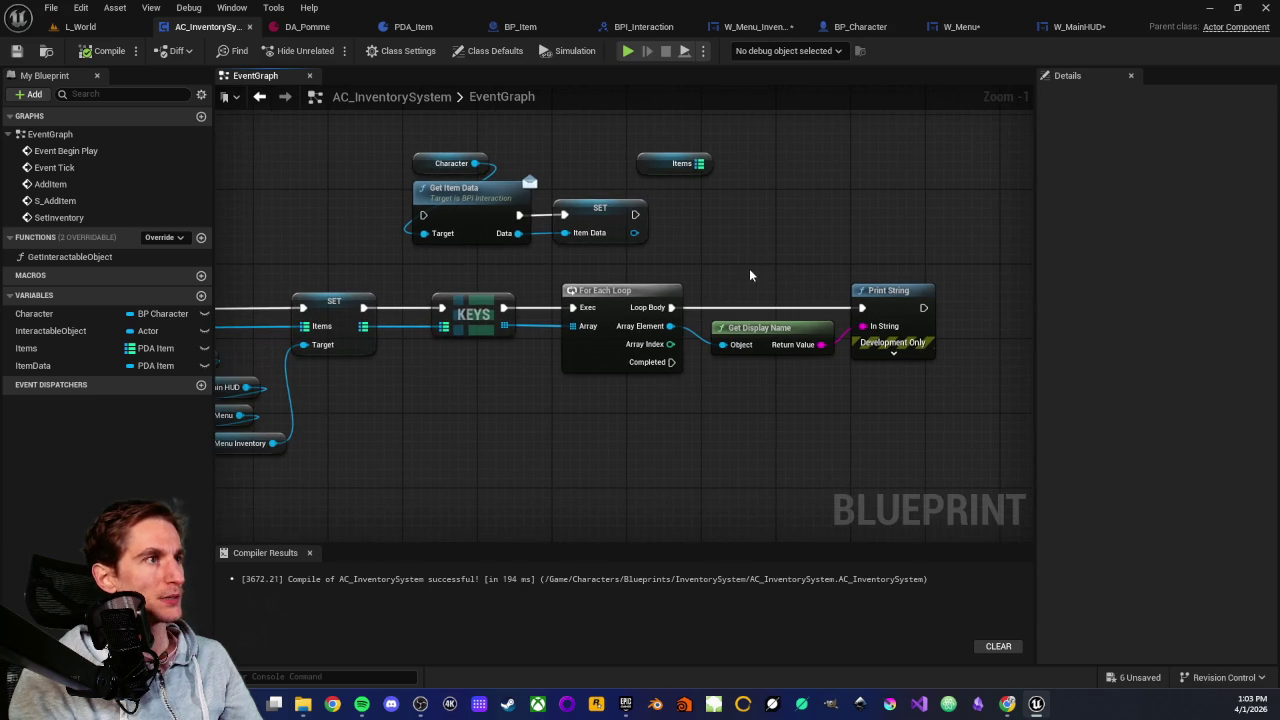
pyautogui.moveTo(474, 401); pyautogui.dragTo(596, 379)
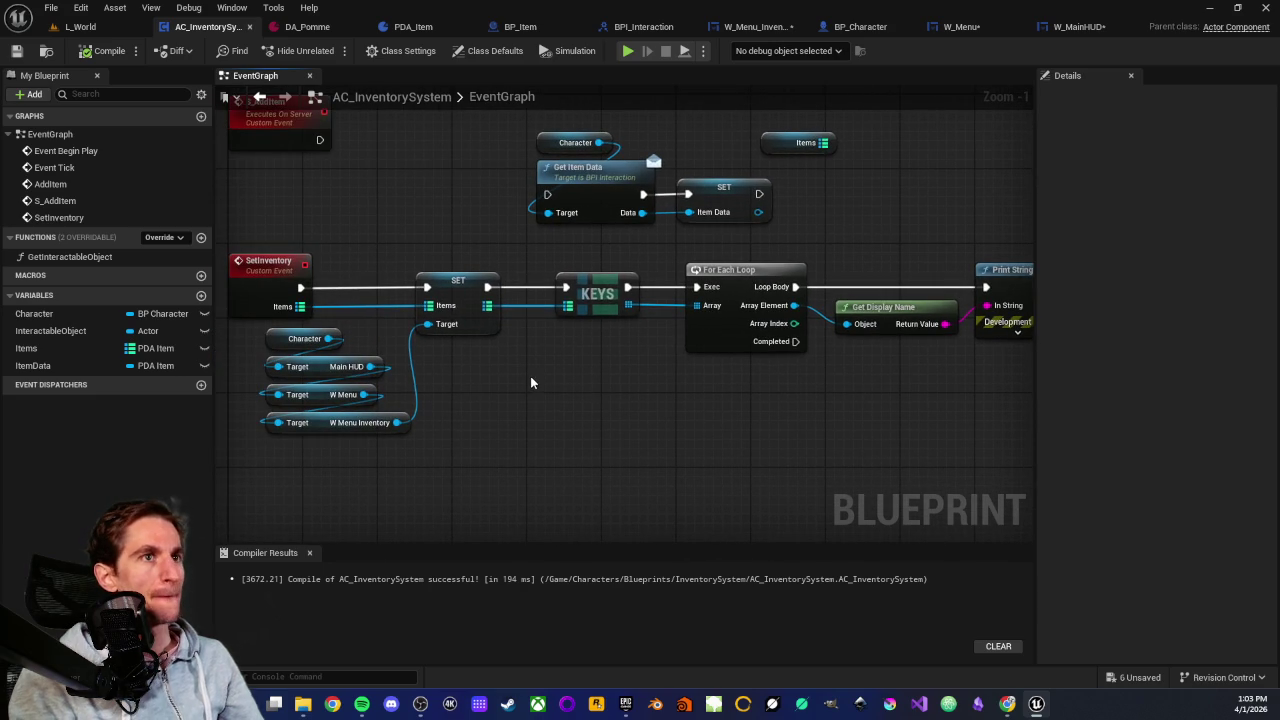